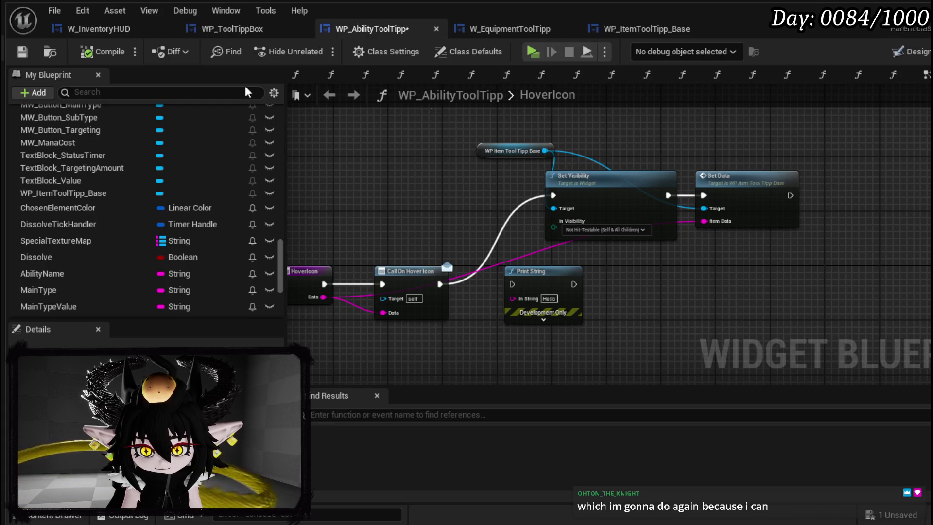
Save the WP_AbilityToolTipp widget and launch the dungeon level as a standalone game preview.
click(22, 51)
key(alt+Tab)
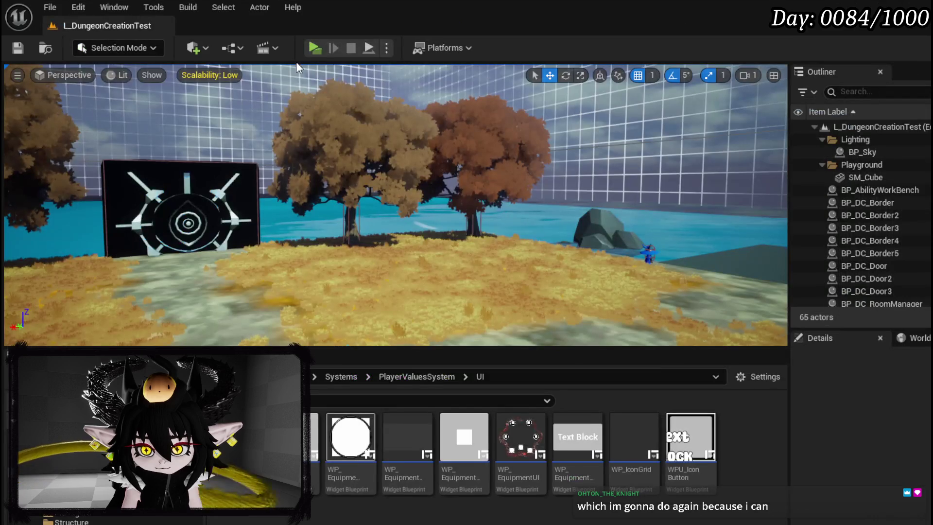
key(alt+p)
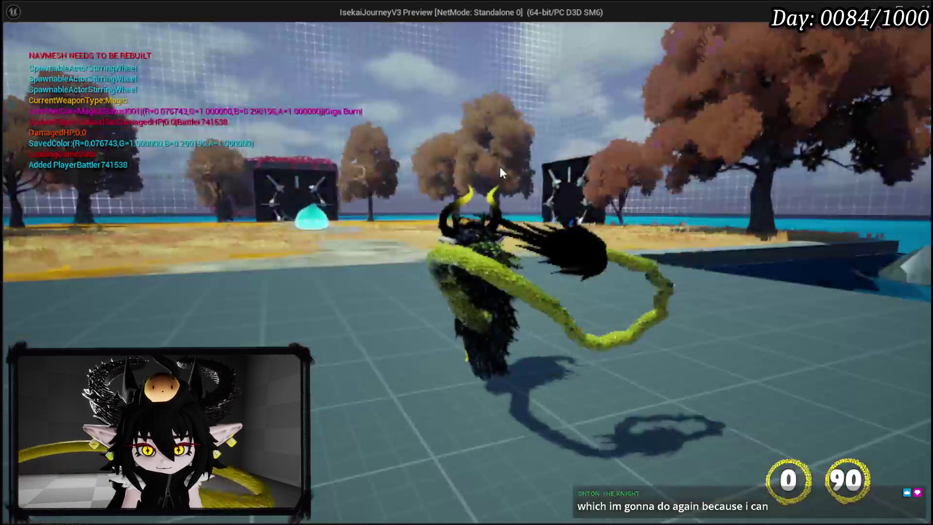
Open the book menu's card deck, check the tooltips of several card icons, then stop the game.
key(Tab)
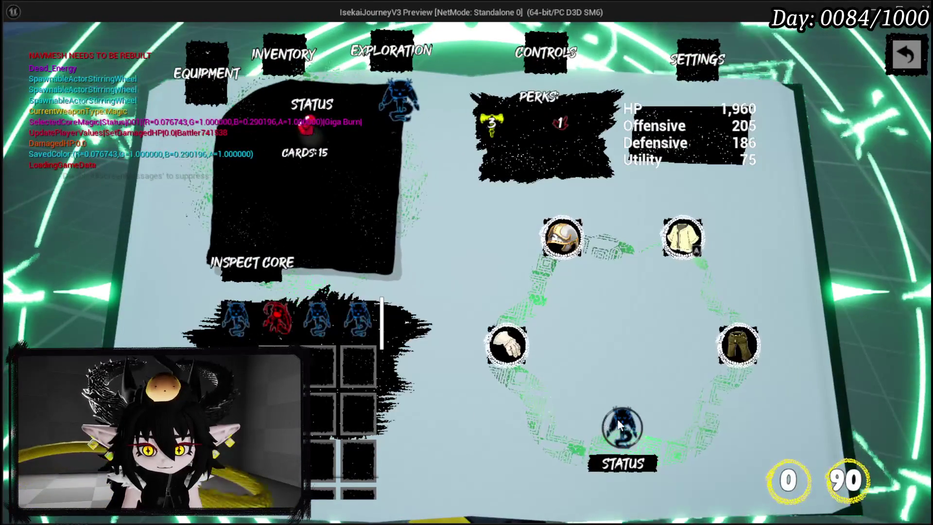
click(618, 421)
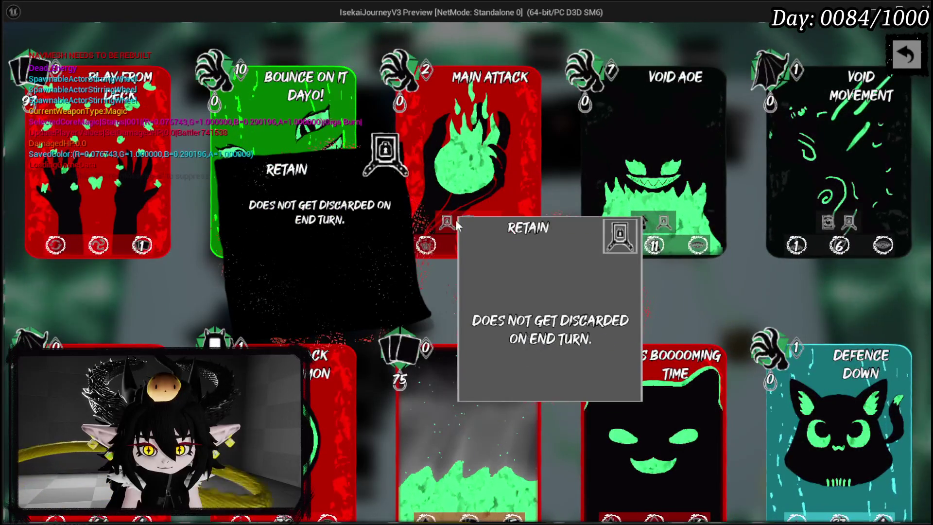
mouse_move(501, 224)
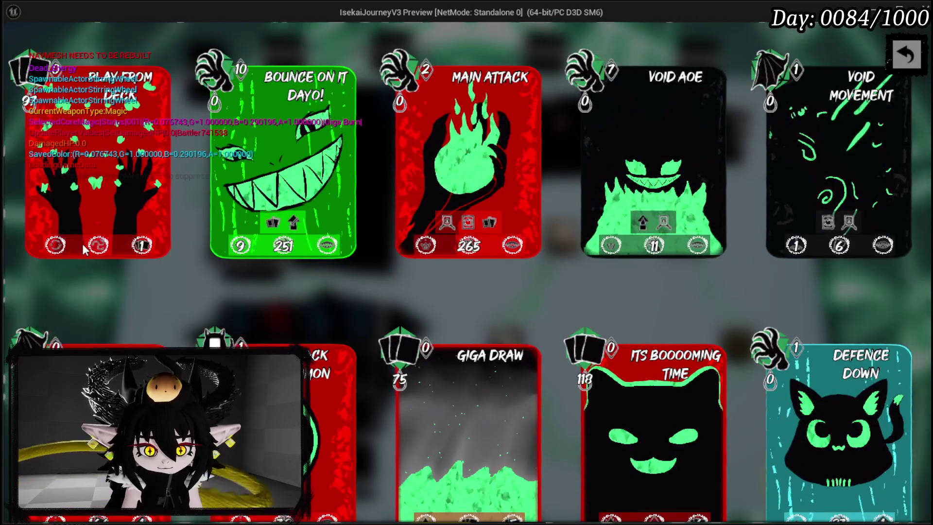
mouse_move(98, 249)
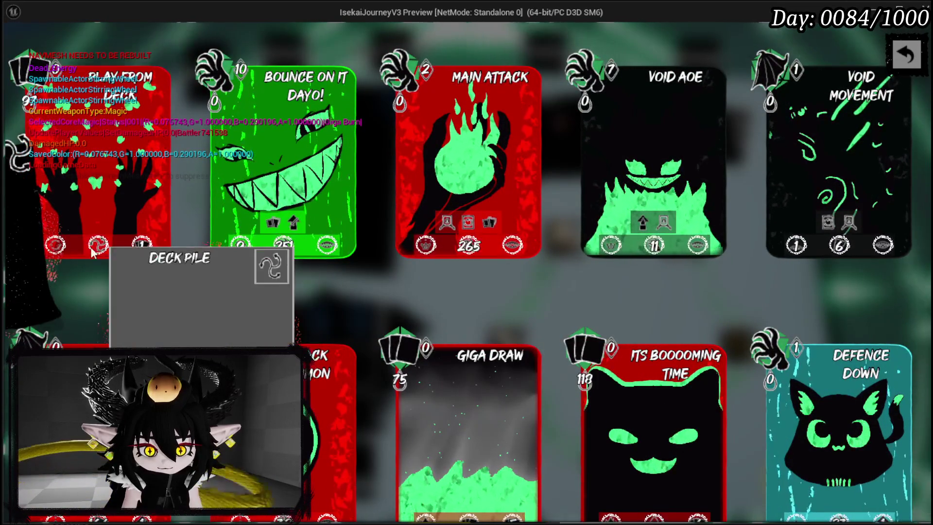
mouse_move(65, 252)
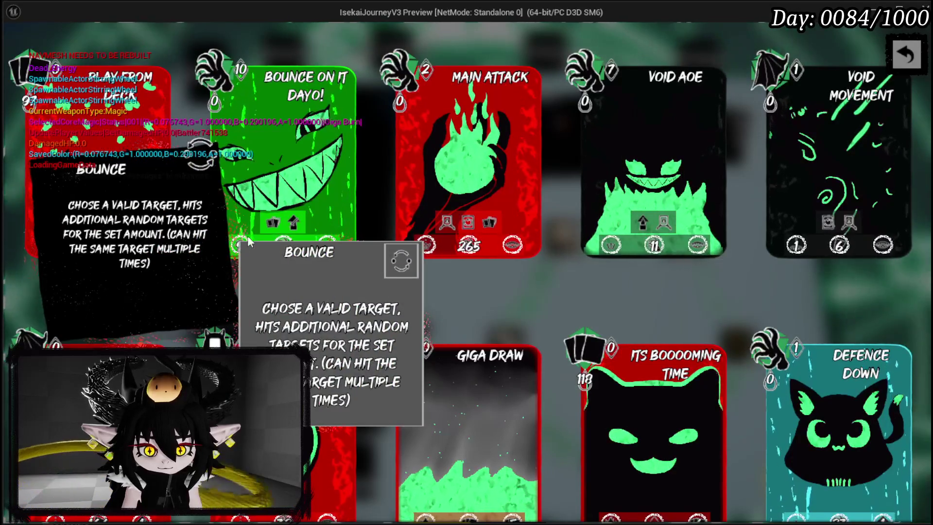
mouse_move(294, 228)
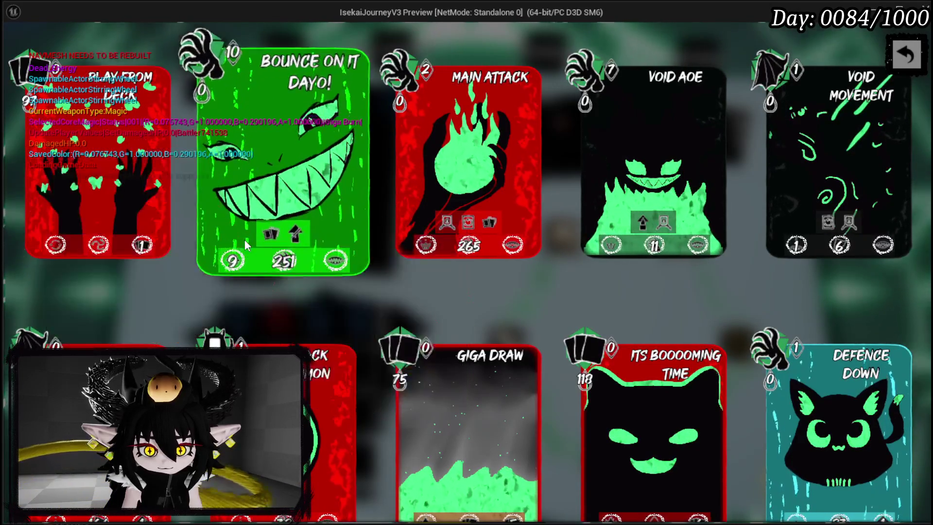
mouse_move(277, 242)
mouse_move(330, 242)
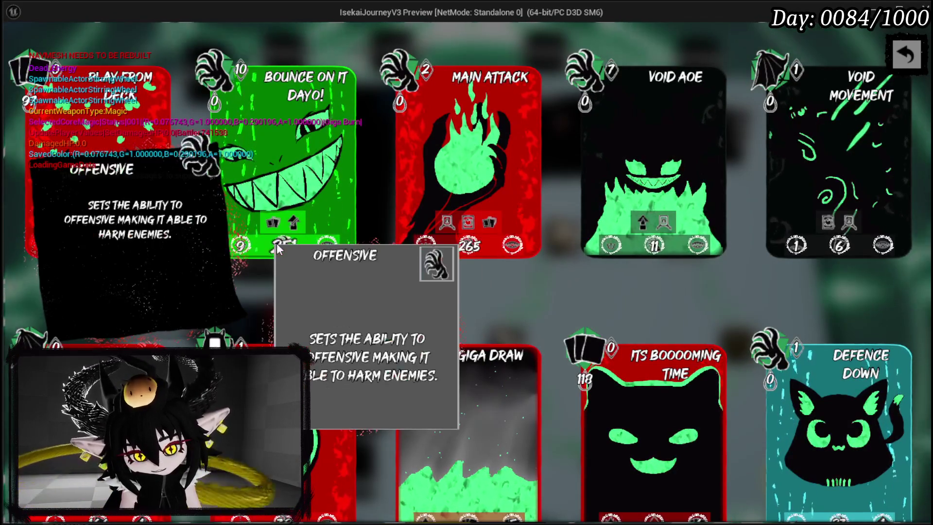
key(Escape)
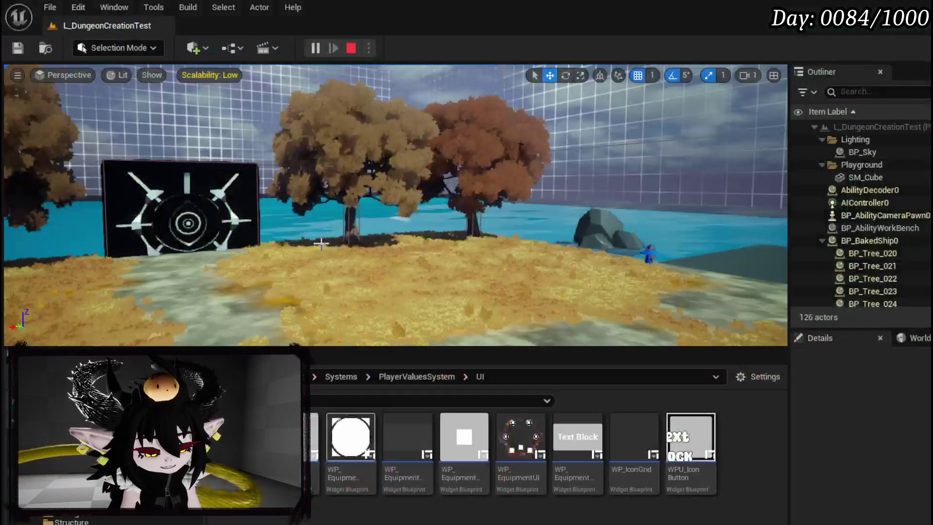
Save all packages and bring the WP Item Tool Tipp Base node into view in HoverIcon.
click(18, 48)
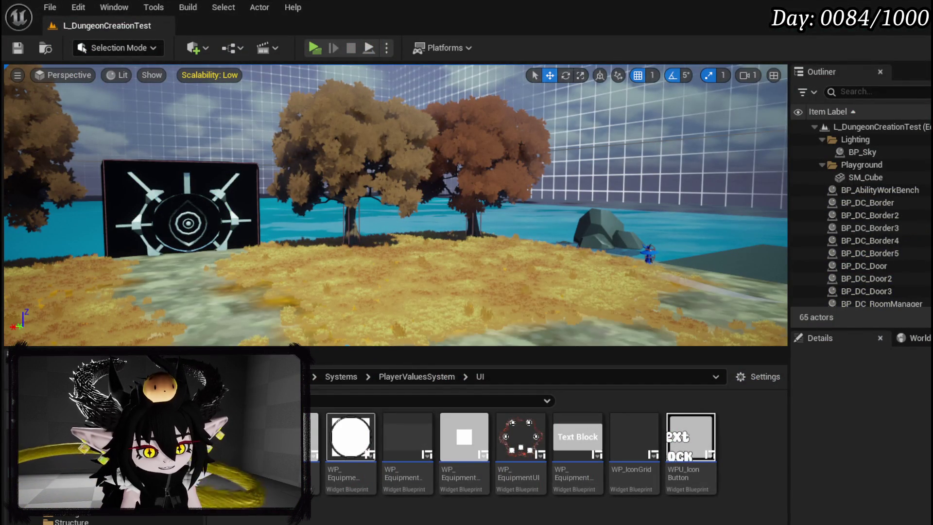
key(alt+Tab)
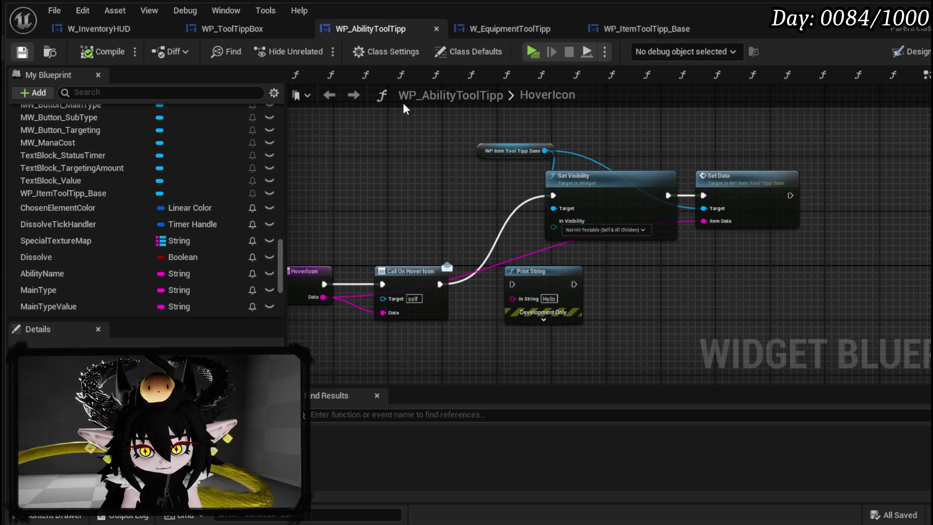
drag(627, 133, 500, 163)
Add Slot as Canvas Slot from the tooltip base reference, followed by a Set Position node.
mouse_move(412, 176)
mouse_down()
mouse_move(418, 185)
mouse_move(501, 165)
mouse_up()
text(get slot as)
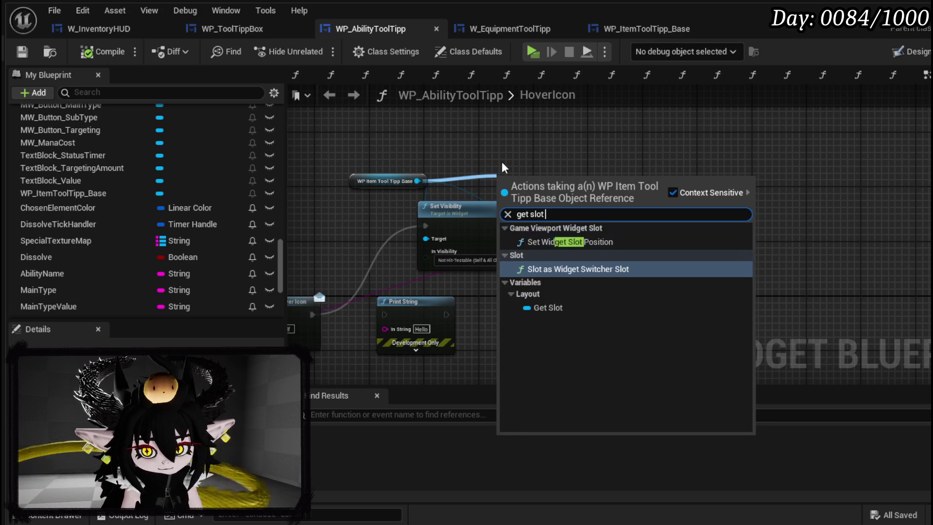
key(BackSpace)
key(BackSpace)
key(BackSpace)
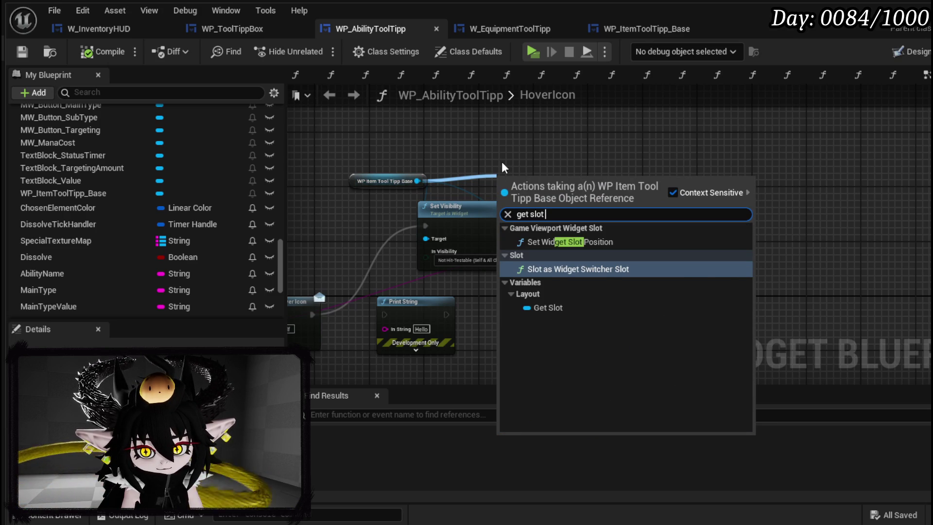
text(slot as)
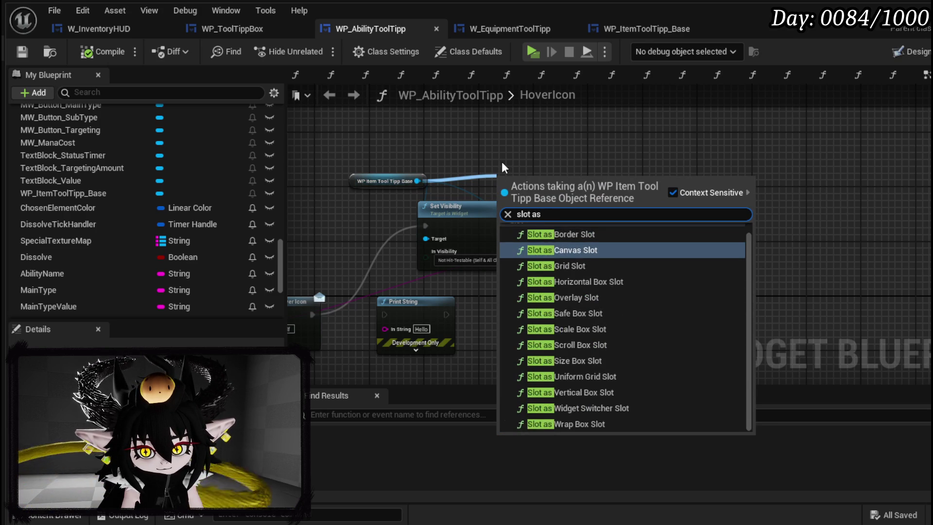
text( canvas)
key(Return)
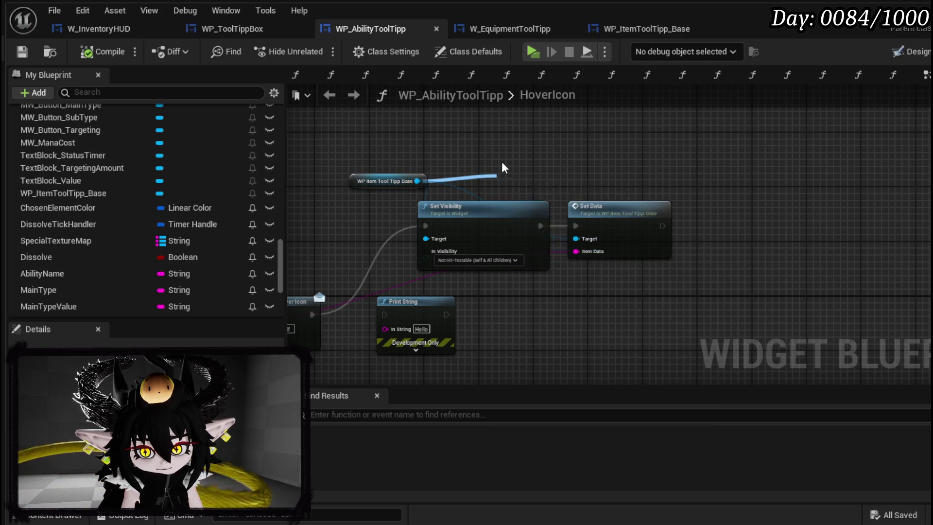
mouse_move(501, 190)
mouse_down()
mouse_move(503, 172)
mouse_move(573, 189)
mouse_up()
key(Escape)
text(Set Pos)
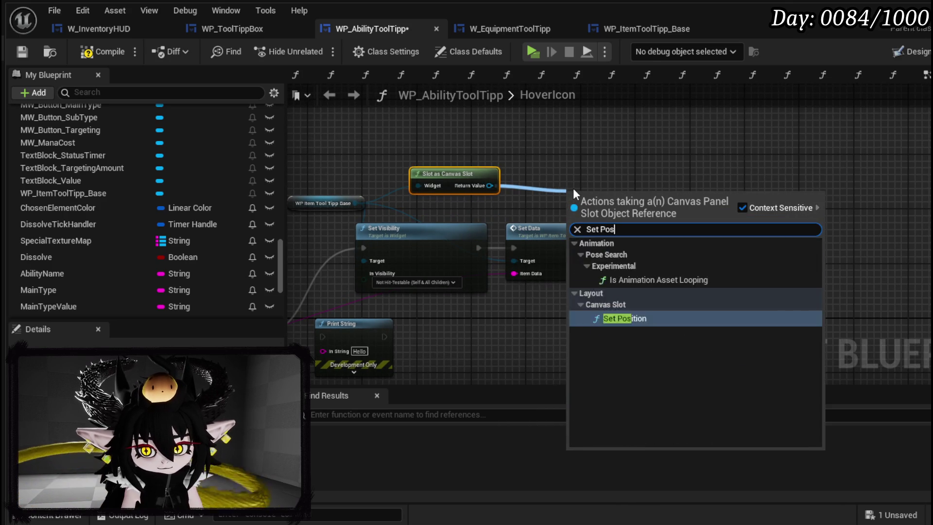
key(Return)
mouse_move(605, 207)
mouse_down()
mouse_move(847, 245)
mouse_move(816, 248)
mouse_up()
Add Get Mouse Position on Viewport after Set Data and break its Return Value into X and Y.
drag(598, 248, 631, 249)
text(get)
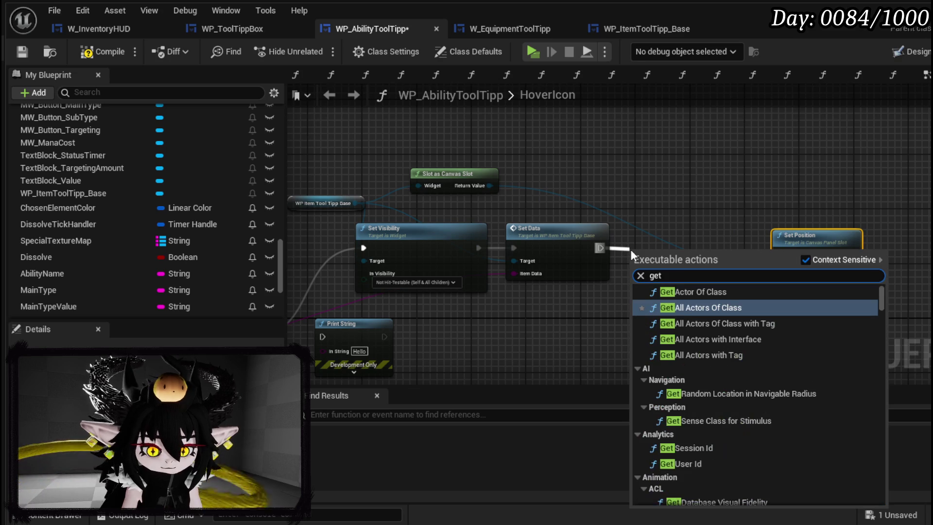
text( mouse)
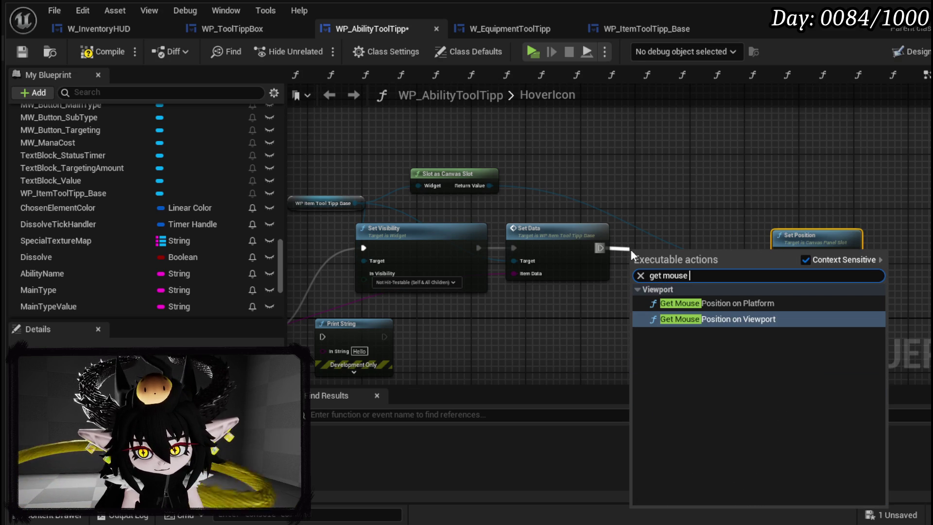
click(713, 319)
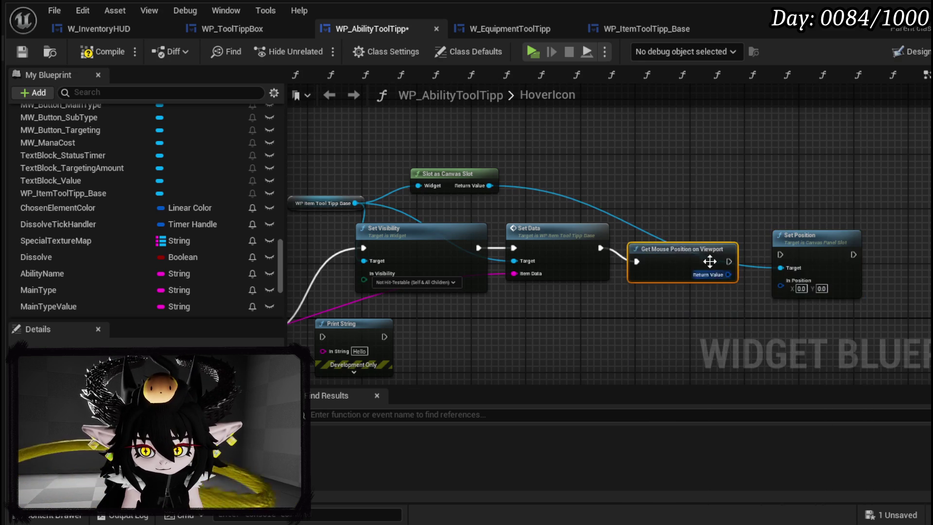
click(679, 243)
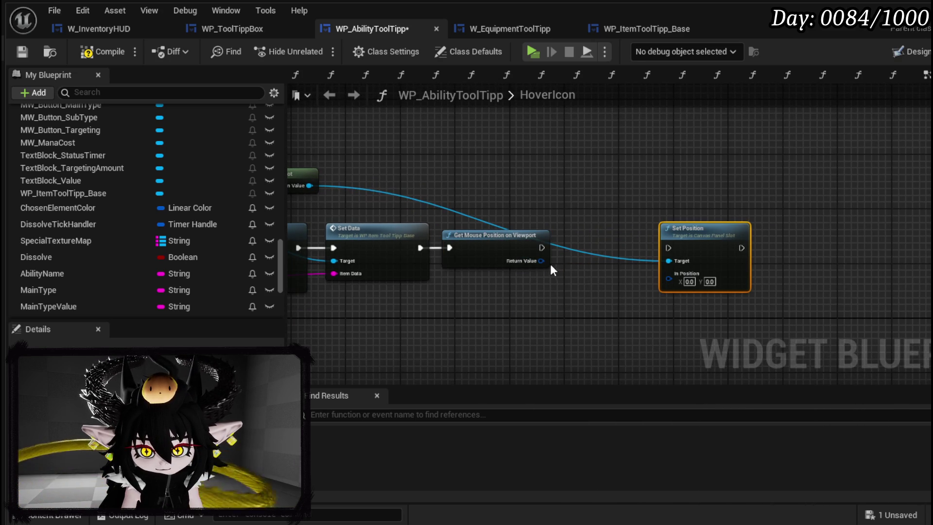
mouse_move(499, 287)
mouse_down()
mouse_move(506, 296)
mouse_move(586, 302)
mouse_up()
click(550, 336)
Clamp the mouse X to a maximum of 1400 and feed it into Make Vector 2D for In Position.
scroll(571, 303, up, 2)
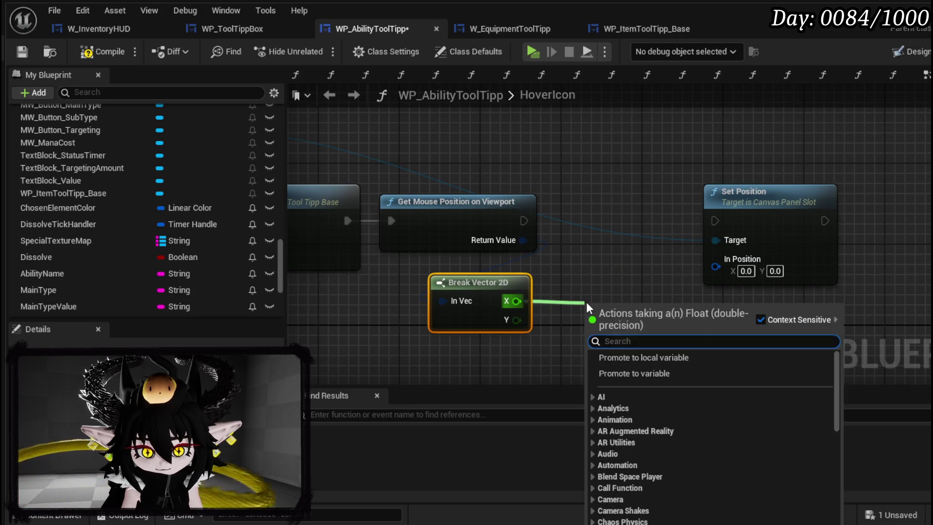
text(clamp)
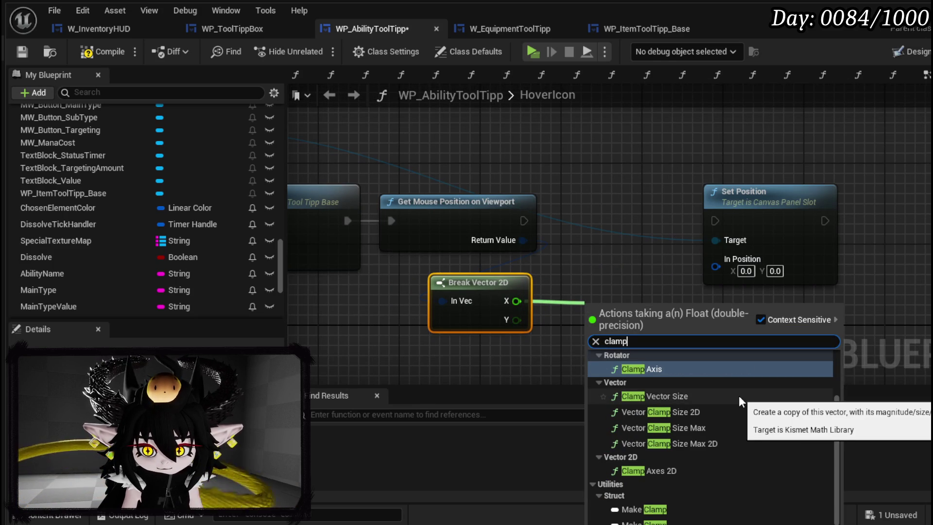
scroll(739, 392, up, 2)
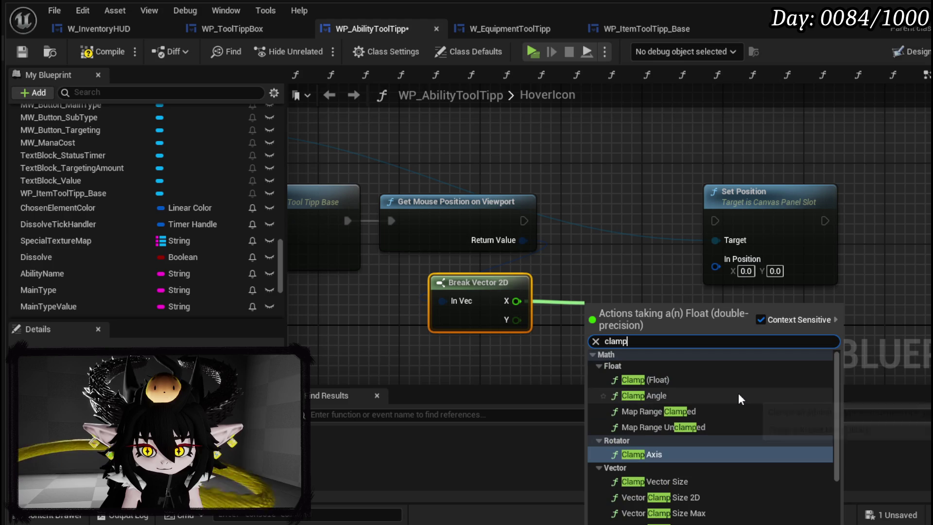
click(661, 379)
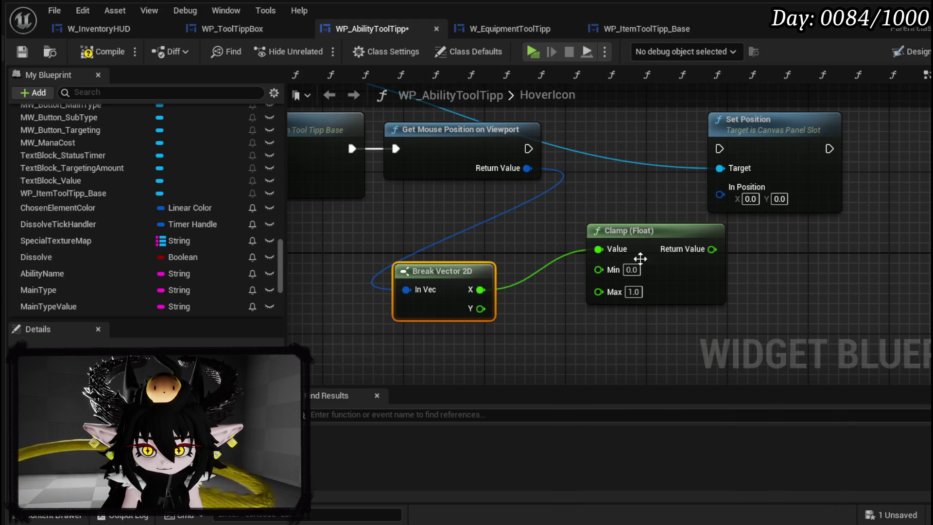
drag(529, 230, 479, 224)
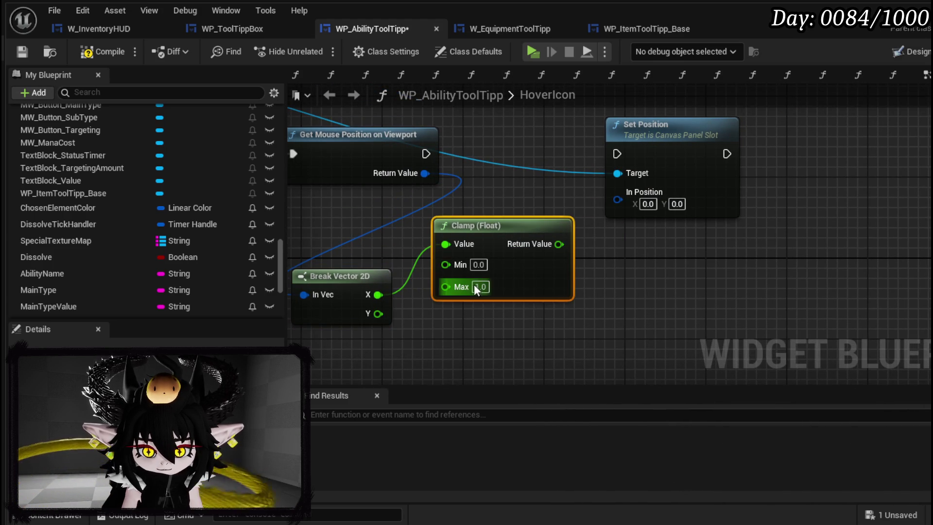
text(1400)
key(Return)
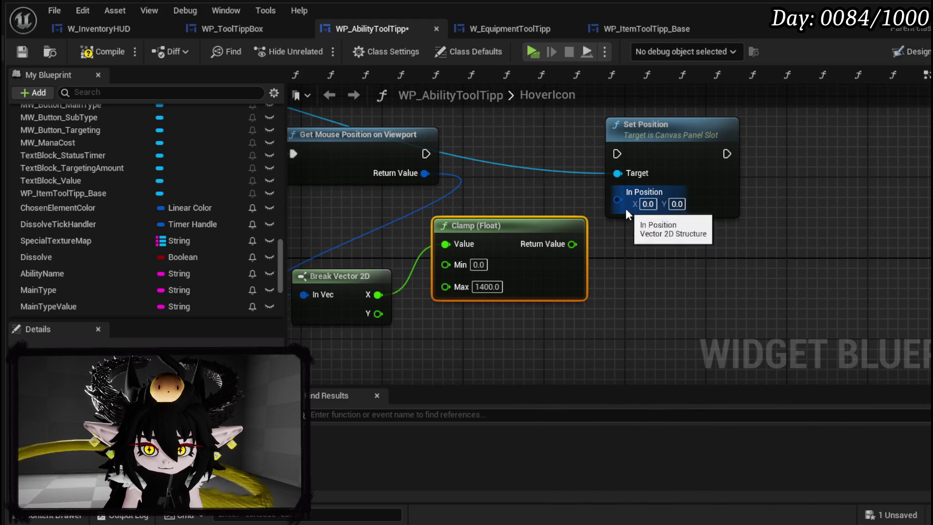
drag(626, 212, 671, 254)
text(make)
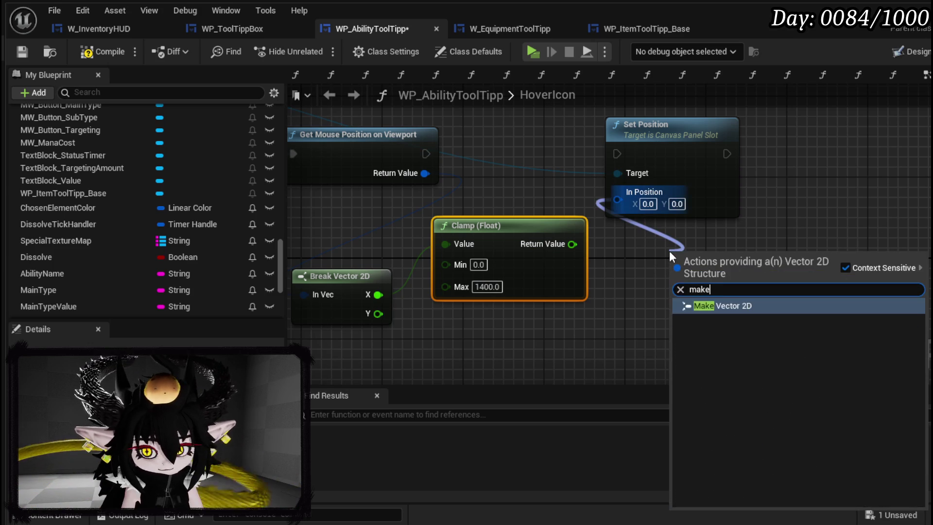
key(Return)
mouse_move(573, 244)
mouse_down()
mouse_move(678, 276)
mouse_move(606, 274)
mouse_up()
Duplicate the clamp for mouse Y with maximum 800 and wire it into Make Vector 2D Y.
click(532, 238)
key(ctrl+c)
key(ctrl+v)
drag(393, 258, 476, 290)
click(503, 332)
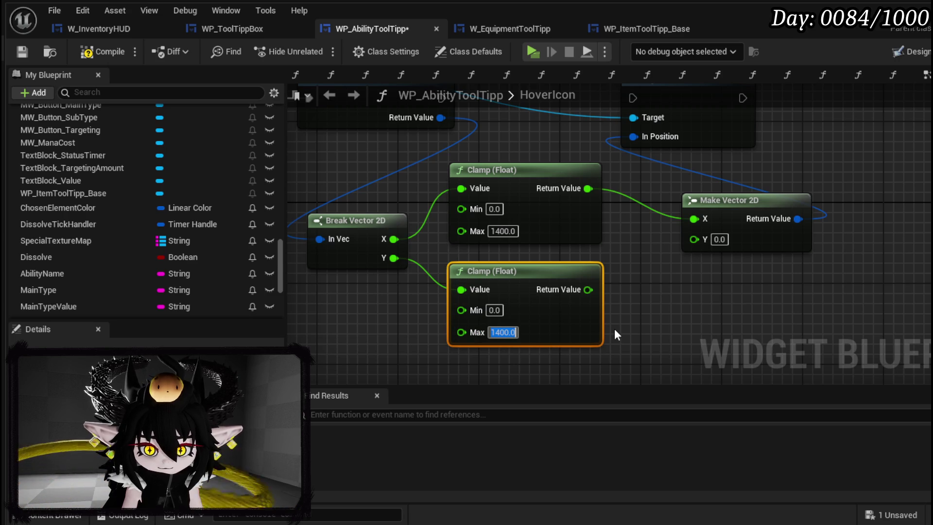
text(800)
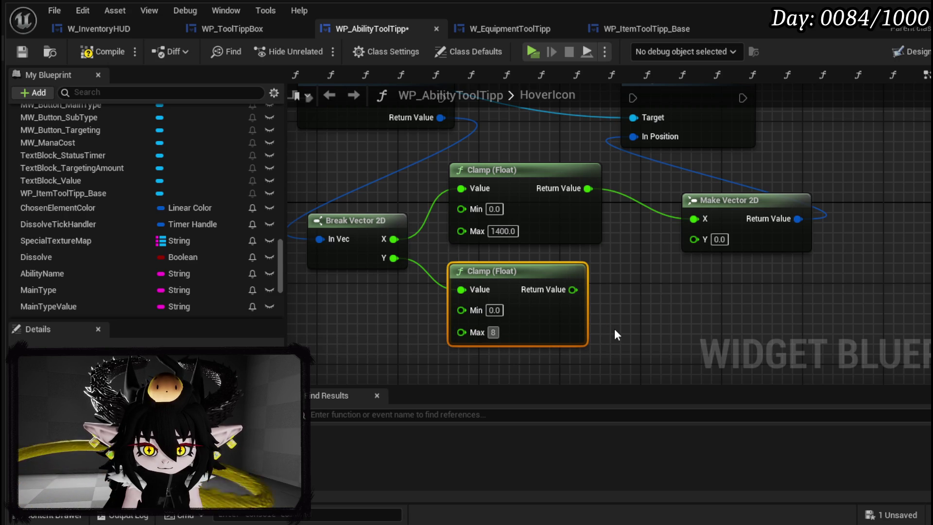
drag(584, 289, 711, 239)
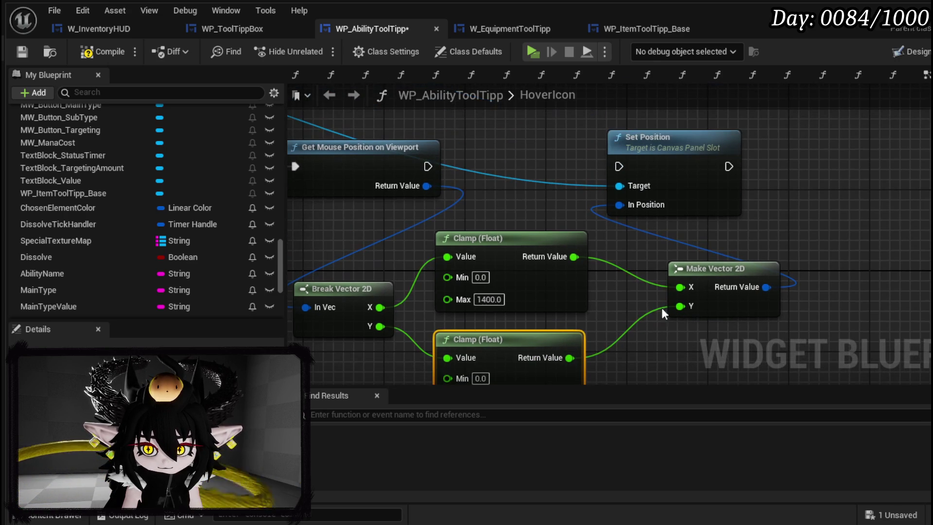
Run Set Position after Get Mouse Position, compile, and return to the level editor.
drag(434, 166, 620, 165)
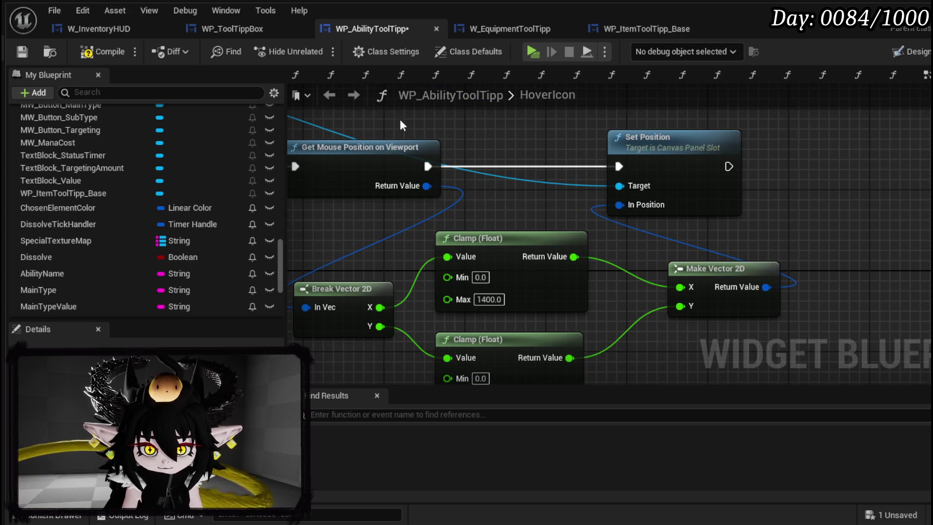
click(24, 51)
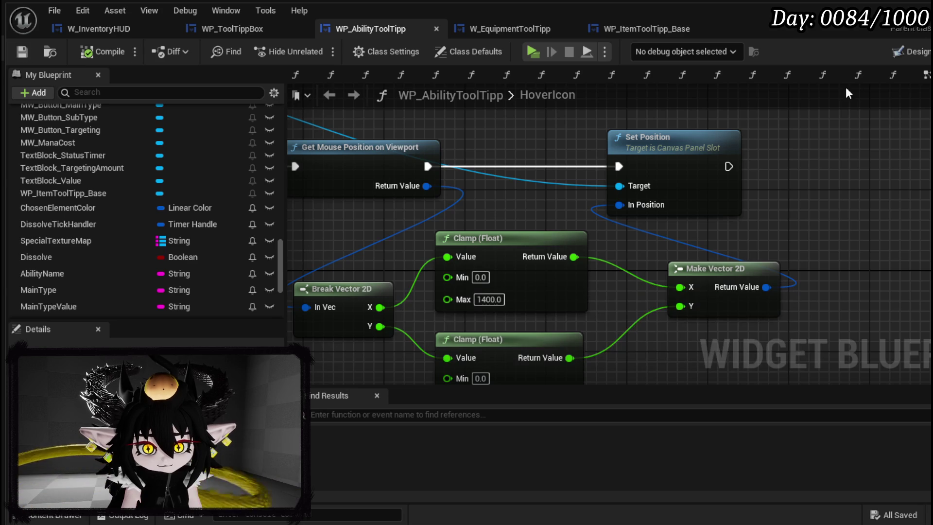
key(alt+Tab)
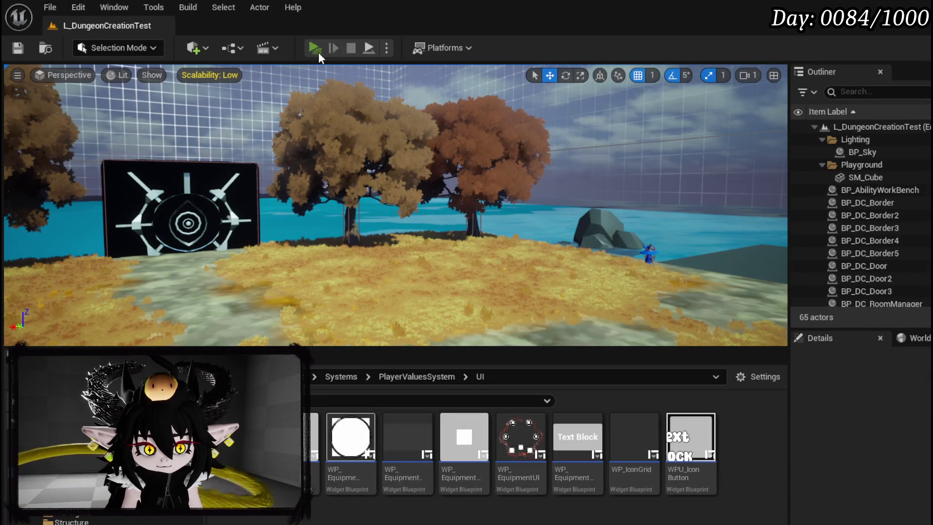
Play the level, open the core's ability card collection, and check tooltips on several cards.
click(319, 51)
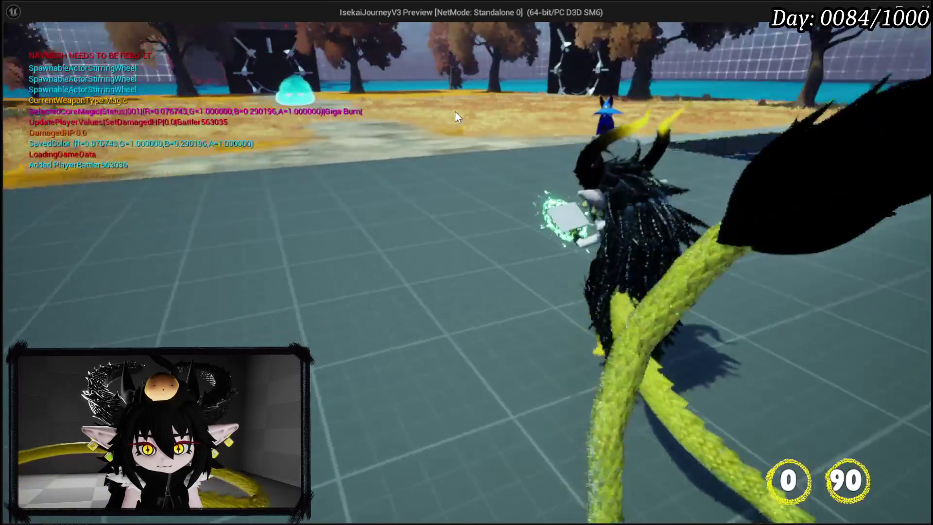
key(Tab)
click(567, 225)
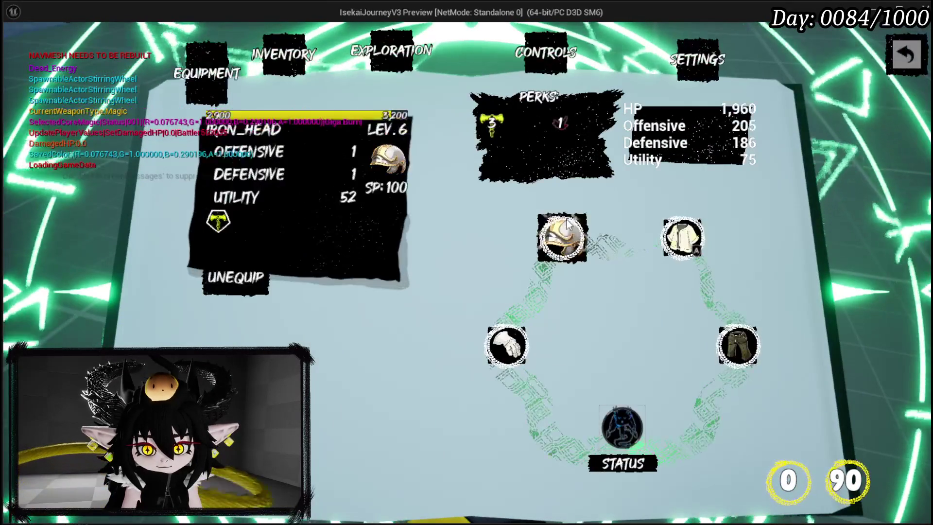
click(622, 428)
click(250, 260)
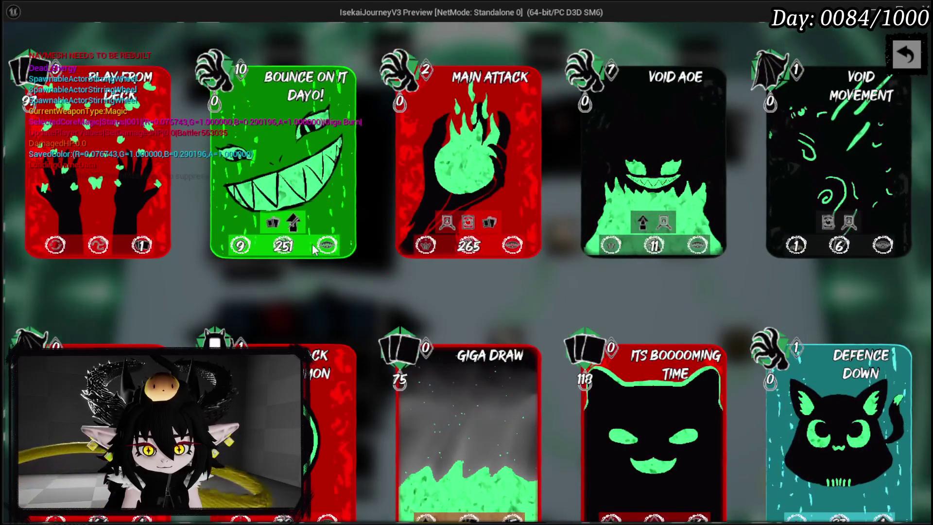
mouse_move(249, 247)
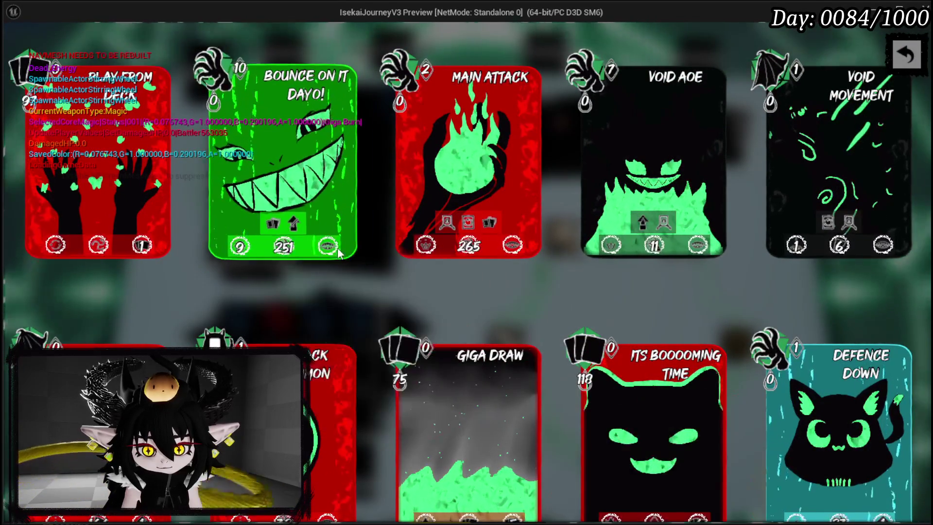
mouse_move(327, 251)
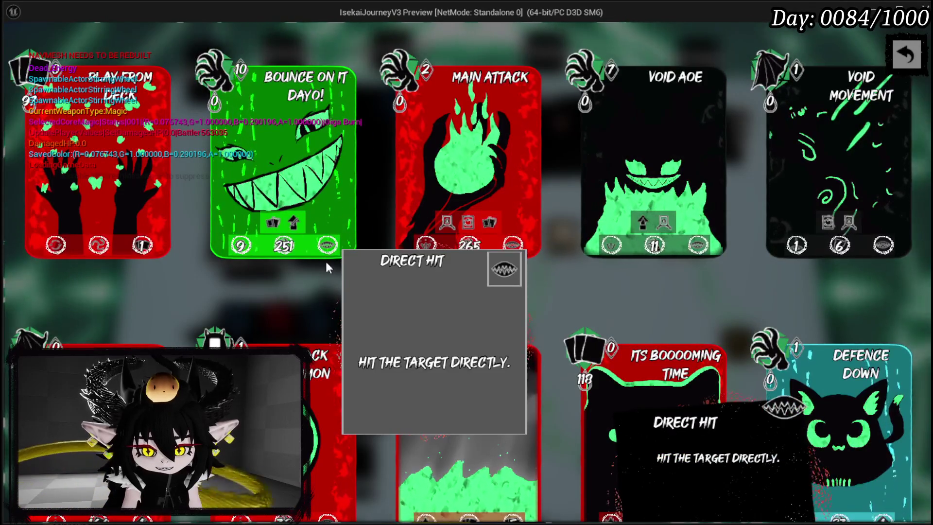
mouse_move(430, 243)
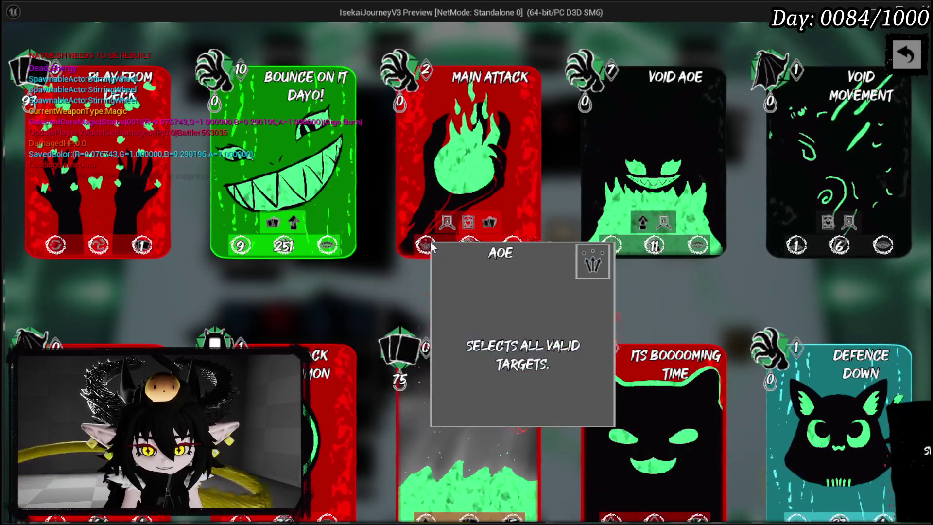
Stop the play session, save the level, and return to the tooltip blueprint.
key(Escape)
click(18, 48)
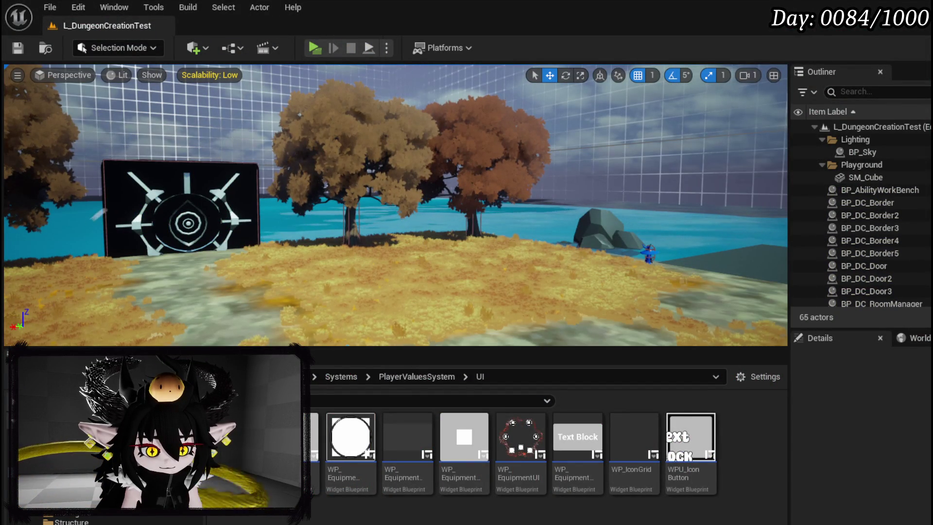
key(alt+Tab)
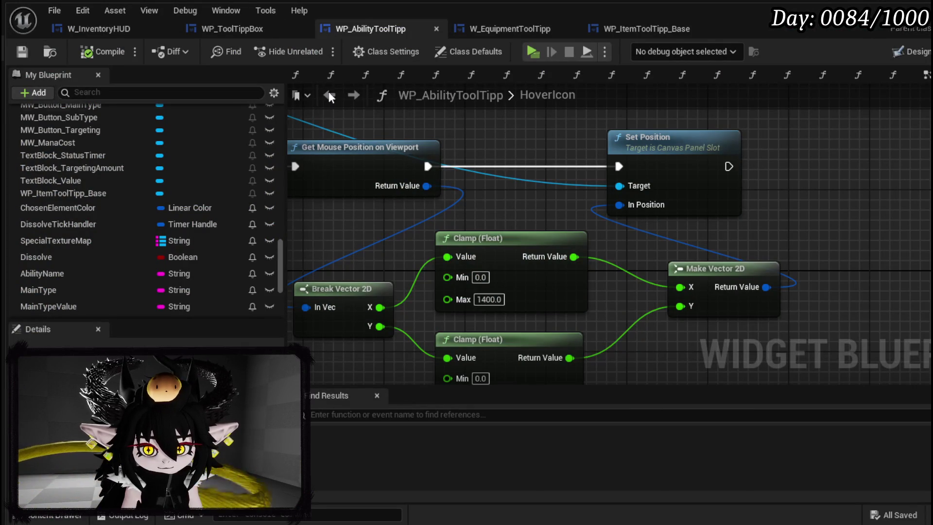
In the Designer, set the tooltip widget's Position X and Y to 0.
click(904, 51)
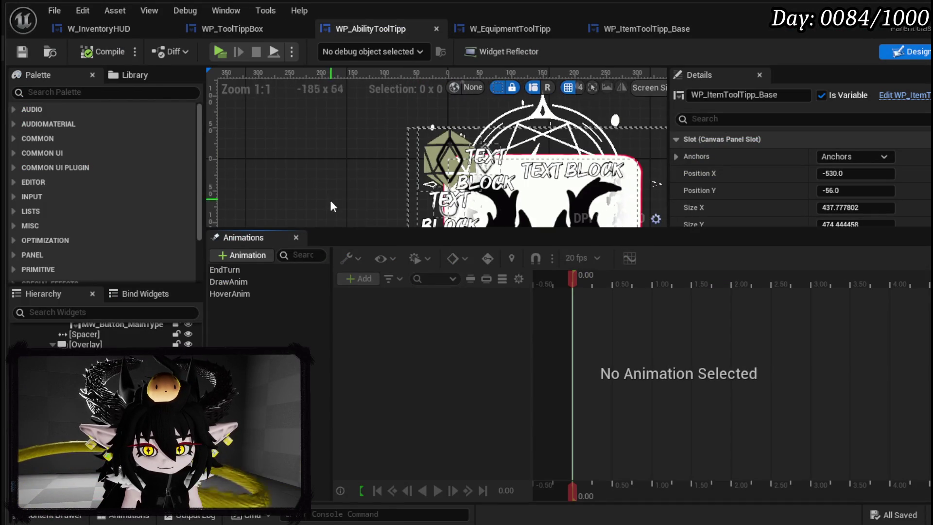
scroll(276, 113, up, 3)
scroll(287, 146, down, 3)
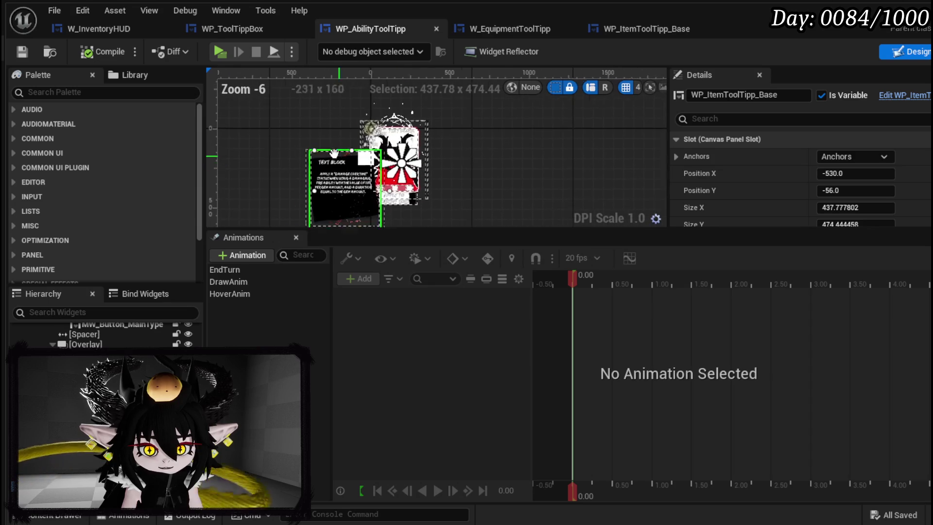
scroll(864, 189, down, 1)
click(869, 153)
text(0)
key(Return)
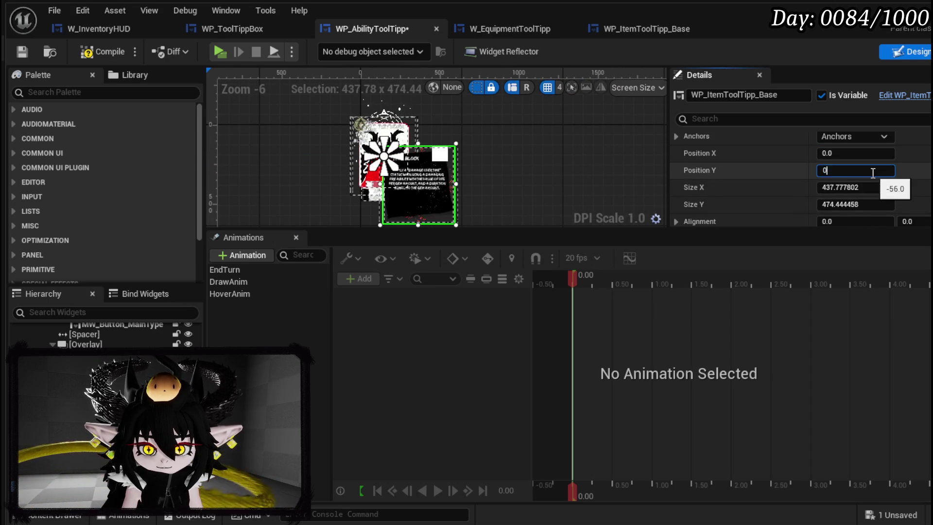
key(Return)
Apply an anchor preset to the tooltip, re-enter position 0, 0, and compile.
click(855, 137)
click(857, 168)
click(867, 159)
text(0)
key(Tab)
text(0)
key(Return)
click(109, 56)
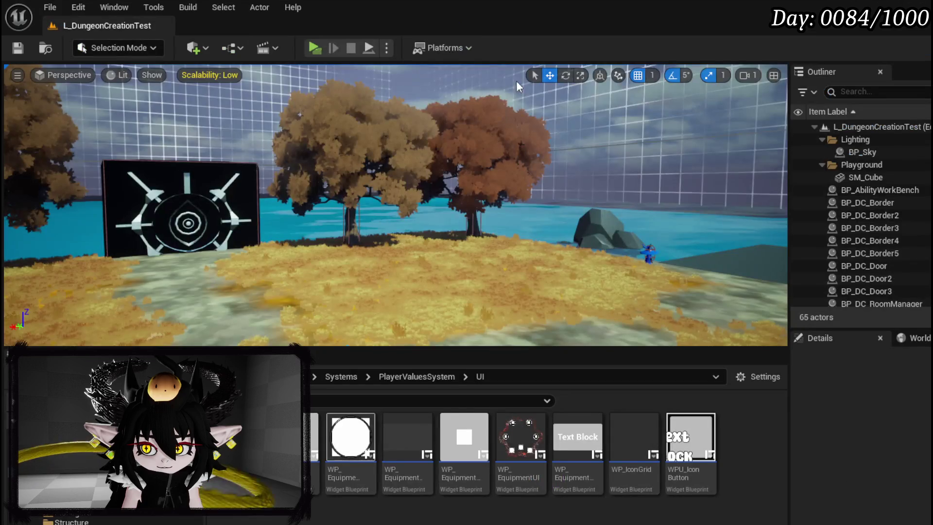
key(alt+p)
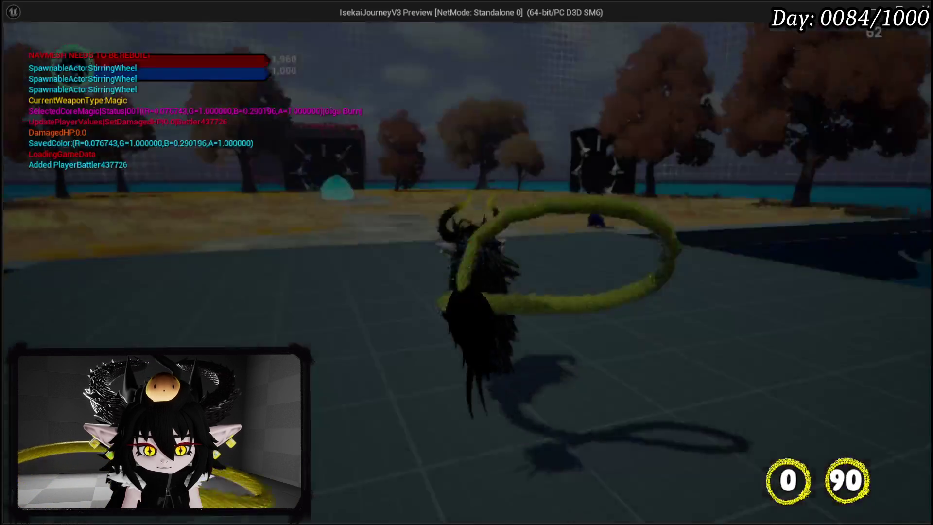
key(Tab)
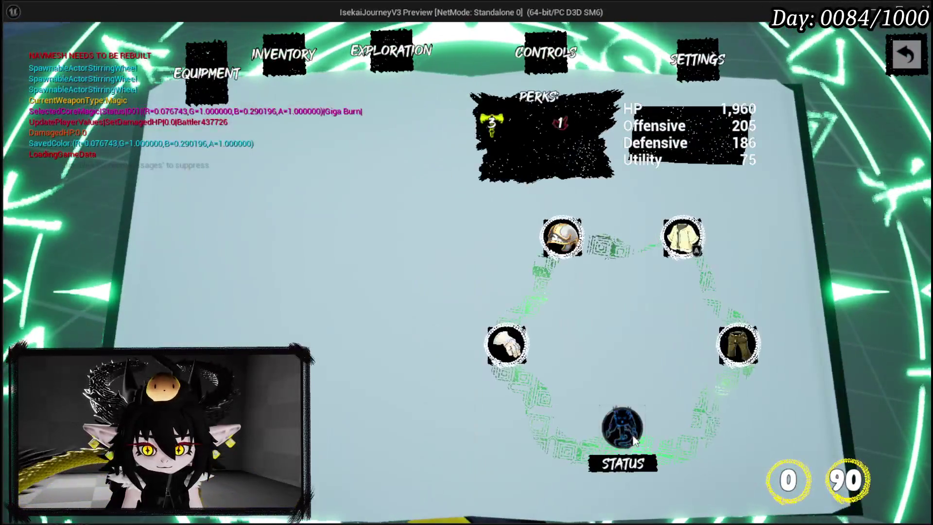
click(486, 172)
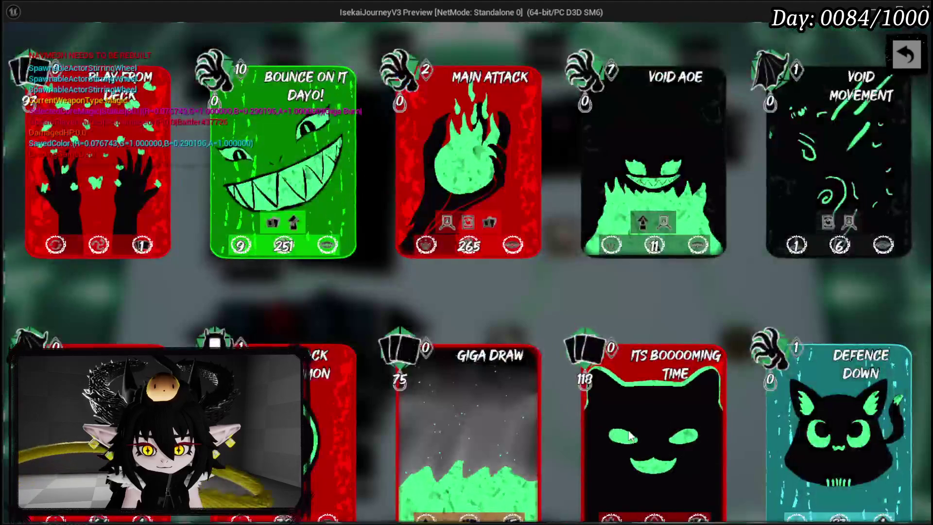
mouse_move(475, 249)
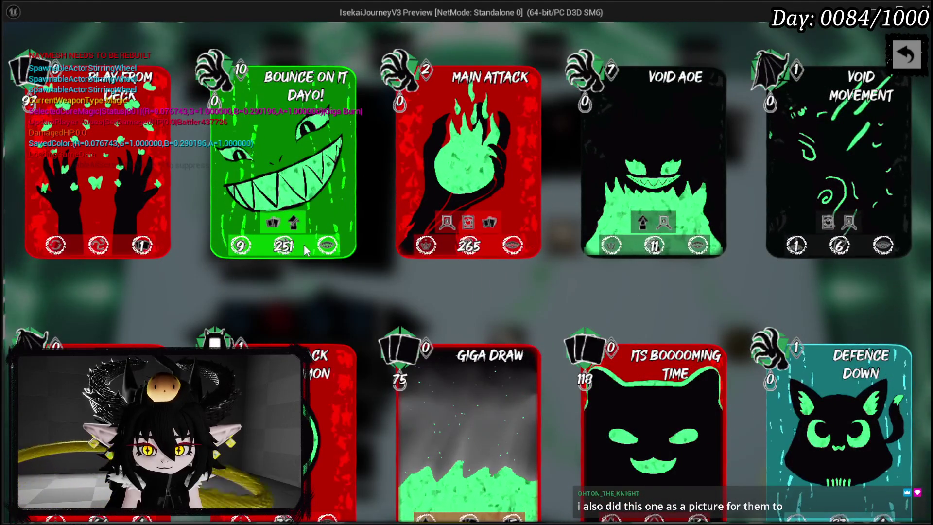
mouse_move(290, 247)
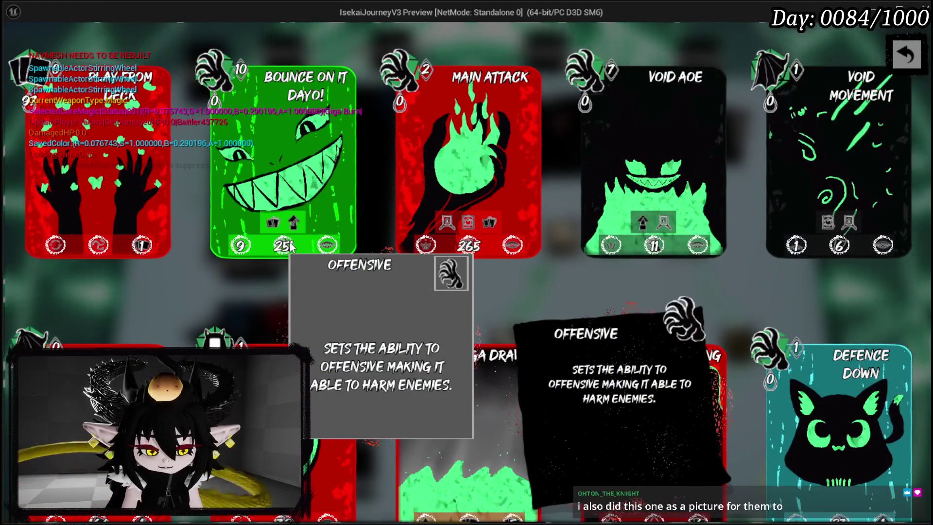
key(Escape)
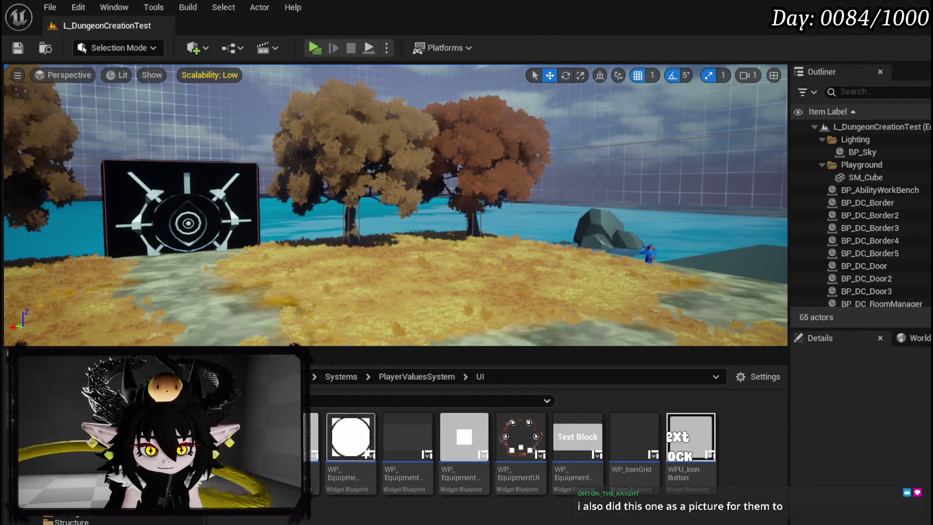
key(alt+Tab)
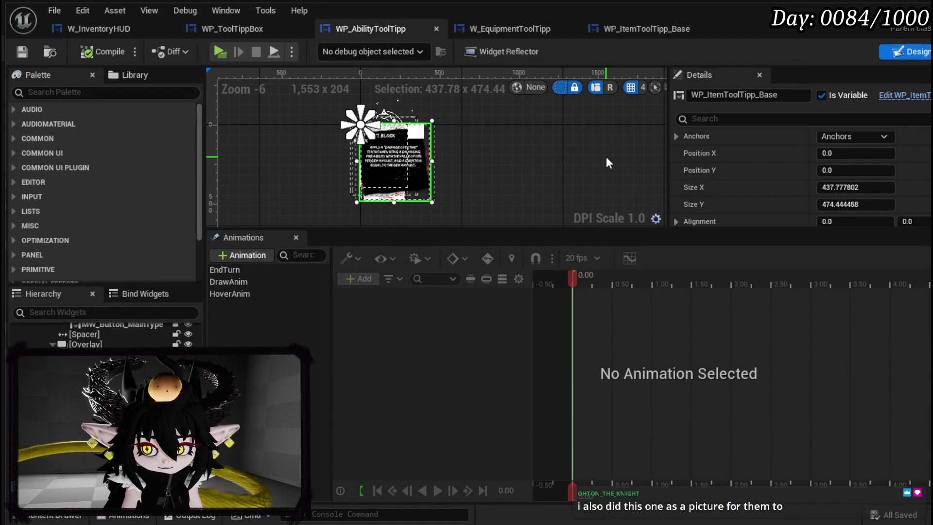
Anchor the tooltip widget to the centre and move it to about -202, 192.
click(882, 136)
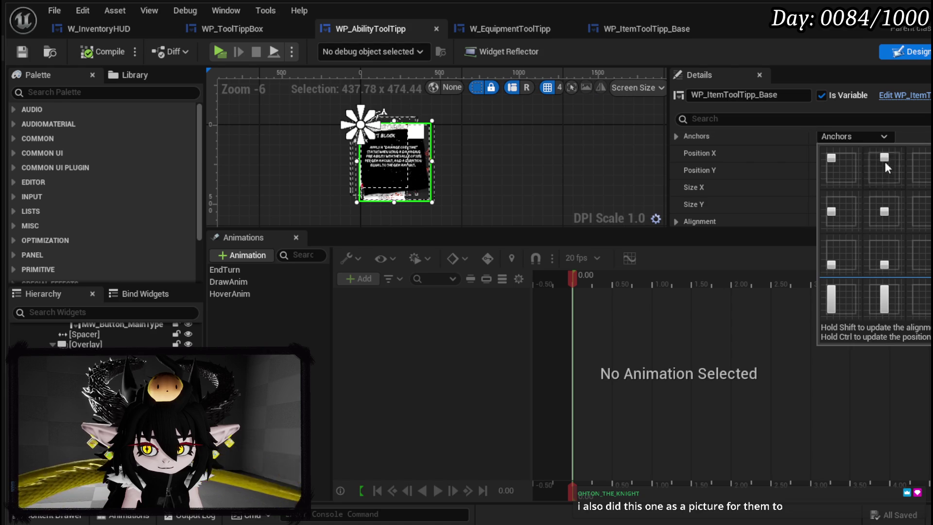
click(898, 210)
scroll(427, 168, up, 3)
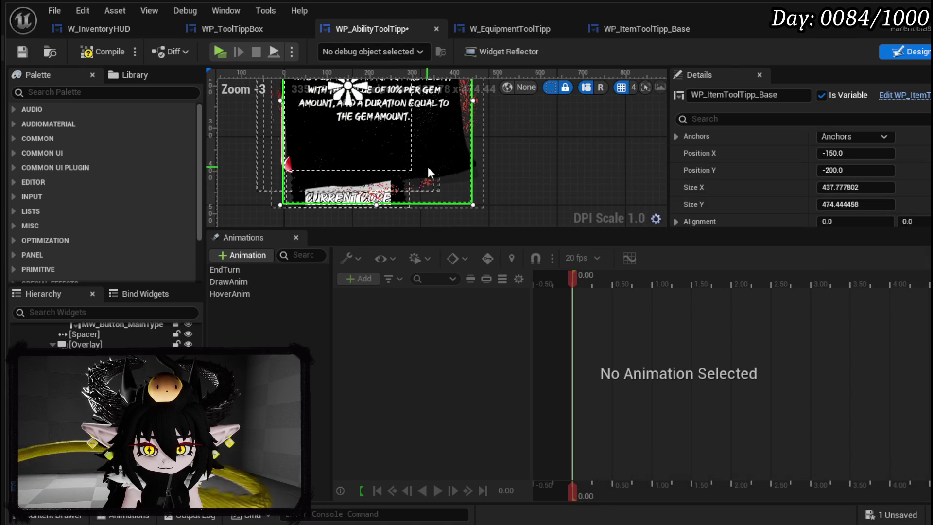
scroll(425, 167, down, 2)
mouse_move(518, 180)
mouse_down()
mouse_move(360, 154)
mouse_move(359, 198)
mouse_move(423, 113)
mouse_move(440, 68)
mouse_move(426, 101)
mouse_move(432, 98)
mouse_up()
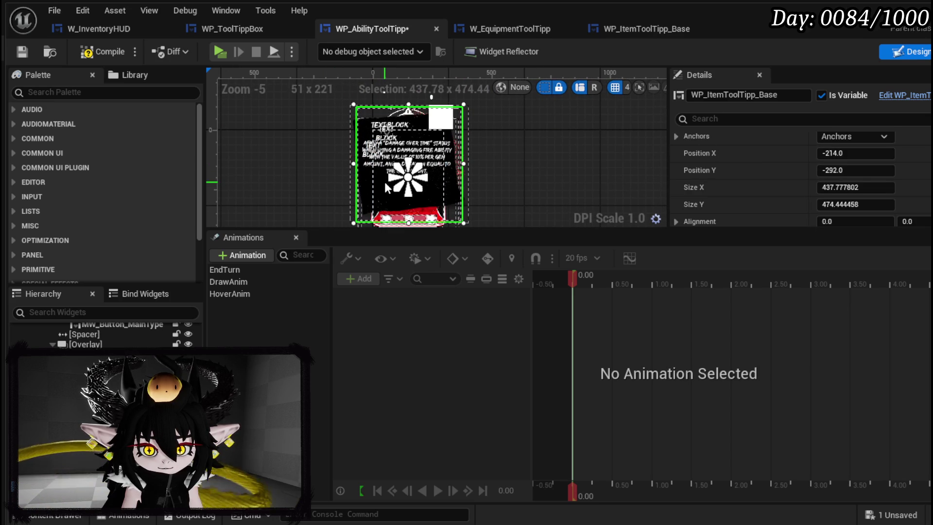
mouse_move(388, 192)
mouse_down()
mouse_move(401, 130)
mouse_move(396, 206)
mouse_move(360, 119)
mouse_move(393, 173)
mouse_move(390, 157)
mouse_up()
drag(392, 161, 388, 166)
drag(308, 109, 312, 114)
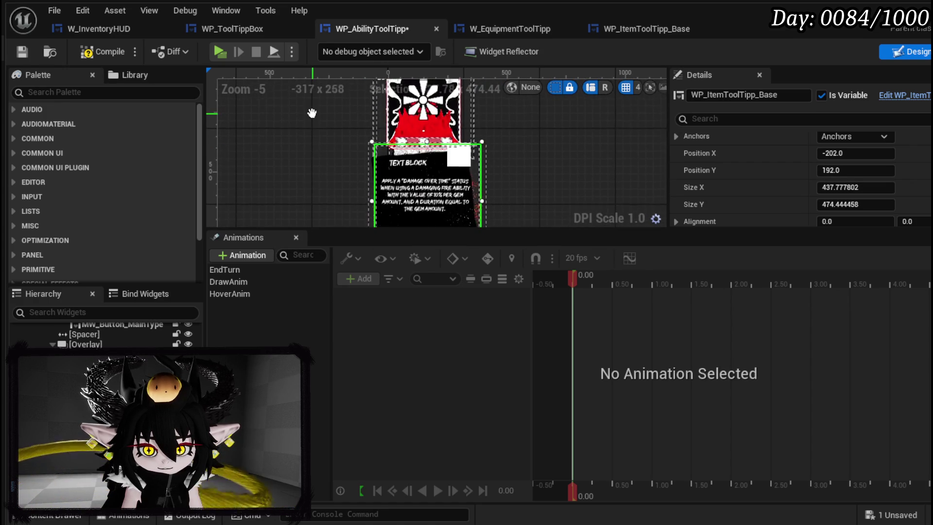
scroll(373, 150, up, 3)
scroll(375, 155, down, 2)
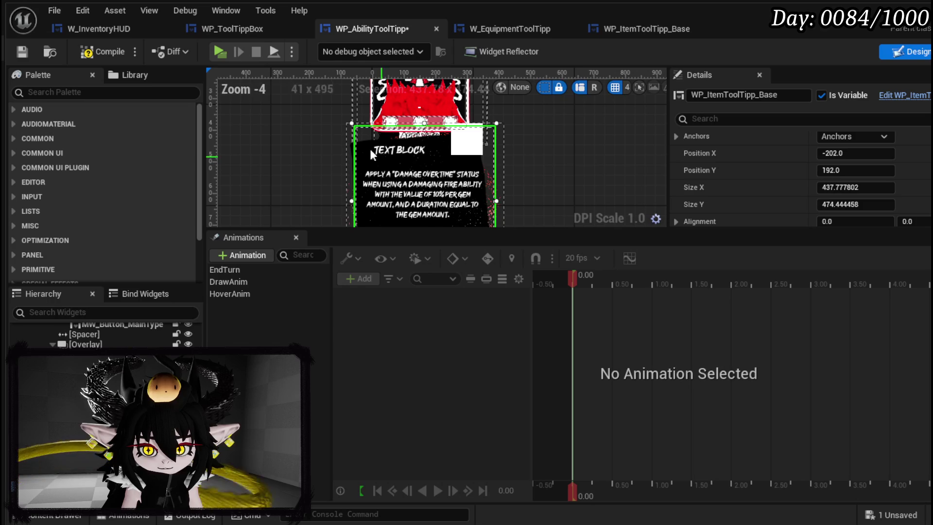
Compile and save the widget, then view the Set Data node in the graph.
click(27, 50)
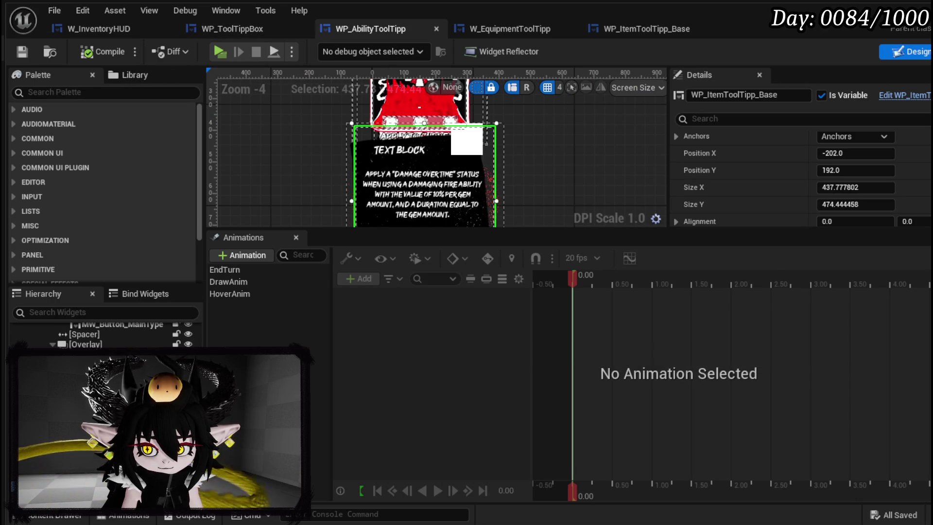
click(931, 52)
drag(392, 176, 594, 184)
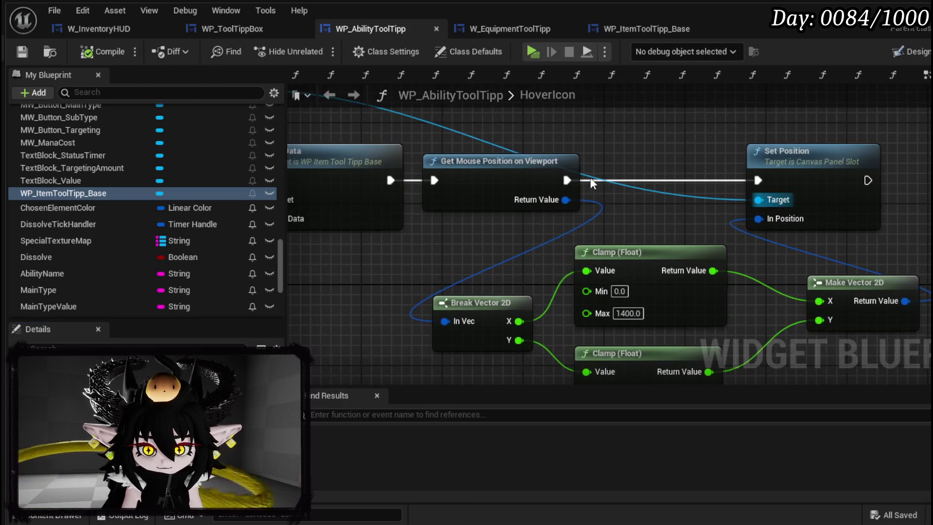
Disconnect Set Data from Get Mouse Position, compile and save the blueprint, then launch Play.
alt+click(387, 182)
drag(445, 133, 629, 161)
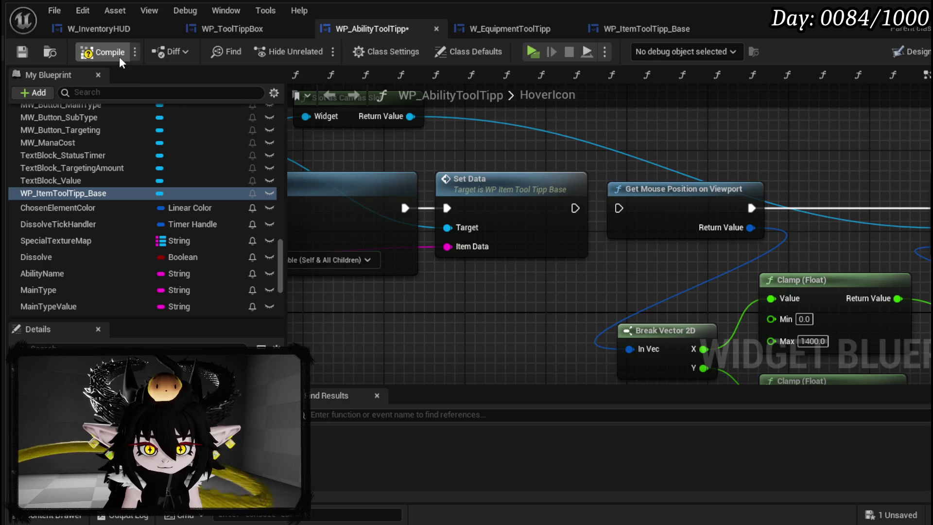
click(119, 57)
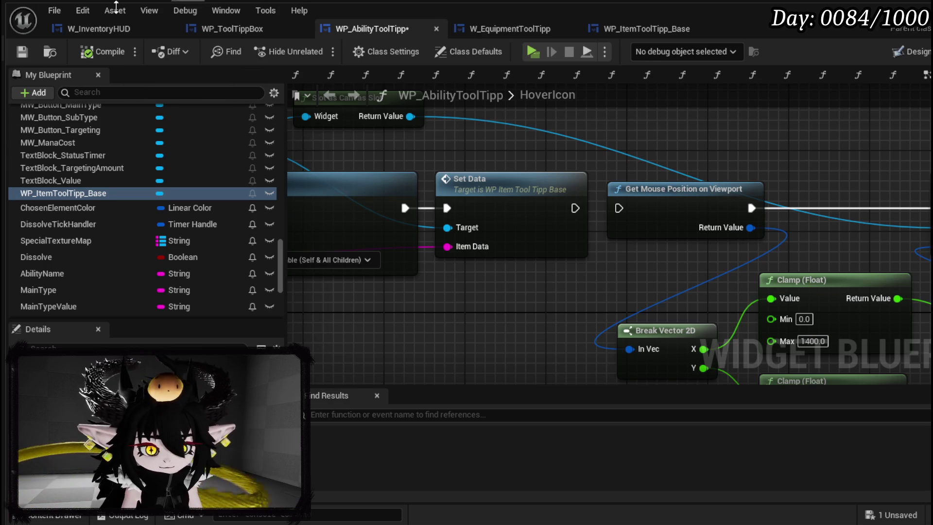
click(21, 52)
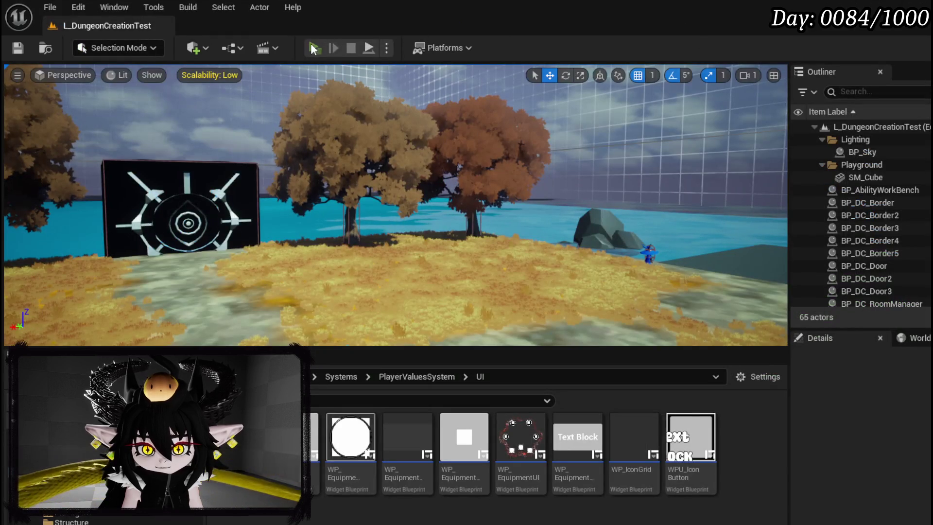
click(314, 49)
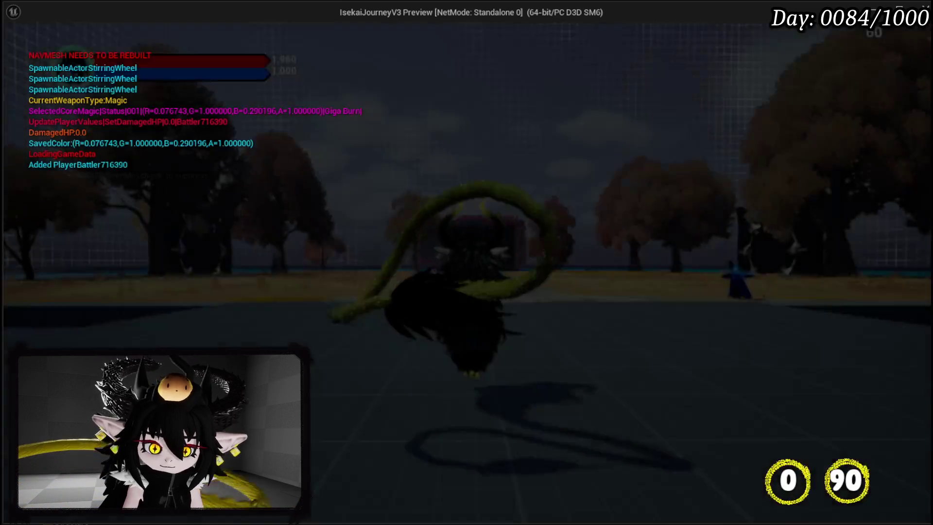
Open the card deck screen, check the 'Card' tooltips beside hovered icons, then stop the preview.
key(Tab)
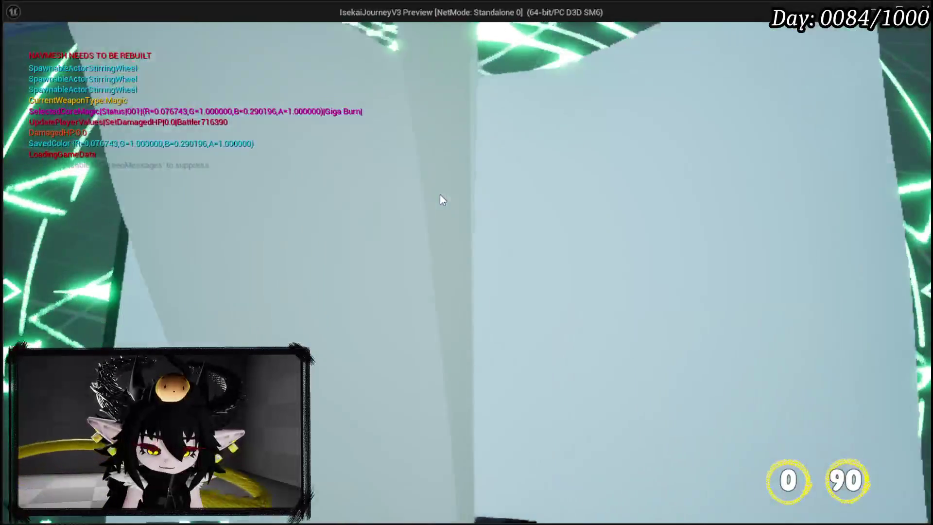
click(611, 408)
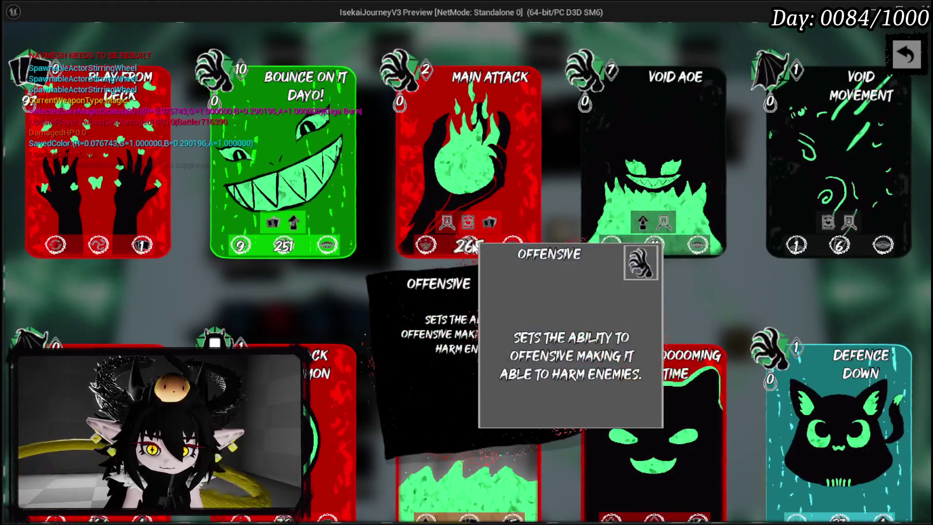
mouse_move(445, 223)
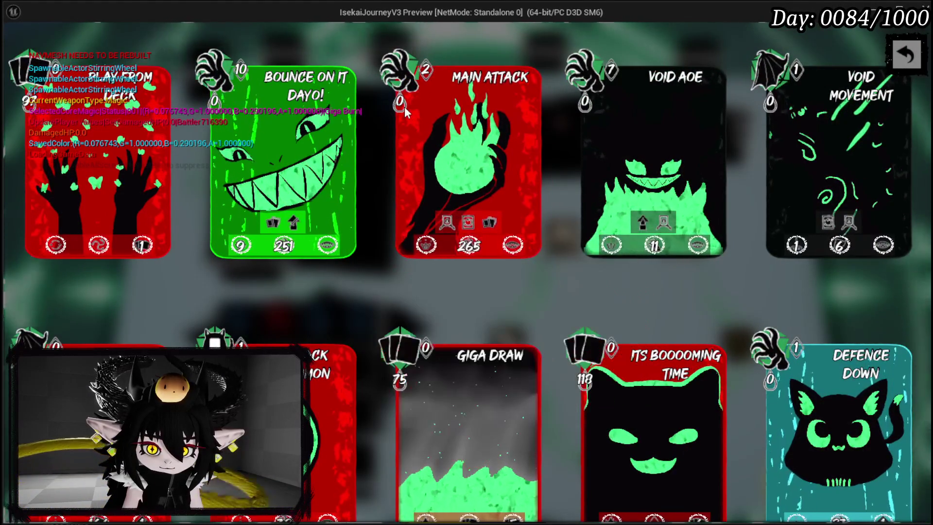
mouse_move(429, 245)
scroll(384, 229, down, 4)
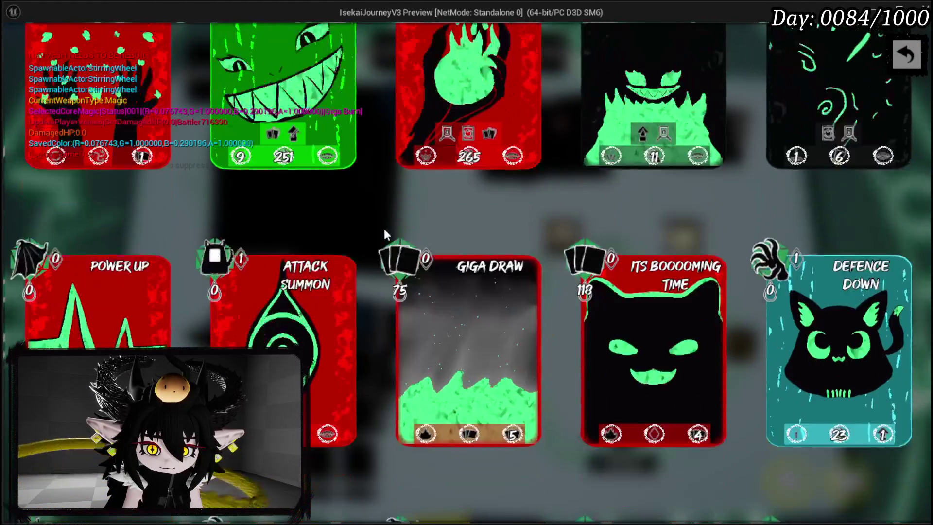
mouse_move(424, 316)
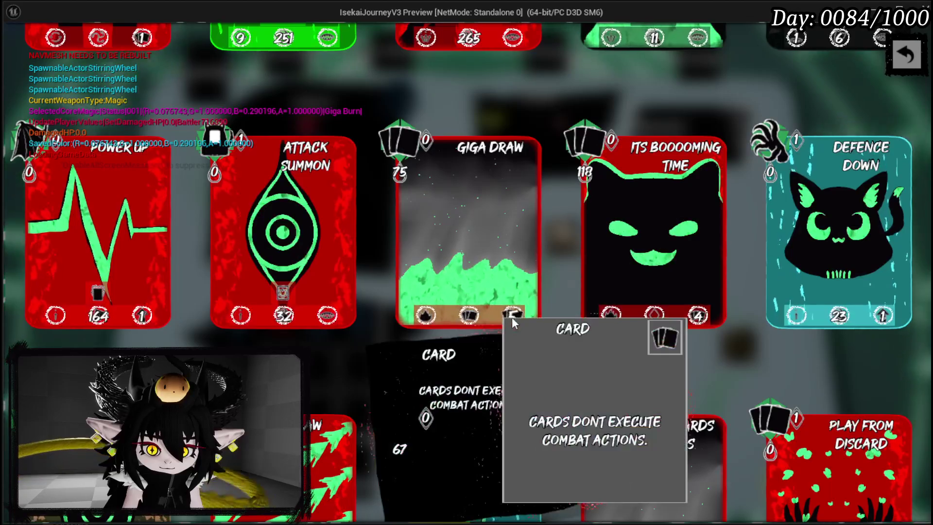
scroll(570, 308, down, 3)
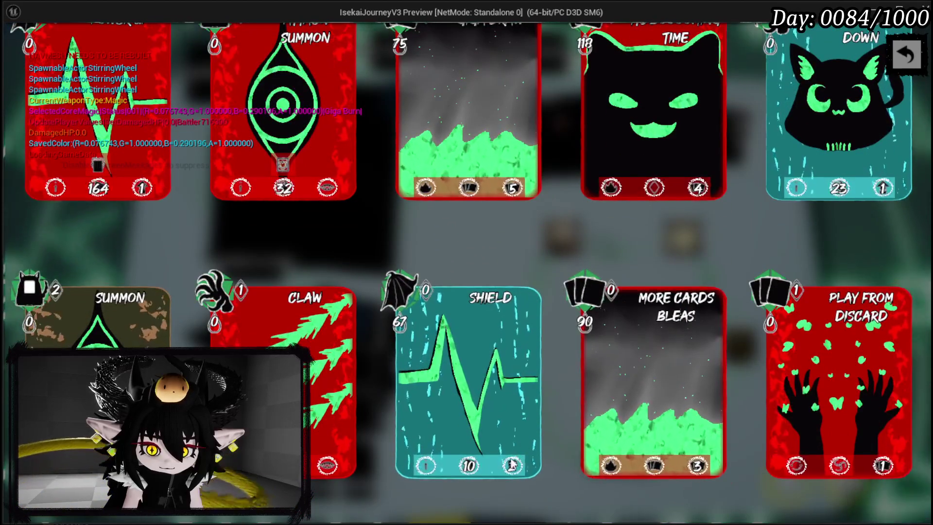
mouse_move(480, 467)
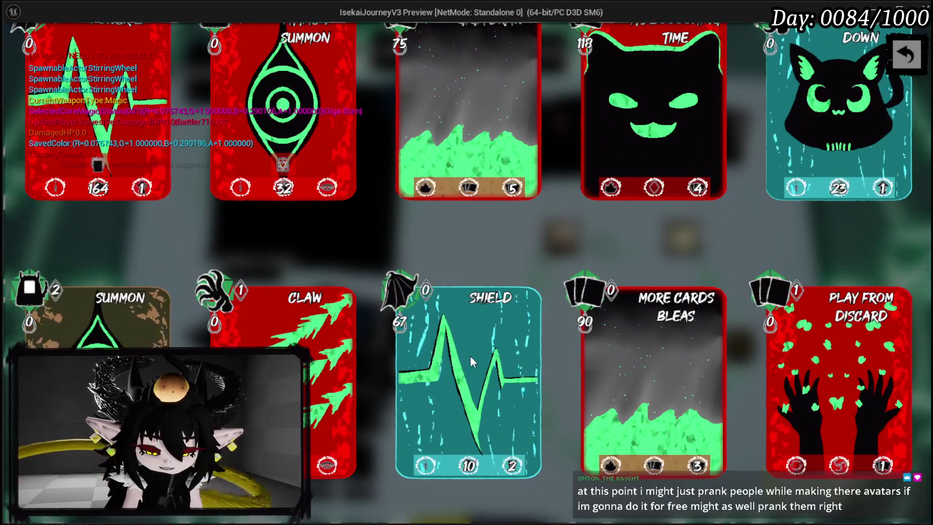
mouse_move(421, 466)
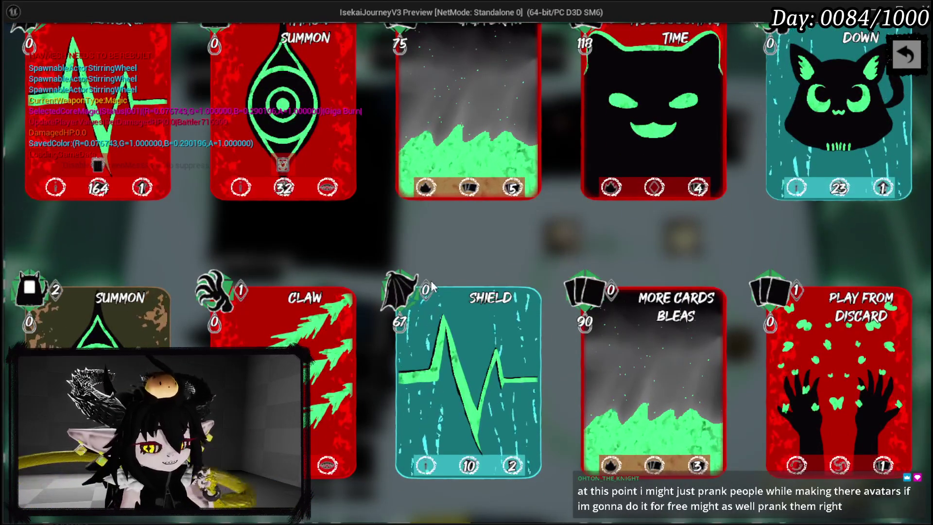
key(Escape)
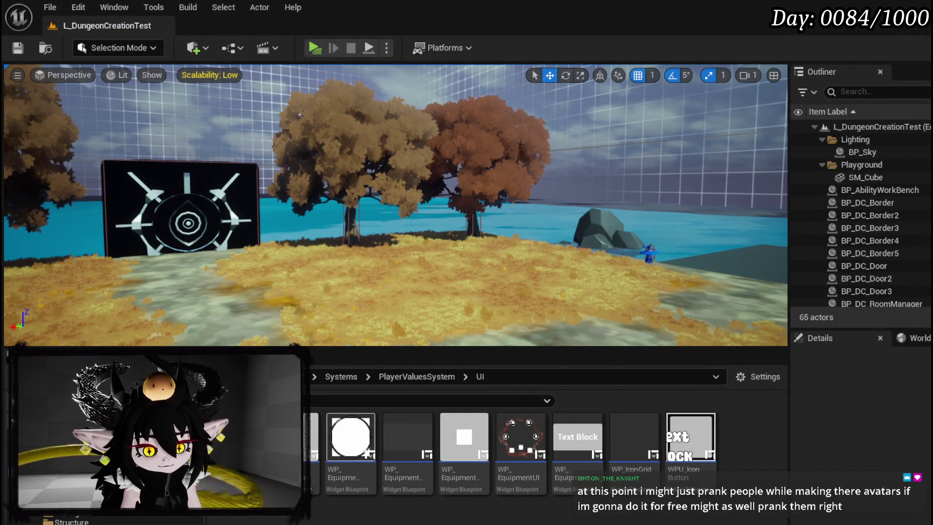
Raise the WP_AbilityToolTipp item tooltip to Position Y -299.31 in the Designer.
key(alt+Tab)
mouse_move(589, 318)
mouse_down()
mouse_move(699, 318)
mouse_move(743, 333)
mouse_up()
click(908, 51)
scroll(427, 177, down, 5)
scroll(316, 175, down, 1)
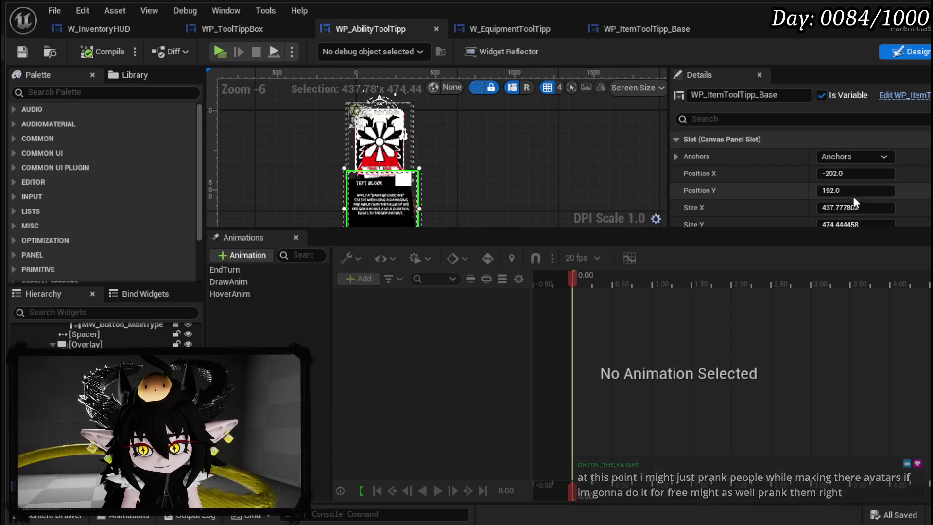
drag(846, 191, 607, 190)
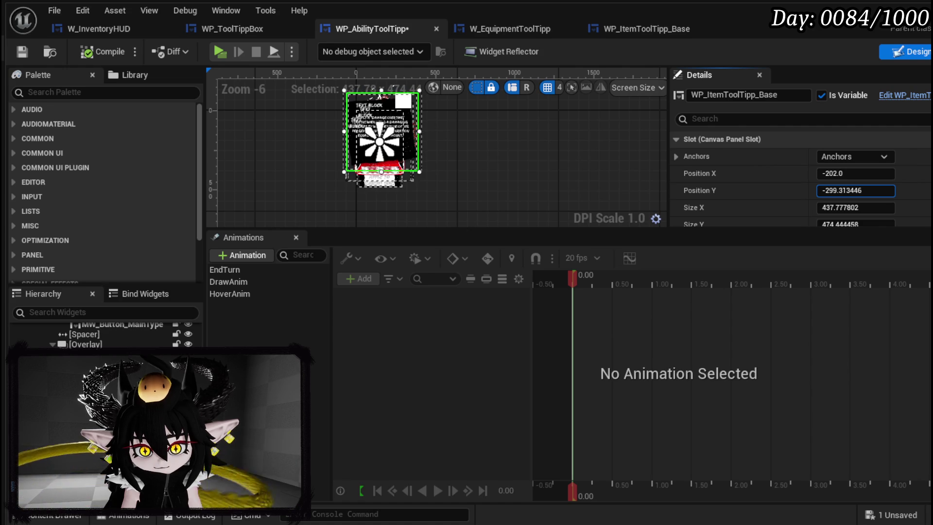
scroll(419, 136, up, 3)
scroll(521, 160, down, 2)
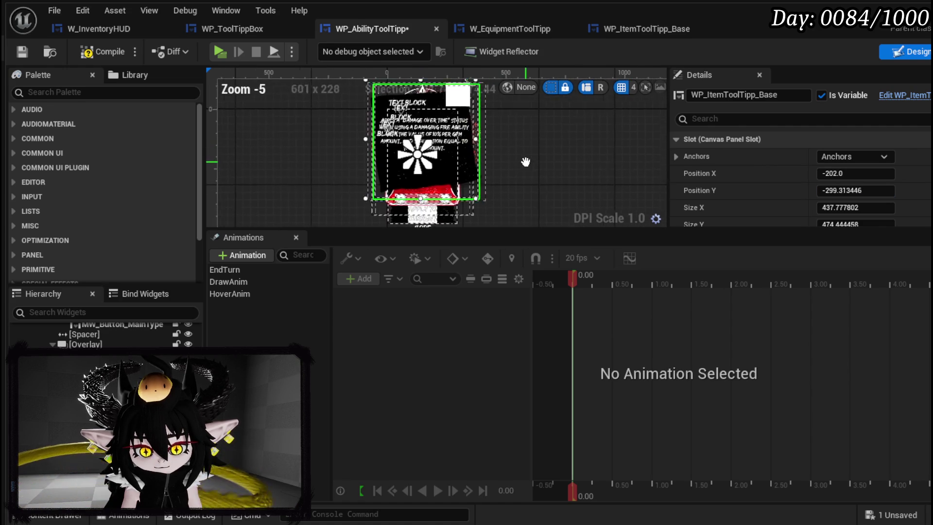
drag(515, 171, 523, 174)
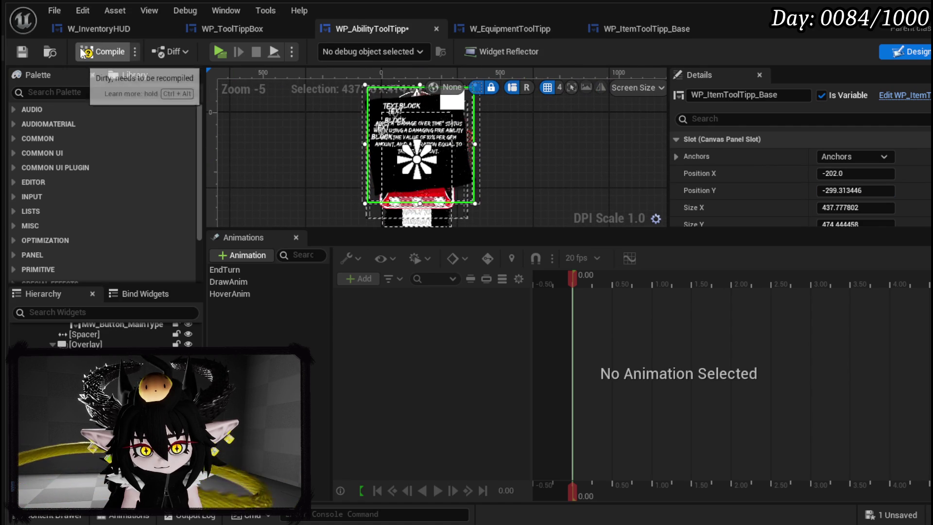
Set the tooltip's ZOrder to 5, recompile the widget, and relaunch the game preview.
click(20, 52)
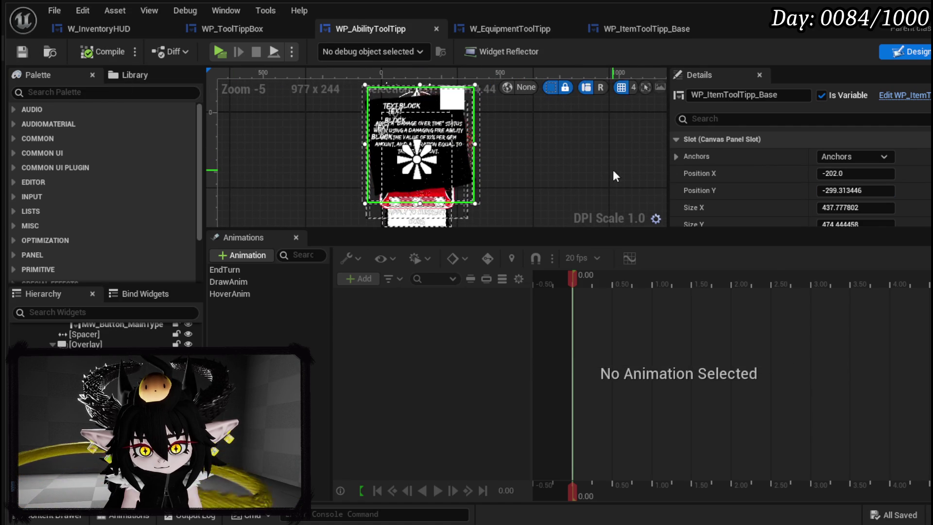
scroll(842, 200, down, 3)
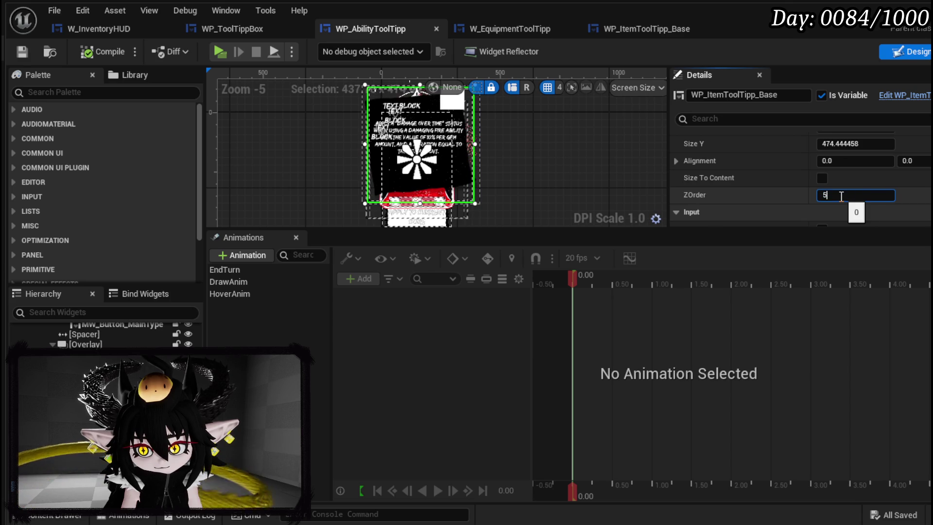
click(24, 50)
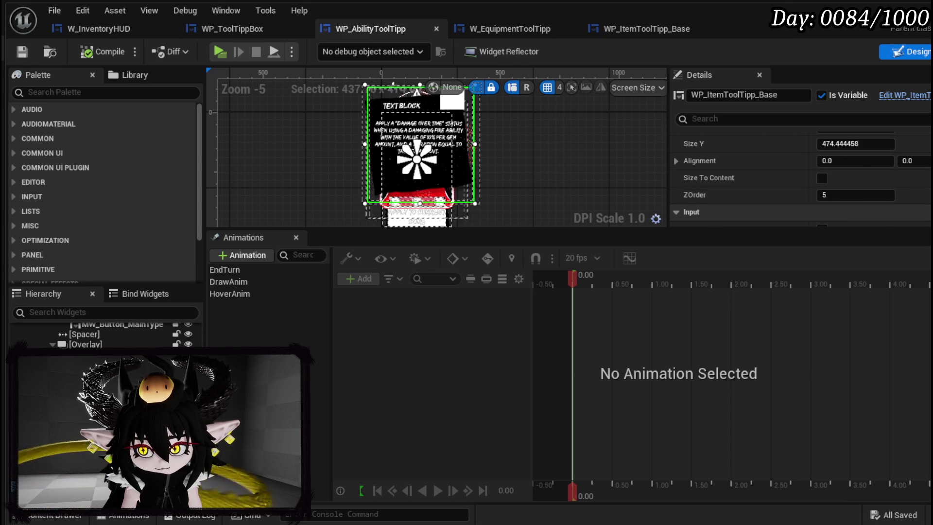
key(alt+Tab)
click(314, 48)
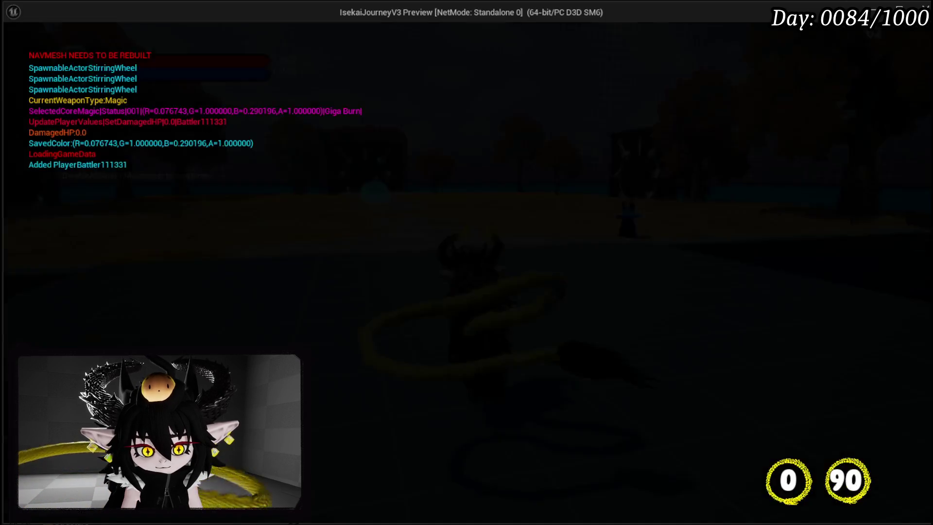
Open the in-game card collection and check each card icon's tooltip placement.
key(Tab)
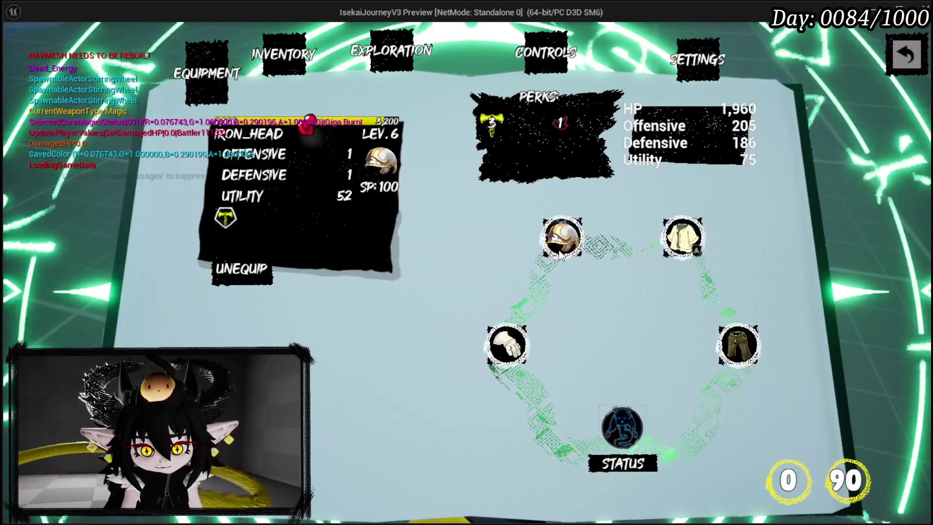
click(623, 427)
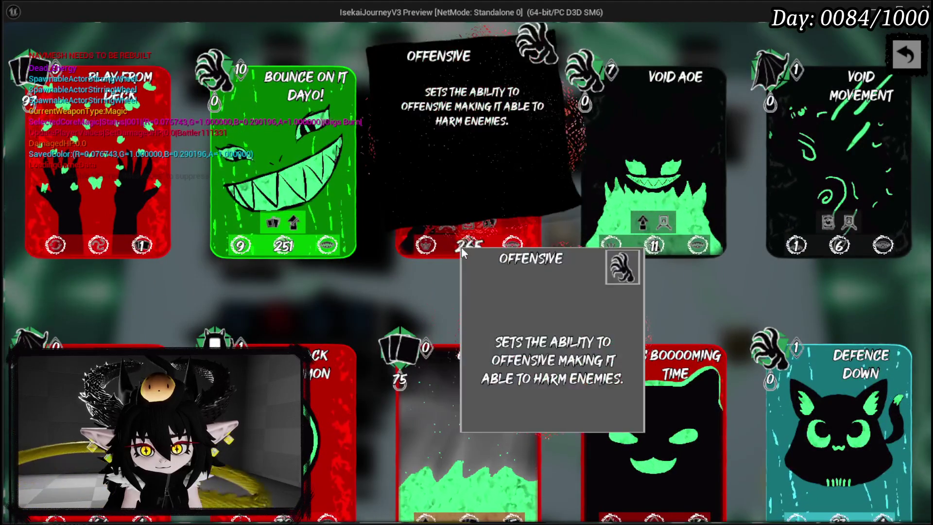
mouse_move(463, 248)
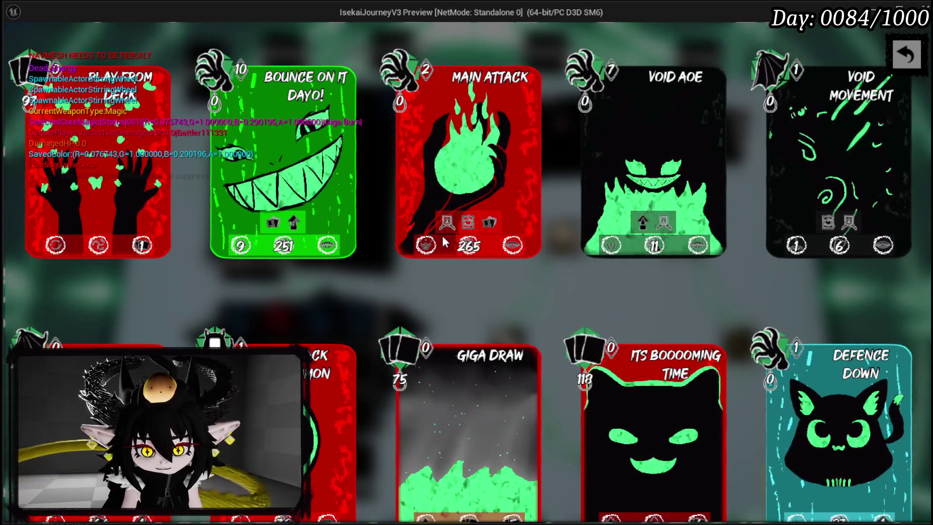
mouse_move(443, 232)
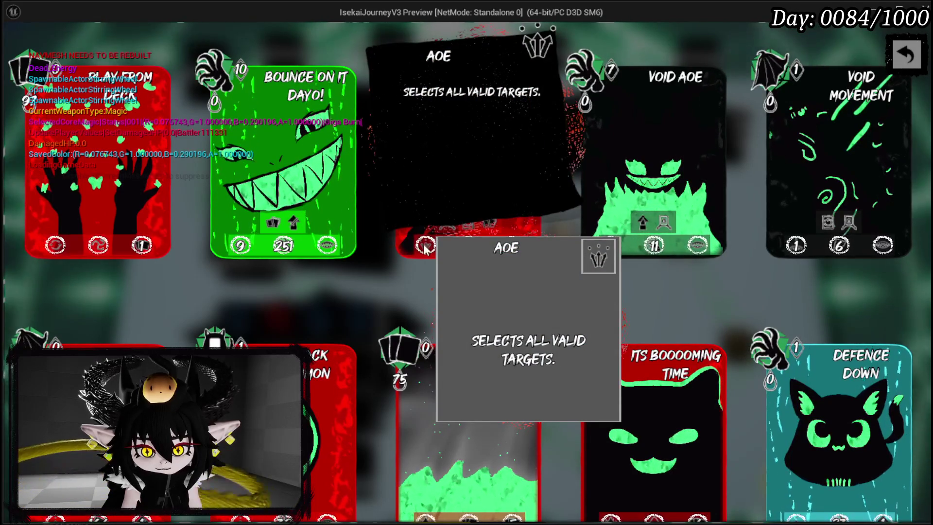
mouse_move(521, 246)
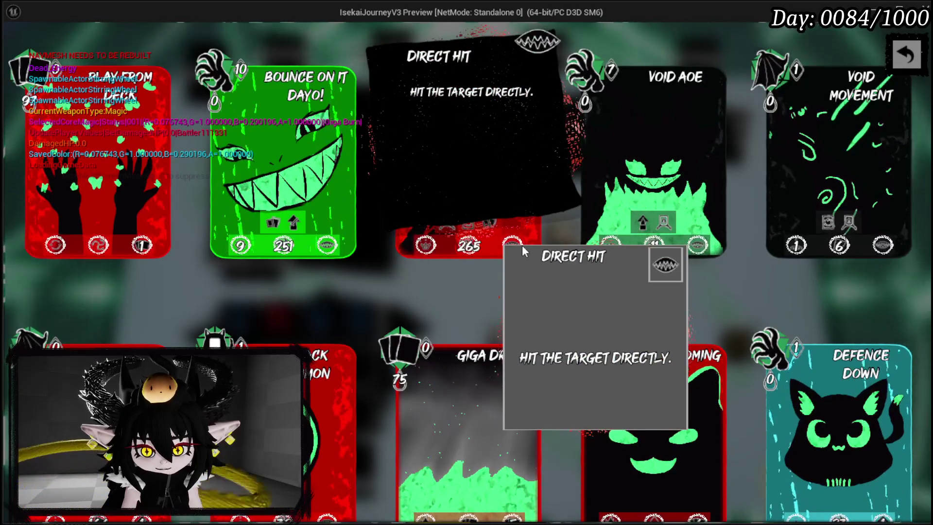
mouse_move(336, 250)
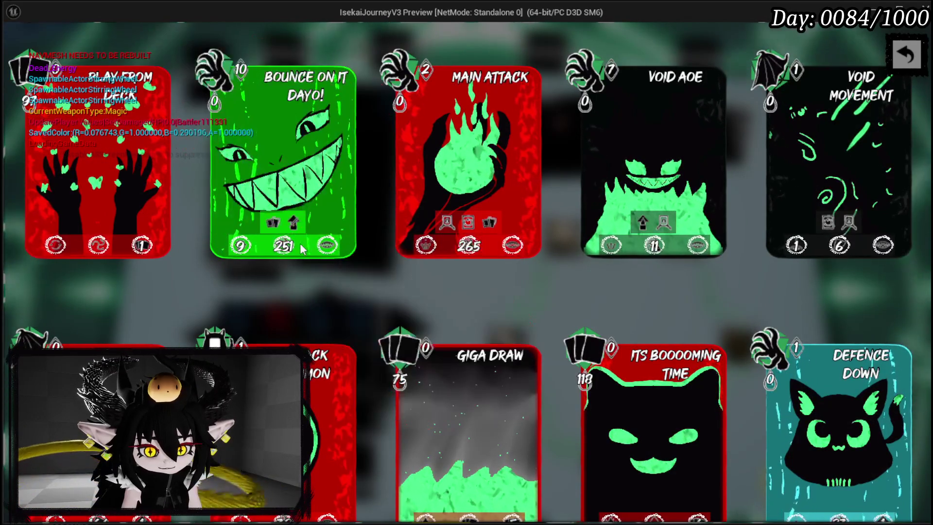
Review the tooltips on the remaining card icons in the collection.
mouse_move(133, 244)
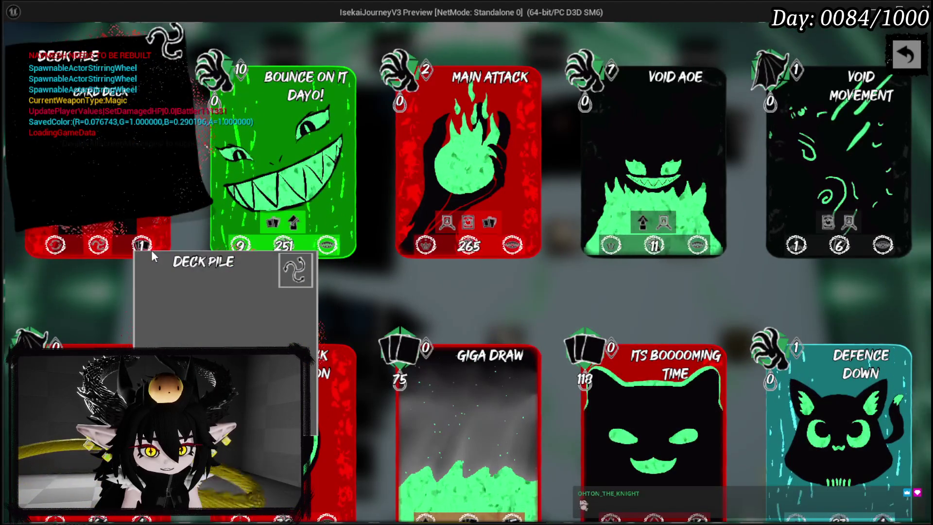
mouse_move(100, 247)
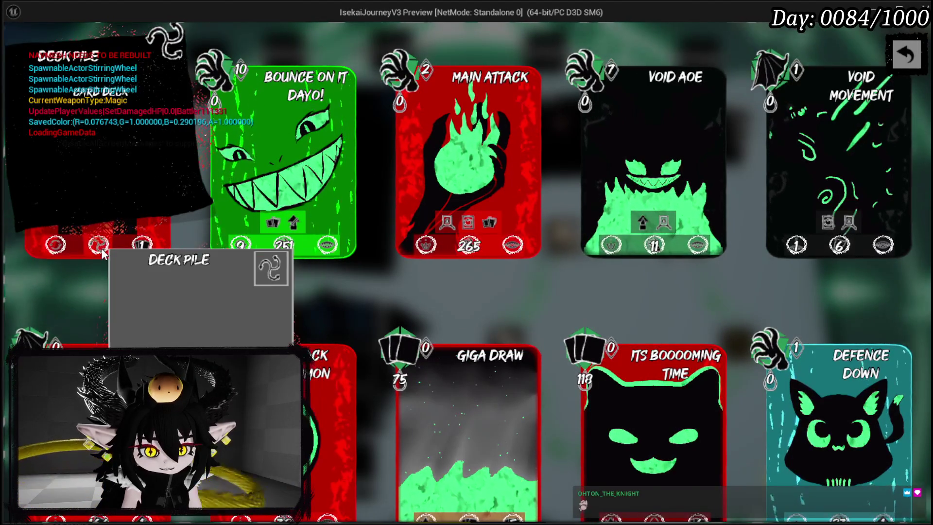
mouse_move(235, 248)
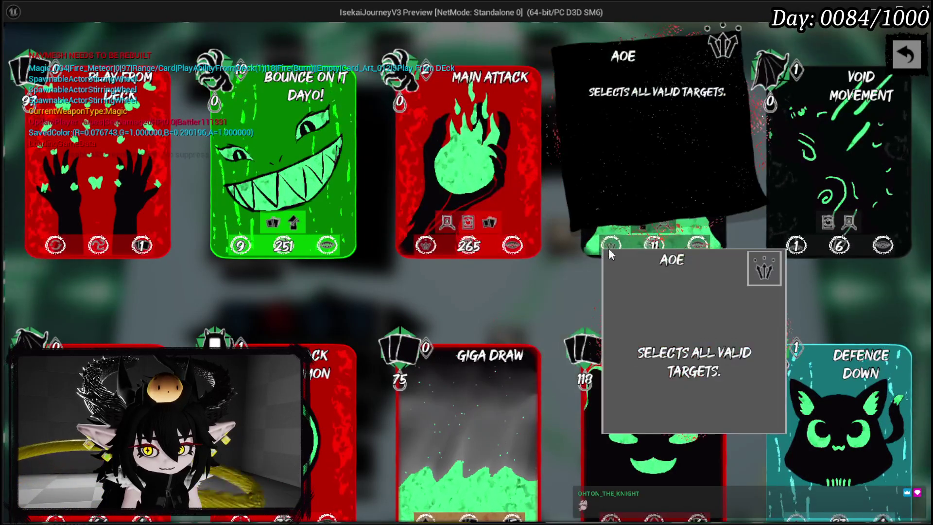
mouse_move(700, 238)
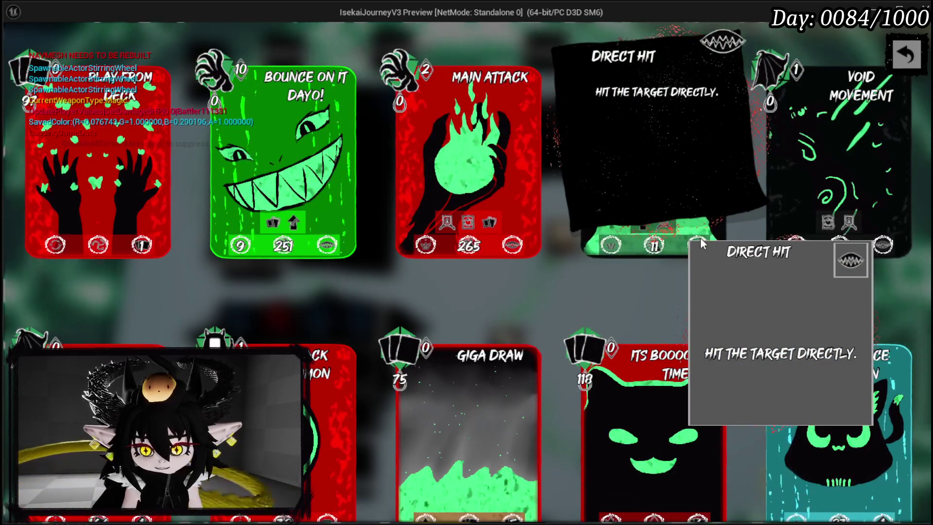
mouse_move(795, 246)
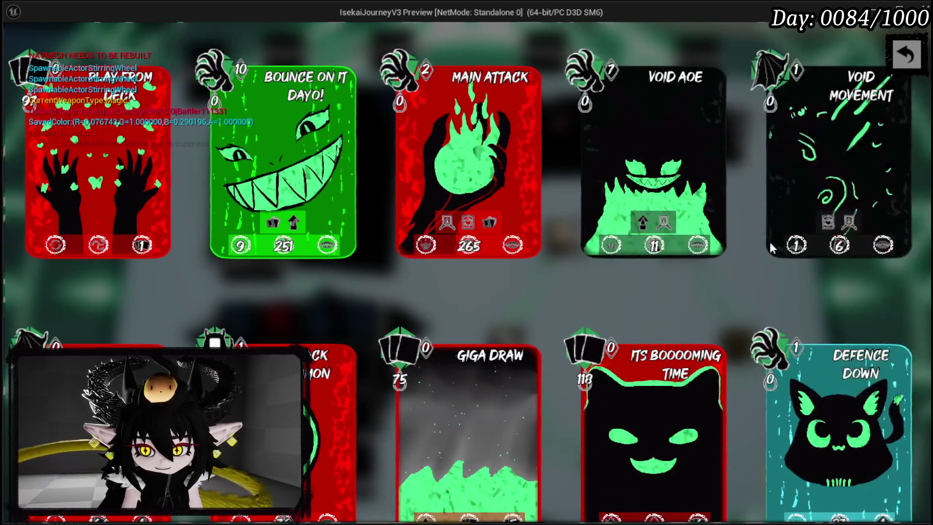
scroll(502, 309, down, 1)
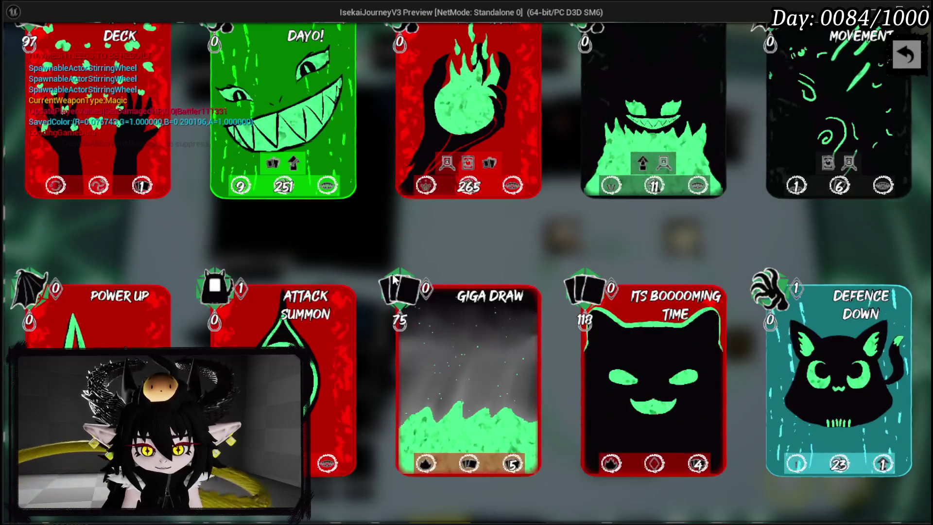
scroll(502, 309, down, 3)
Stop the game preview and save the L_DungeonCreationTest level.
mouse_move(424, 316)
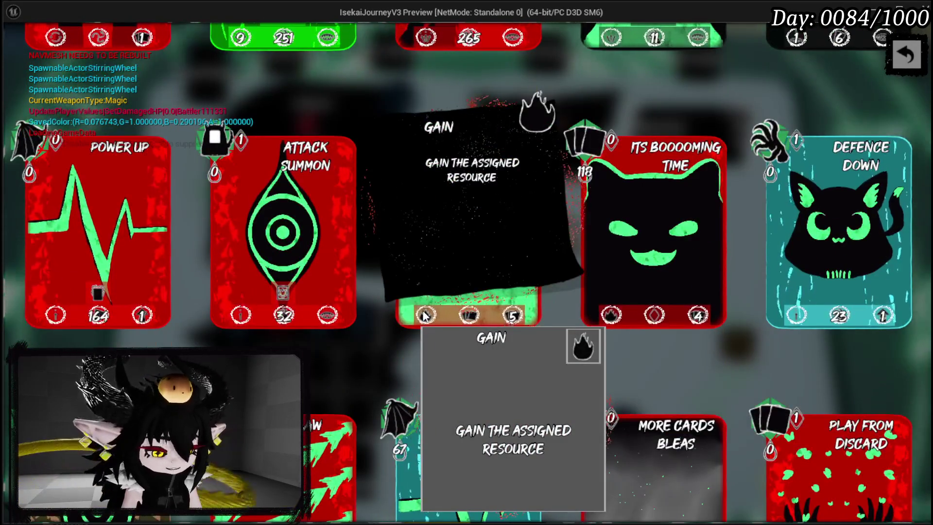
key(Escape)
click(20, 48)
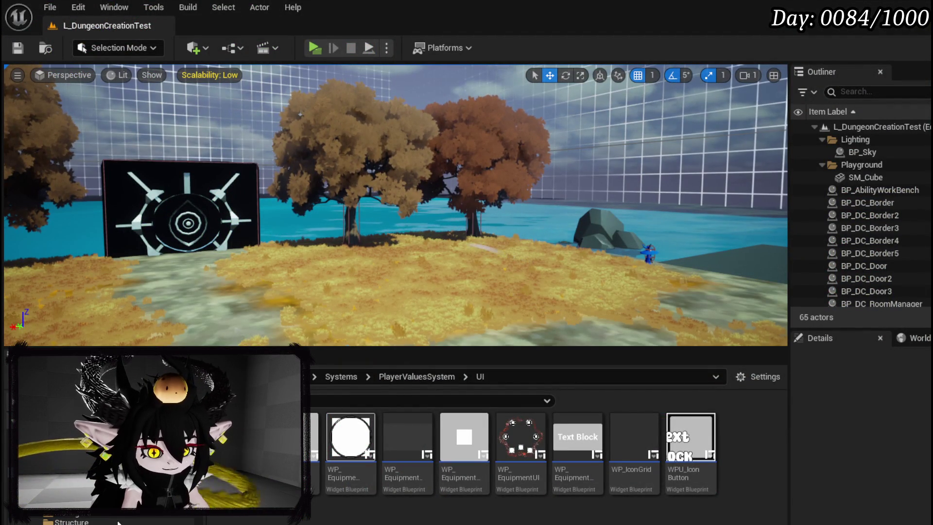
View the two-panel game screenshot from the Discord direct message full-size.
scroll(118, 522, up, 2)
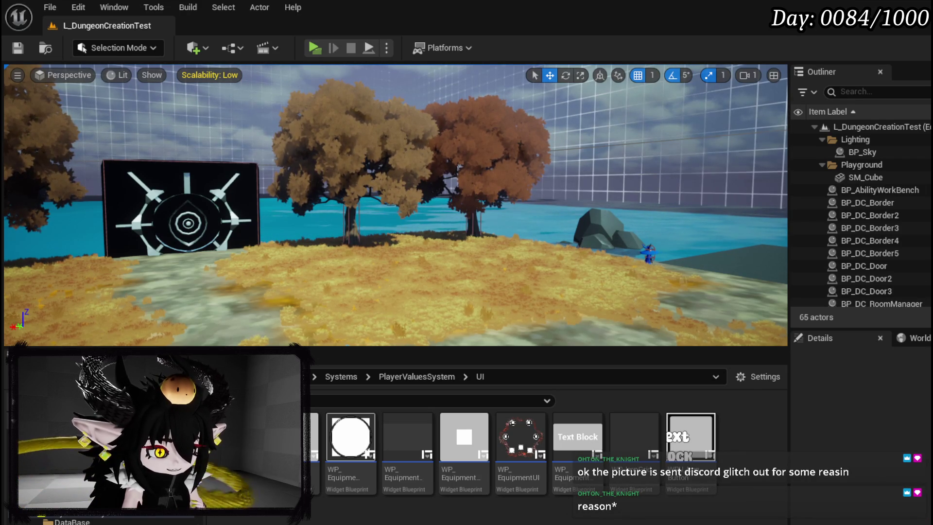
key(Print)
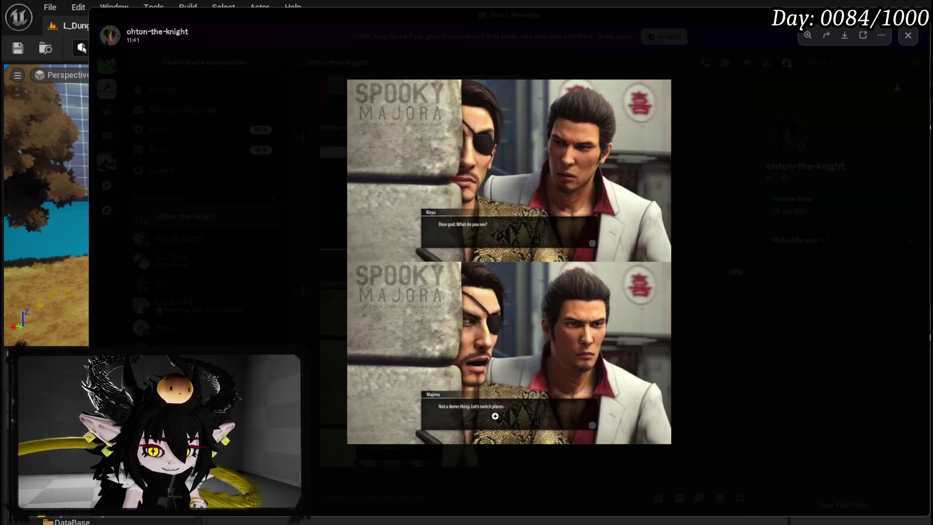
Move the Discord window aside and return to the L_DungeonCreationTest level editor.
drag(558, 19, 547, 20)
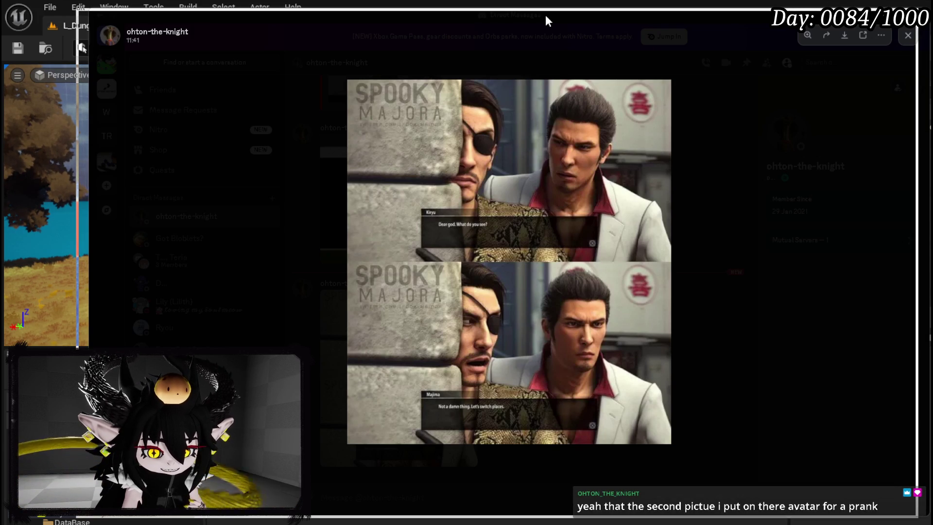
drag(545, 16, 546, 16)
key(alt+Tab)
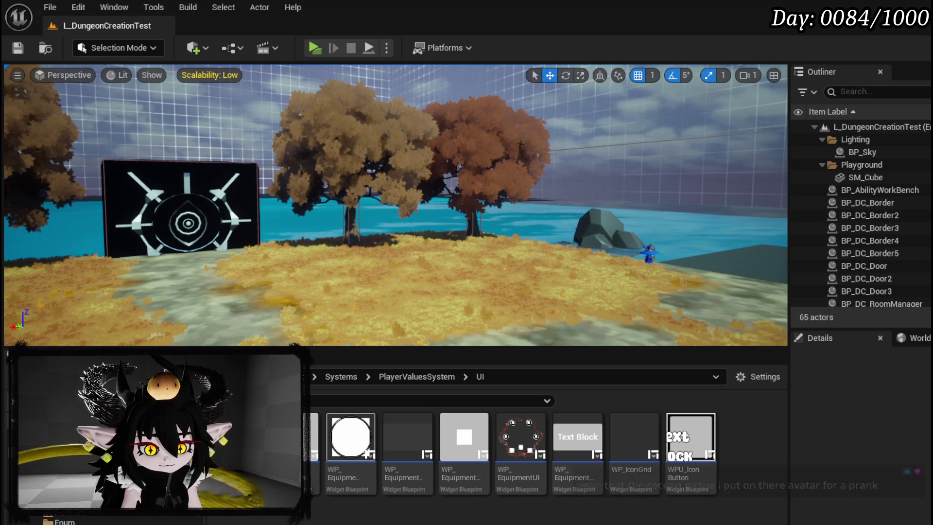
Open the WP_DeckViewer widget blueprint from the AbilitySystem/UI folder.
click(98, 438)
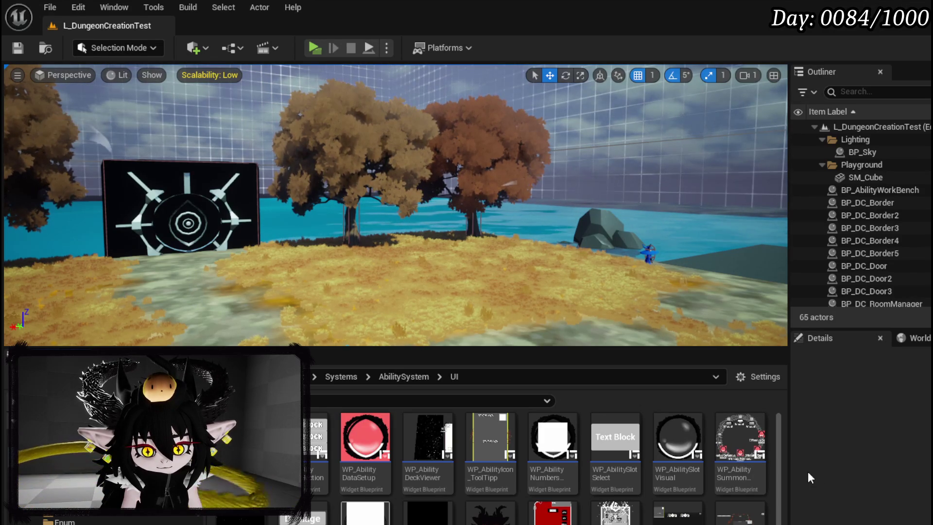
scroll(755, 466, down, 2)
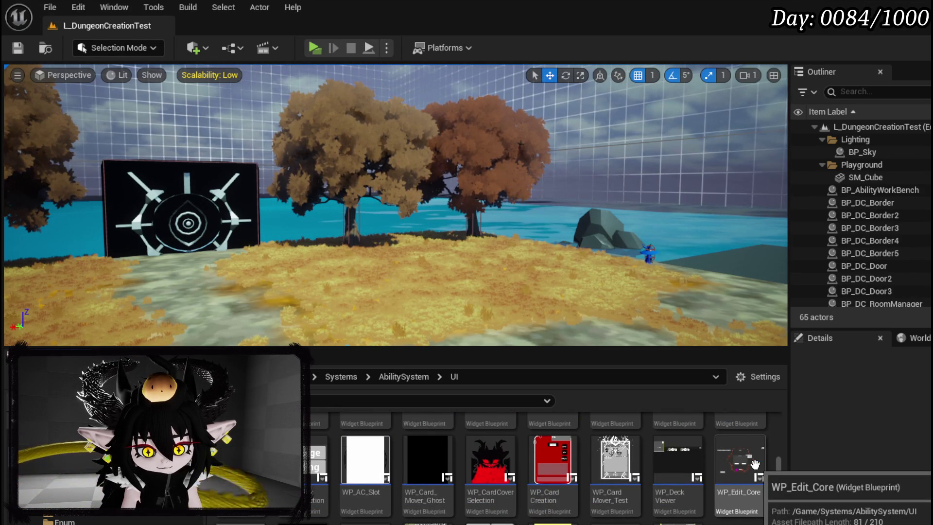
scroll(755, 466, up, 2)
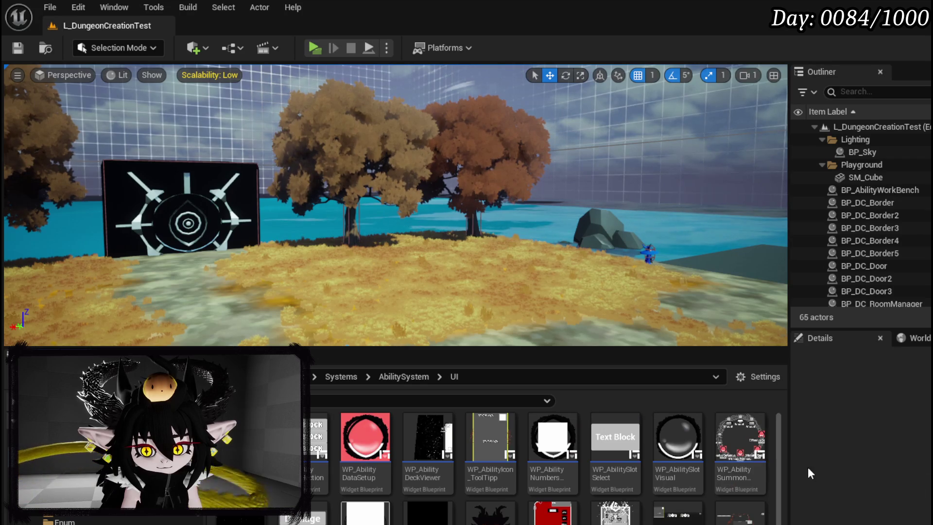
double_click(497, 451)
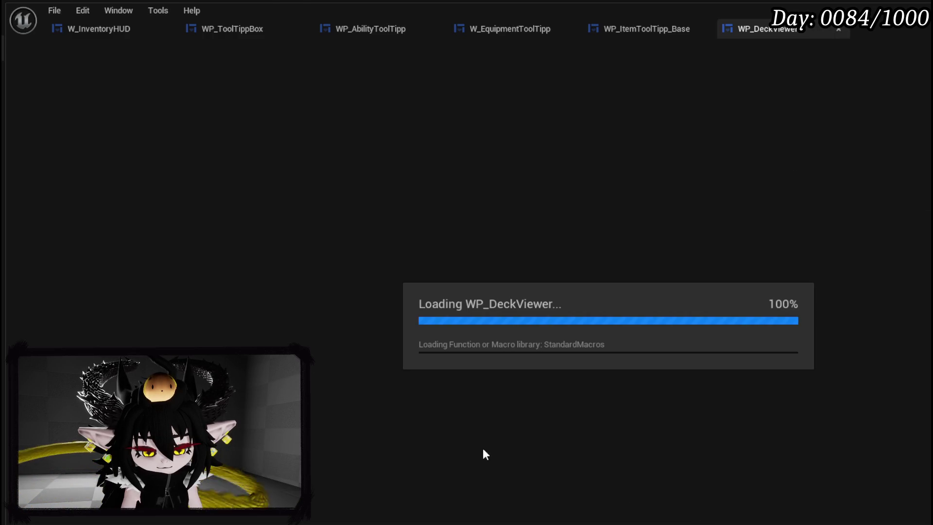
Delete WP_AbilityIcon_ToolTipp from the canvas, compile, and open the ShowToolTipp error.
click(372, 112)
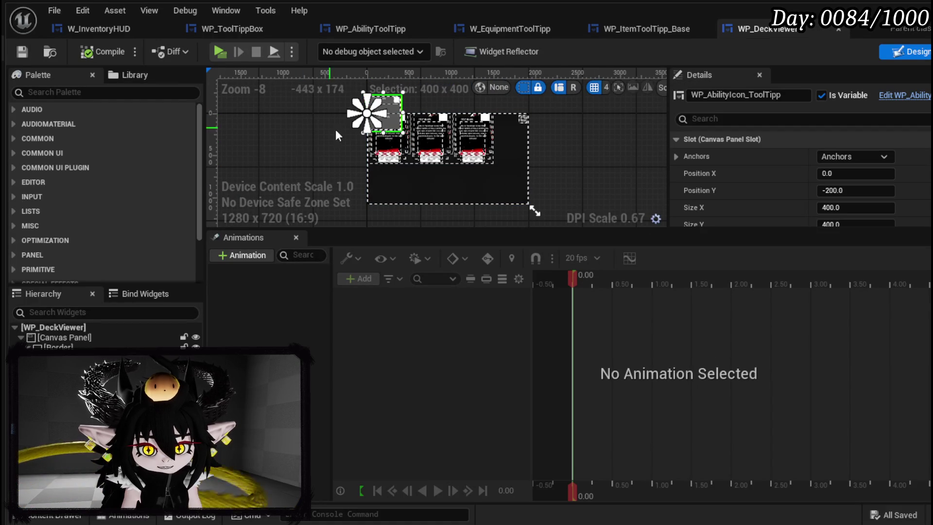
scroll(275, 165, up, 3)
drag(277, 214, 279, 212)
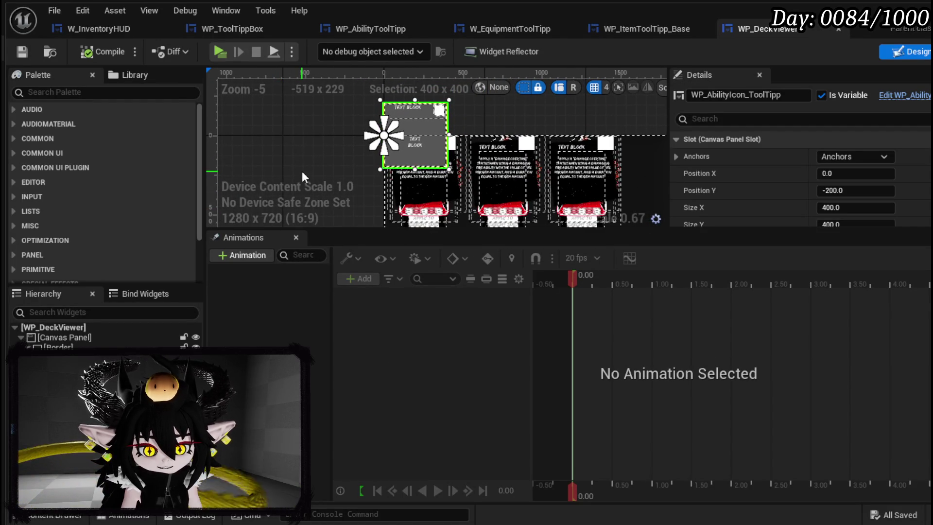
drag(301, 171, 258, 183)
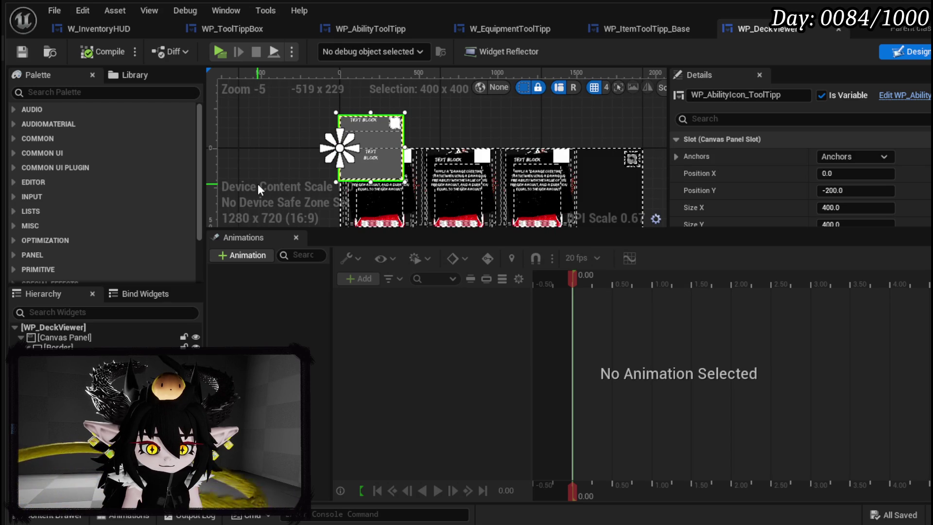
click(258, 184)
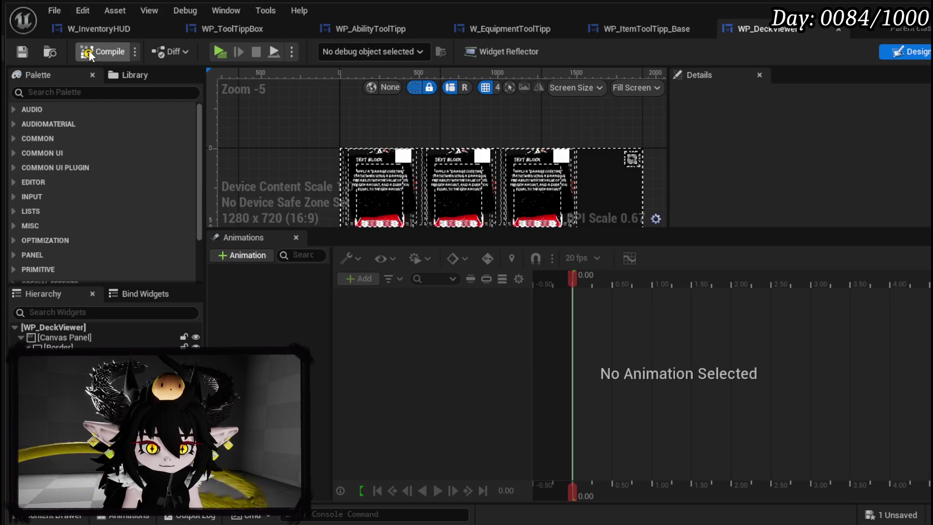
key(ctrl+s)
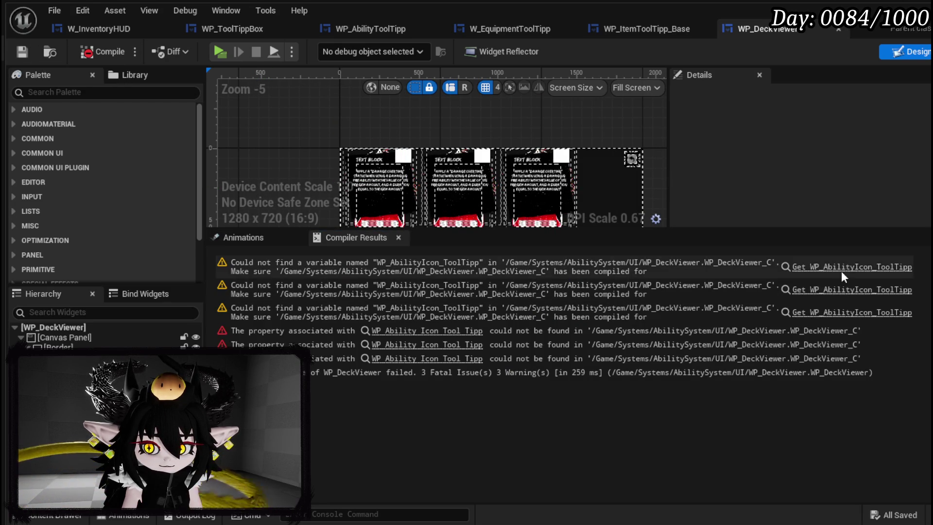
click(843, 273)
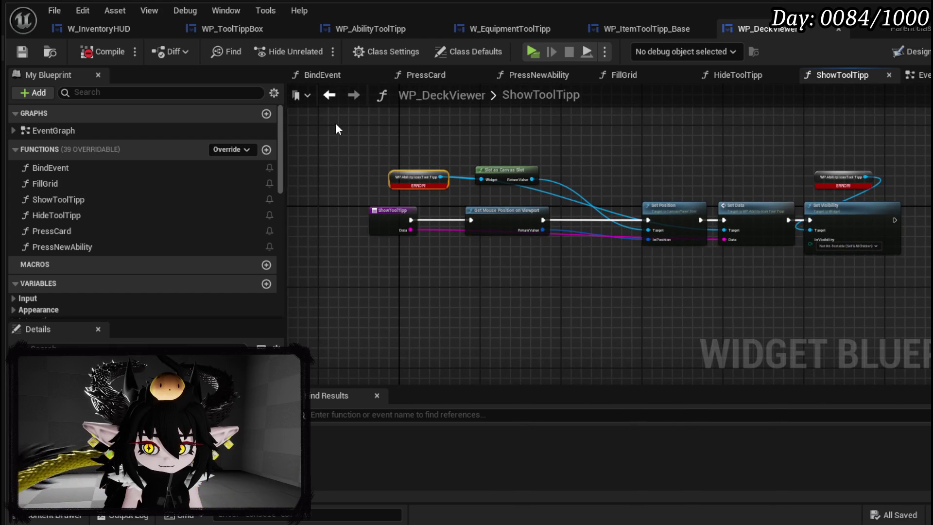
Delete the ShowToolTipp tooltip nodes and function, then recompile.
drag(337, 125, 931, 300)
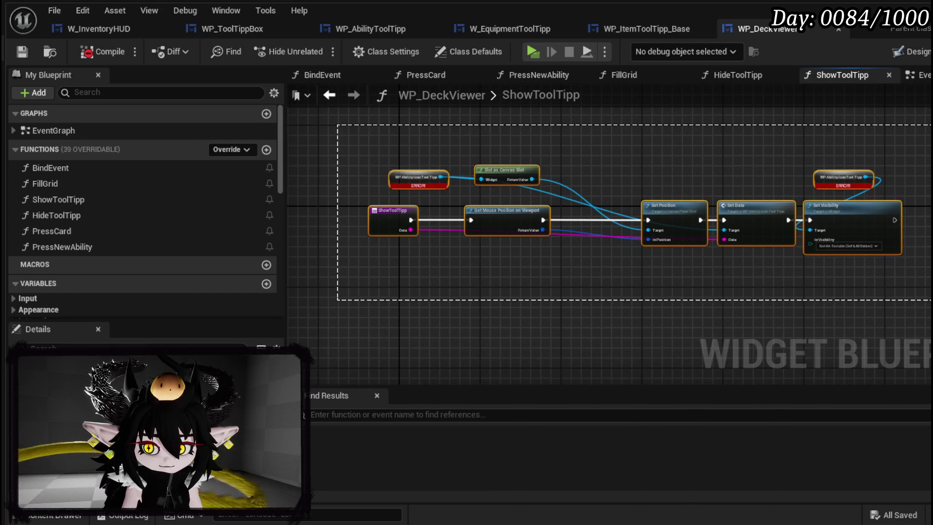
key(Delete)
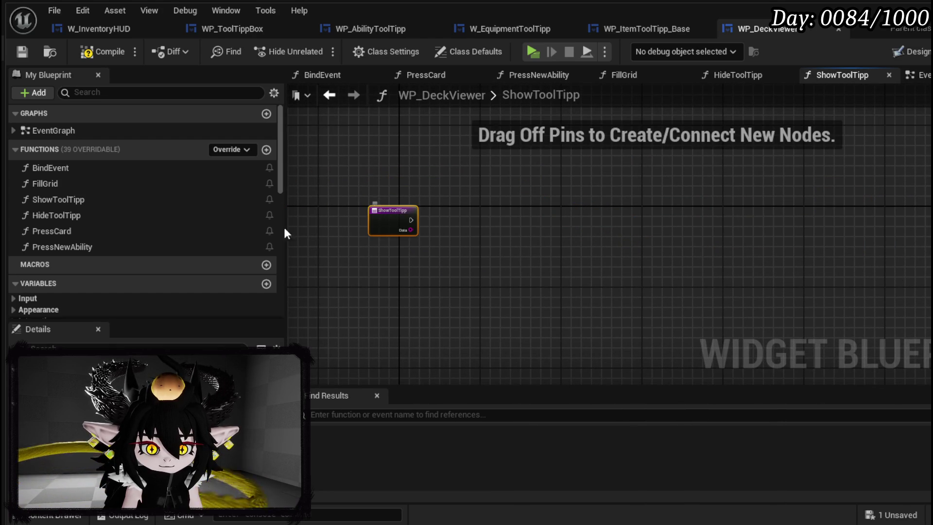
click(118, 200)
key(Delete)
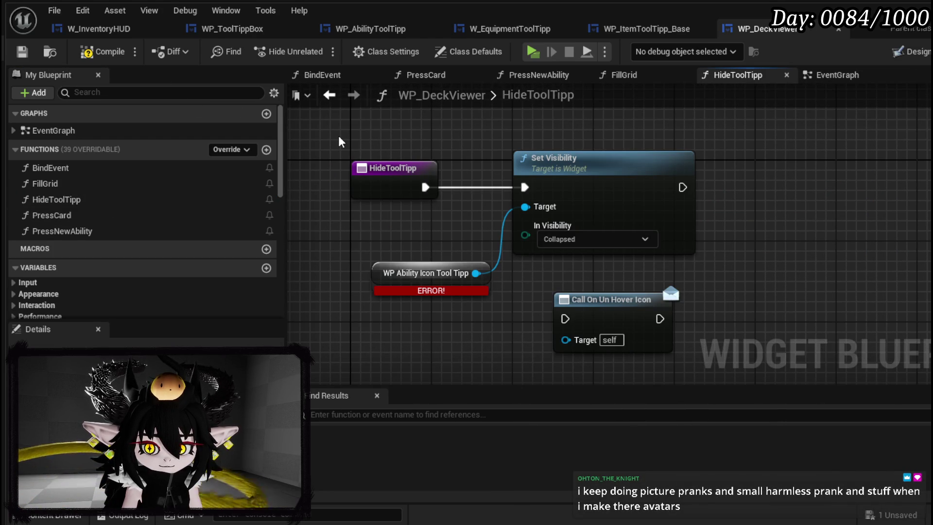
click(109, 53)
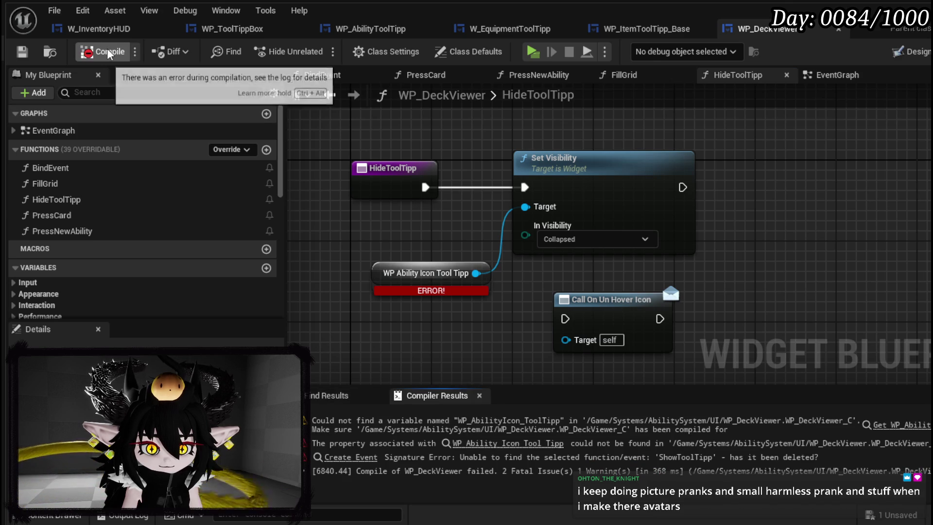
click(923, 426)
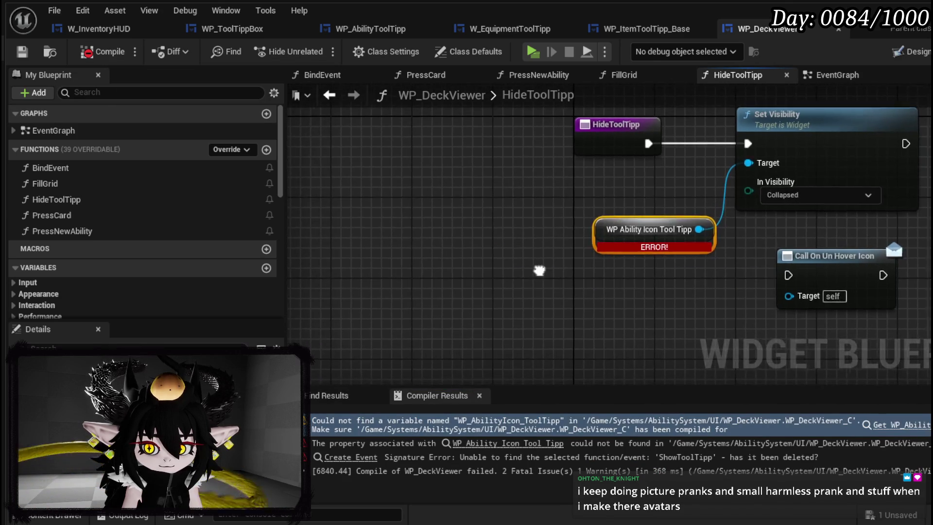
scroll(471, 281, down, 2)
Delete the HideToolTipp function and recompile to find the broken event node.
click(57, 200)
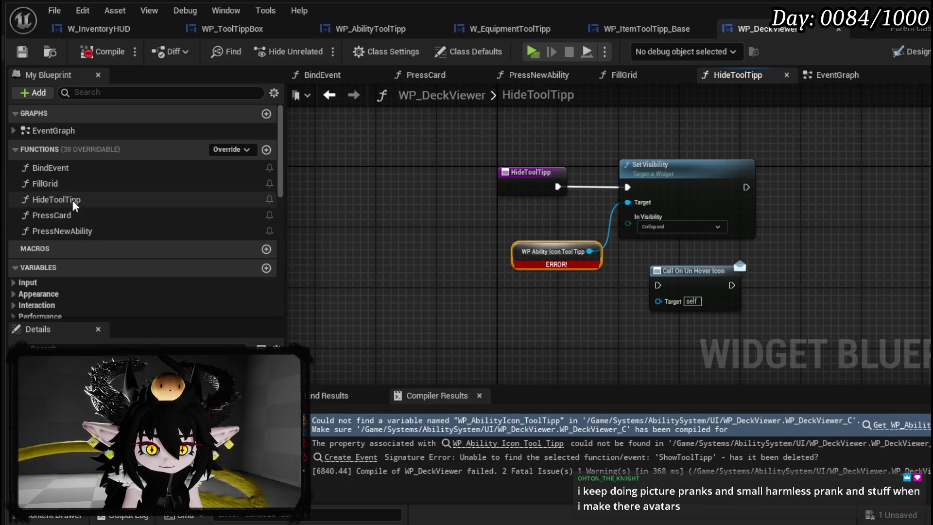
key(Delete)
click(107, 45)
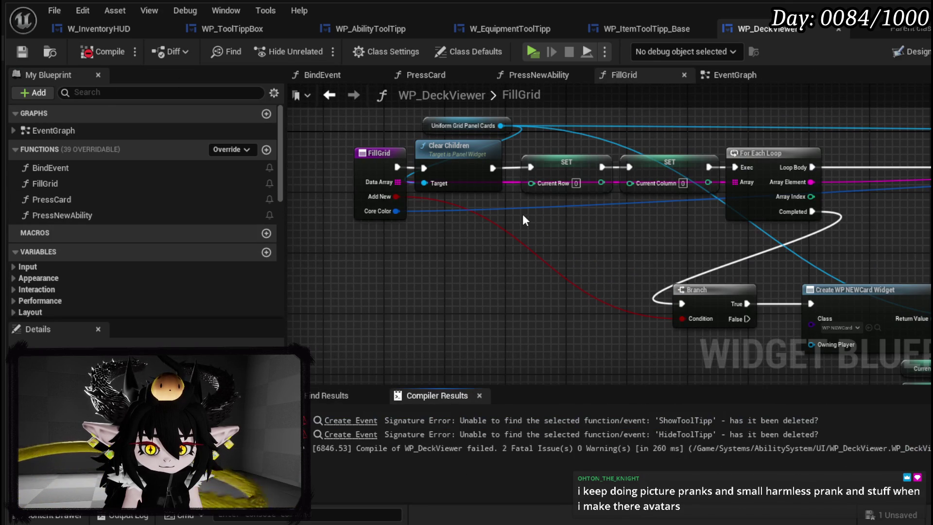
click(351, 420)
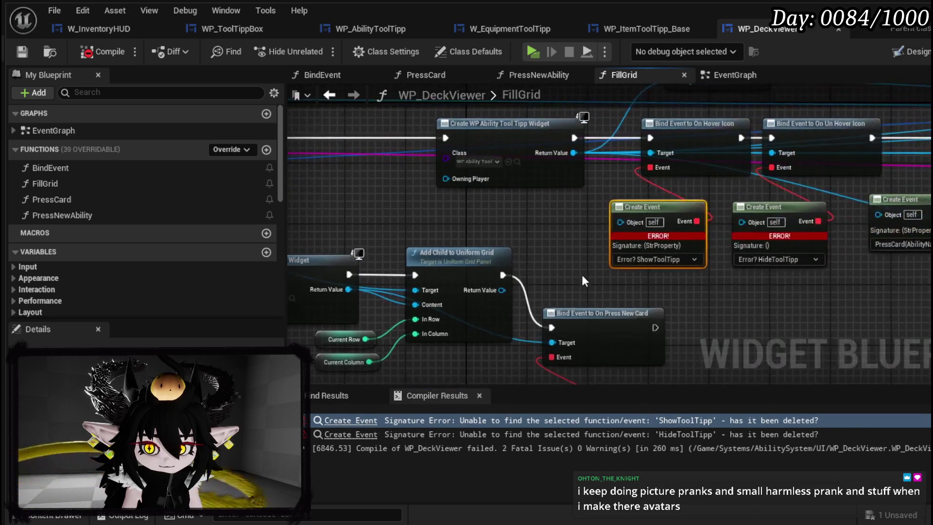
Remove FillGrid's hover and unhover Bind Event nodes and compile without errors.
drag(392, 214, 812, 212)
drag(495, 353, 612, 213)
key(Delete)
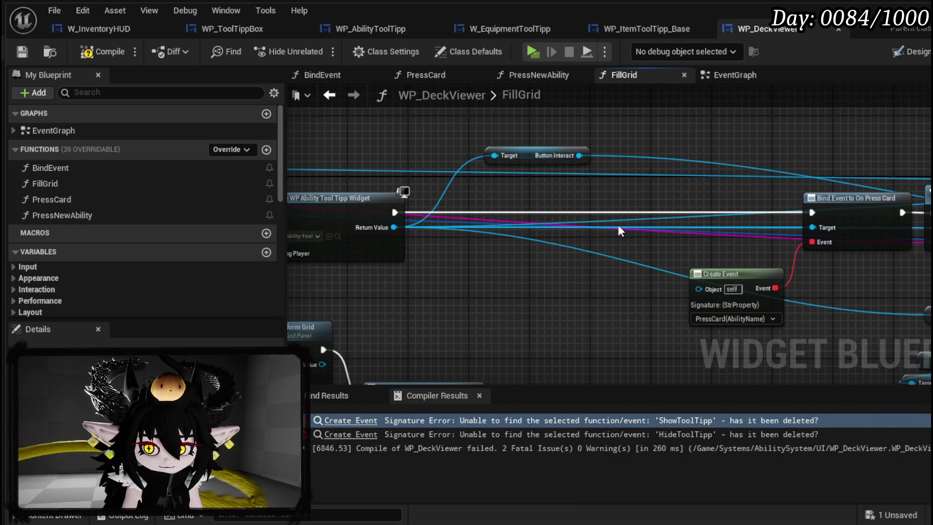
key(F7)
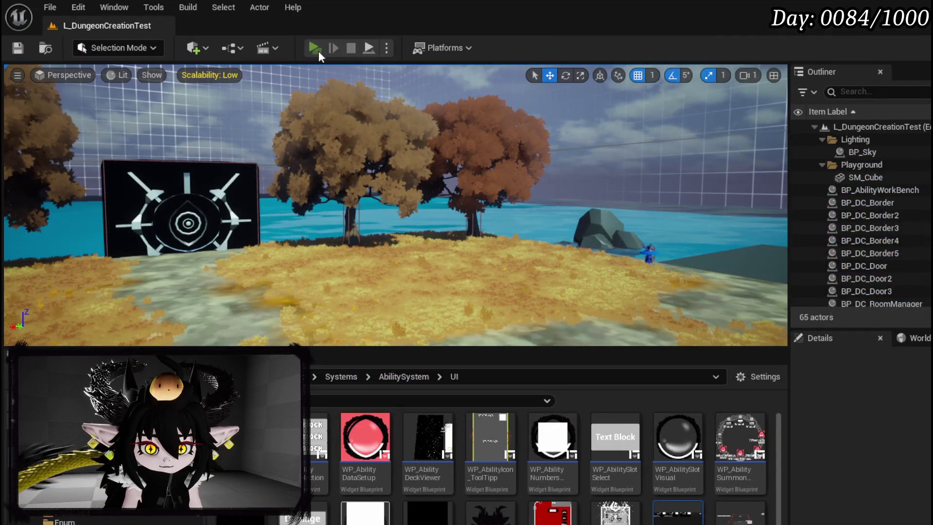
click(319, 50)
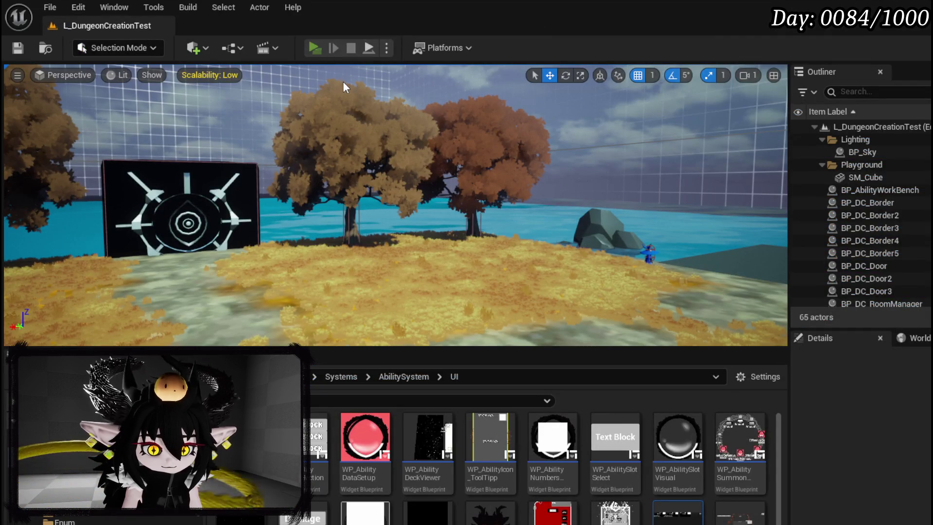
Apply the Big Boooooom ability card from the inventory page to the current core.
key(Tab)
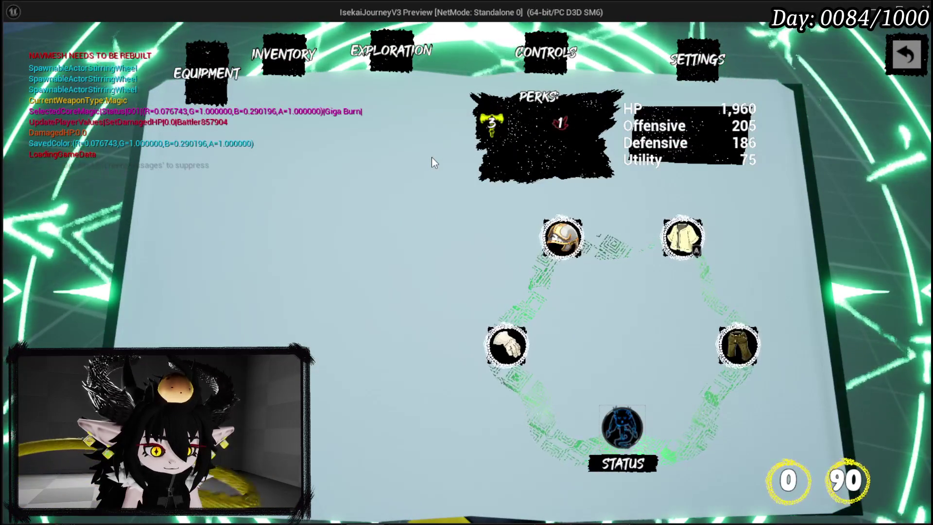
click(276, 43)
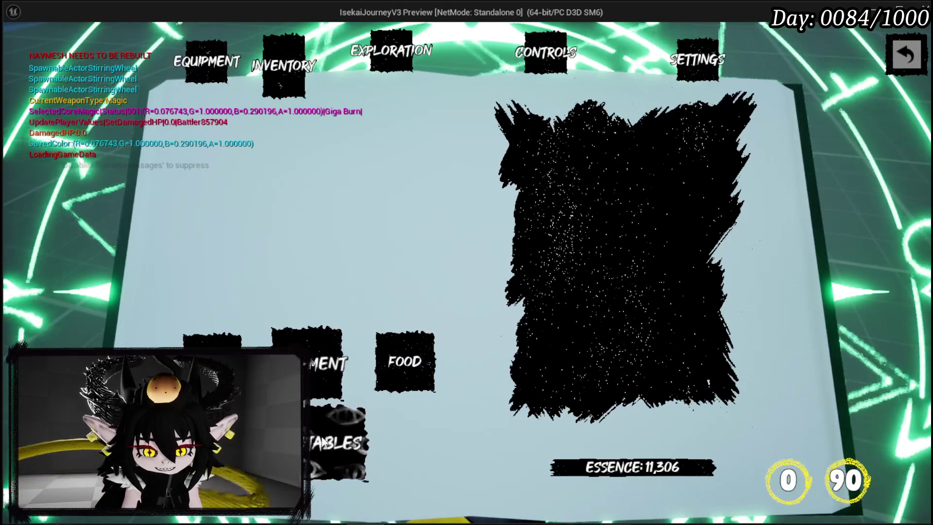
click(538, 127)
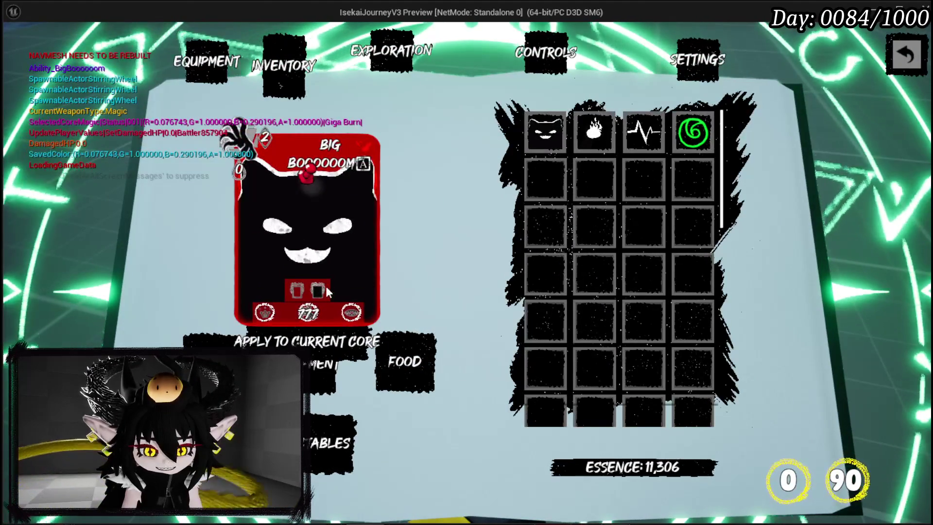
mouse_move(270, 316)
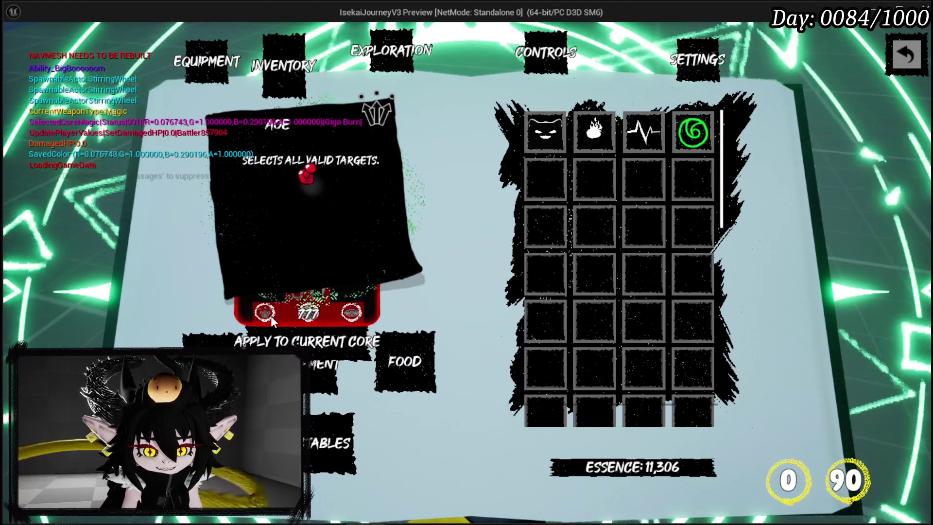
mouse_move(313, 317)
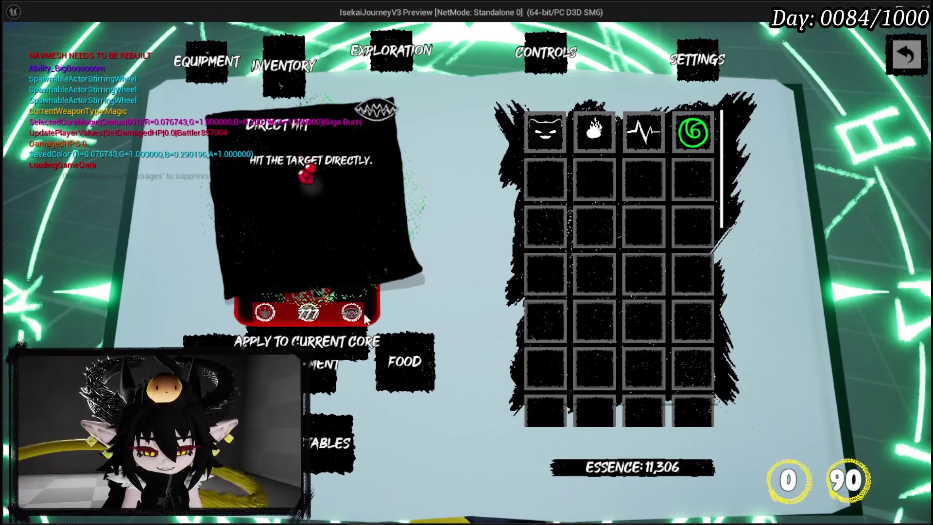
mouse_move(304, 287)
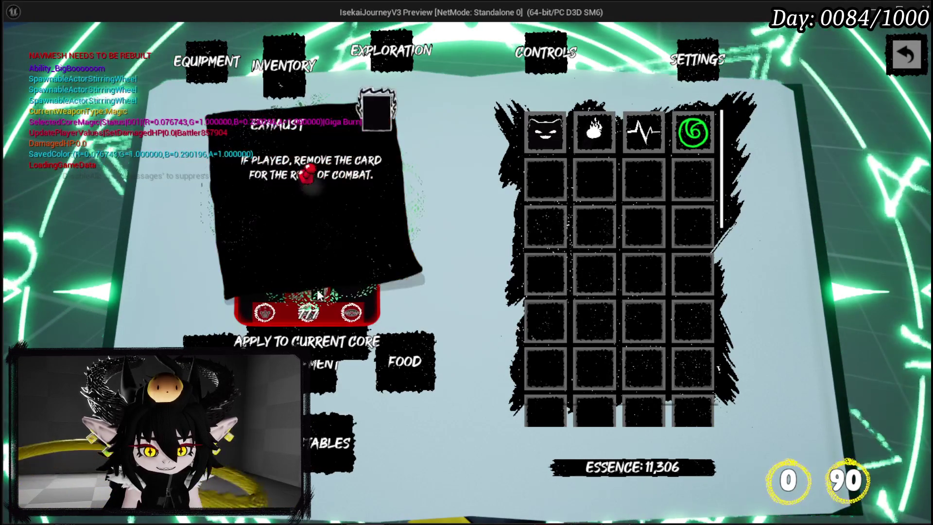
click(219, 53)
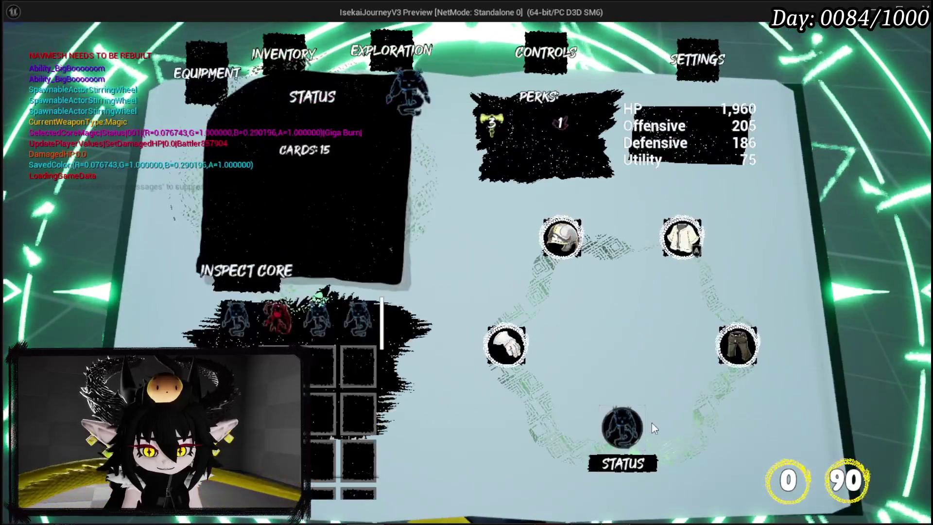
Open the card collection and scroll through the deck to check the cards.
click(632, 424)
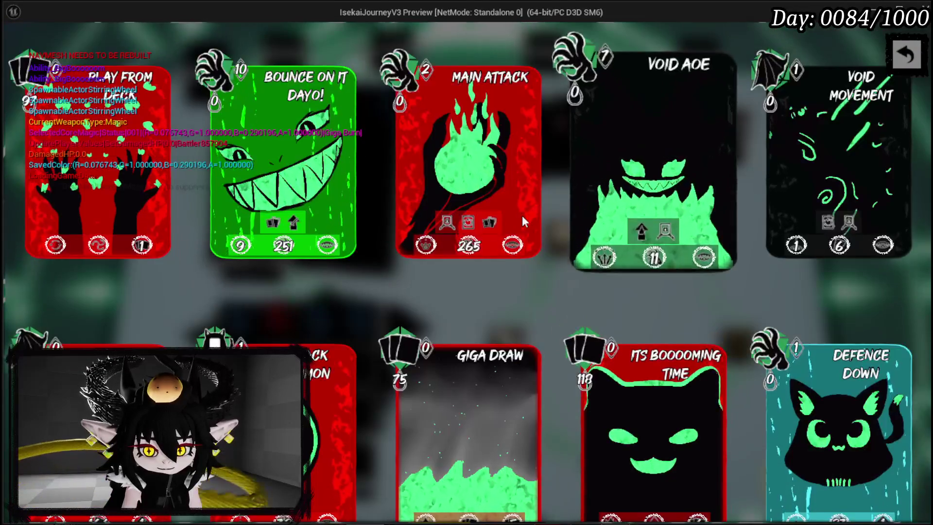
mouse_move(513, 248)
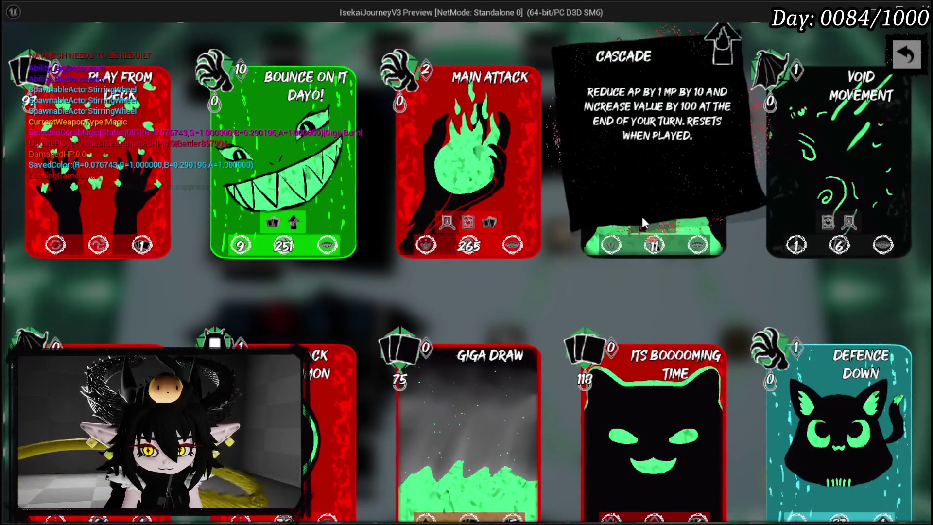
mouse_move(836, 232)
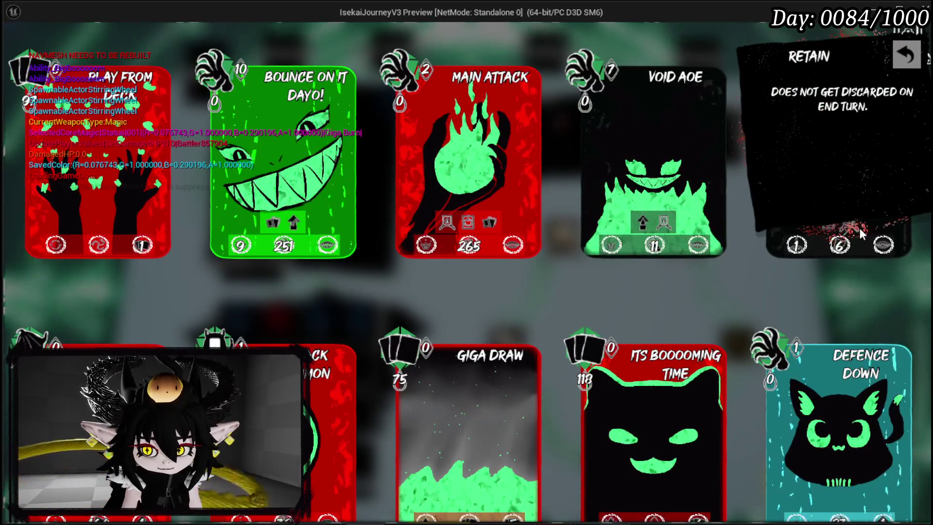
scroll(629, 349, down, 5)
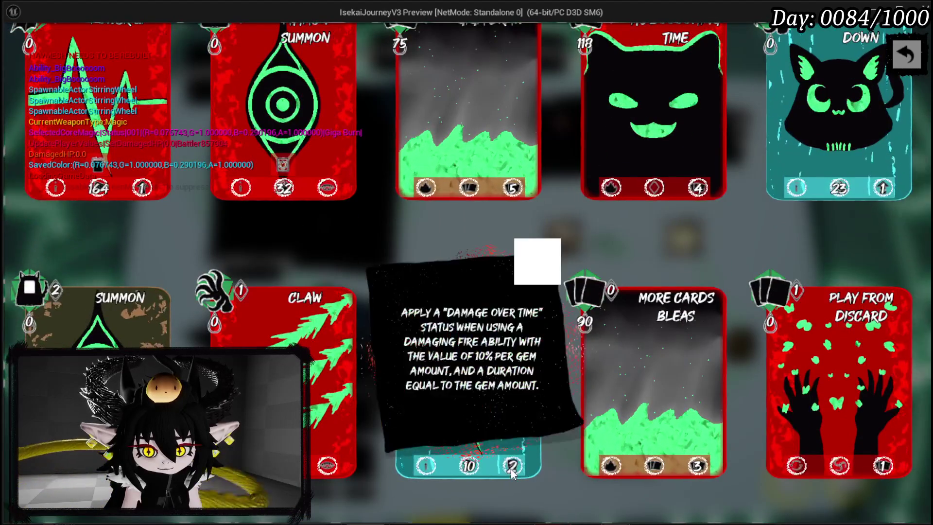
mouse_move(486, 468)
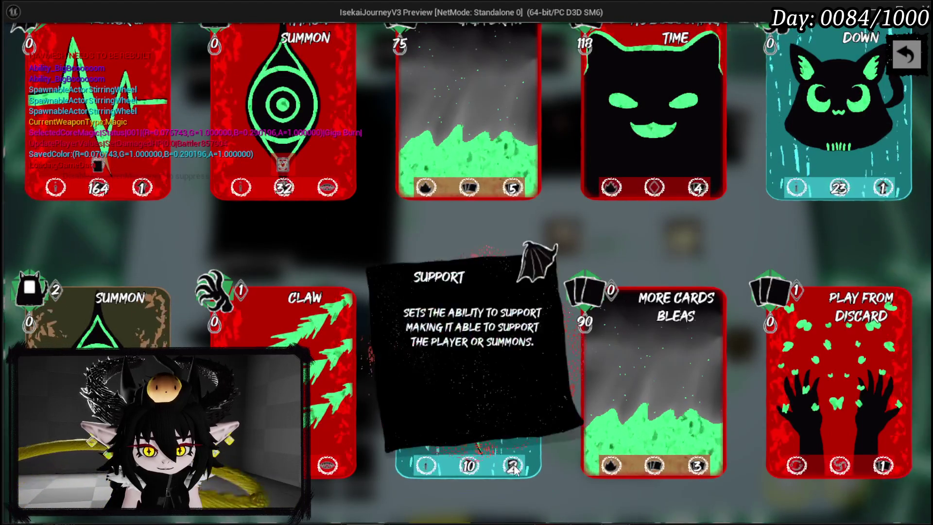
Check the bottom-row icon tooltips, including Discard Pile, then stop the preview.
mouse_move(327, 468)
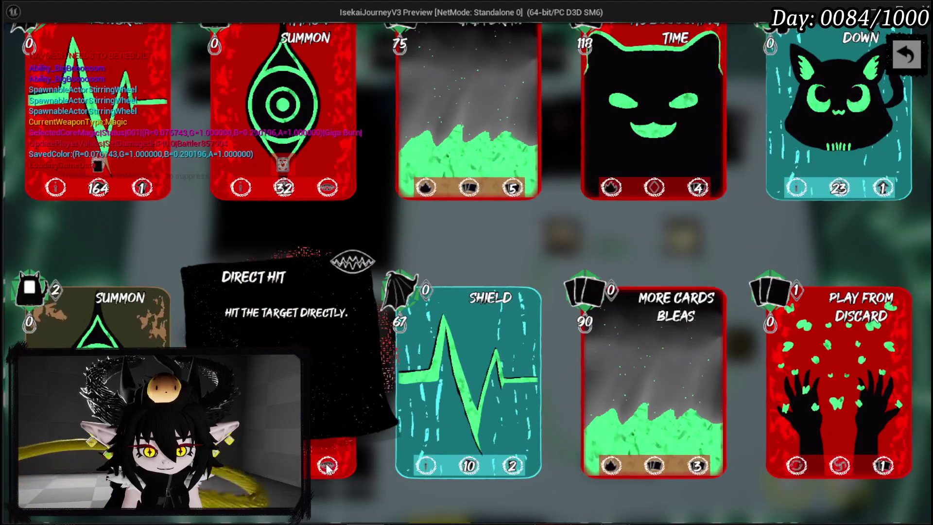
mouse_move(241, 466)
mouse_move(283, 466)
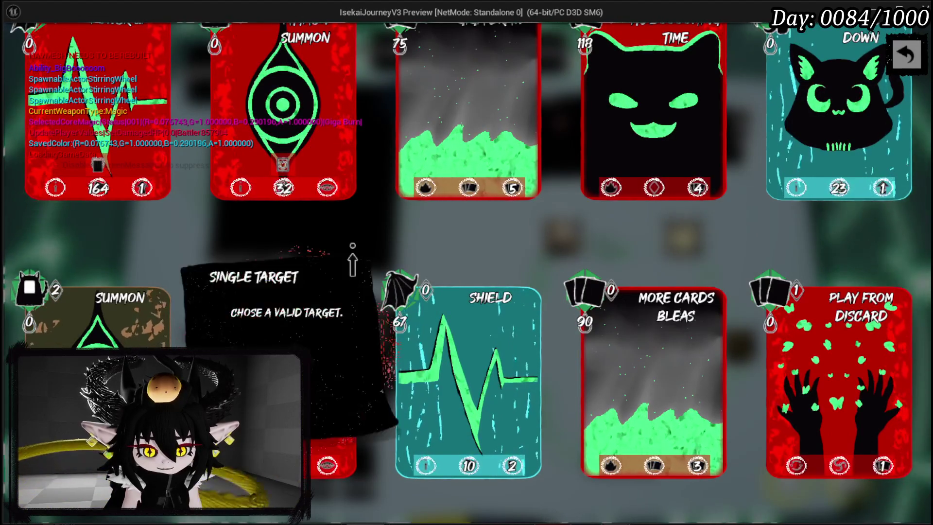
mouse_move(29, 287)
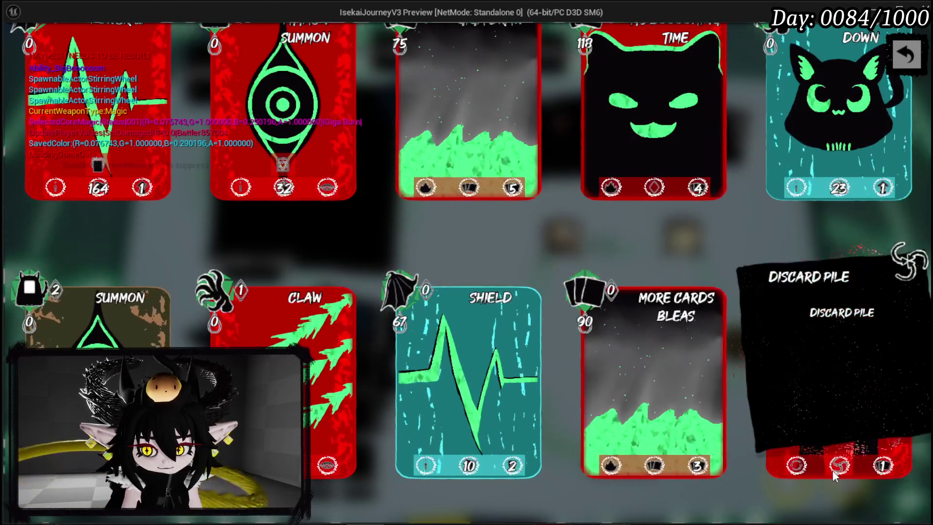
scroll(582, 254, up, 3)
scroll(389, 285, up, 4)
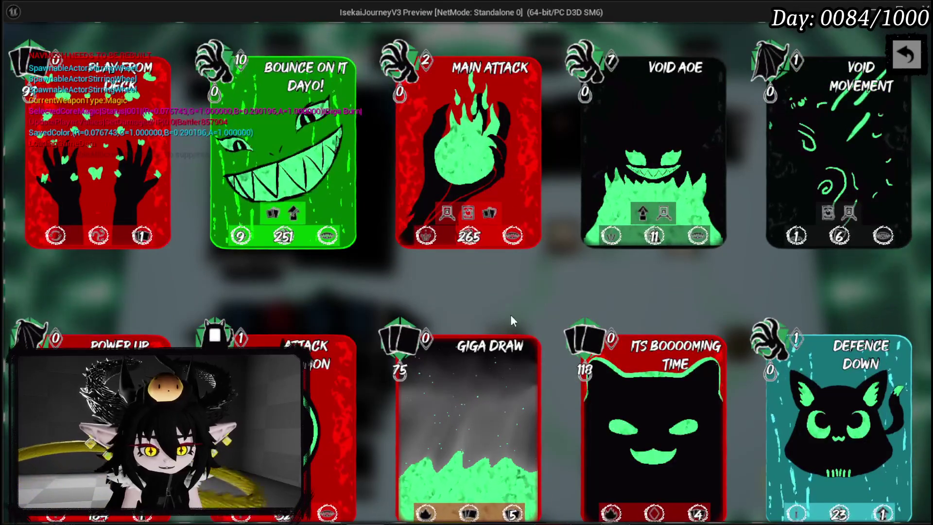
key(Escape)
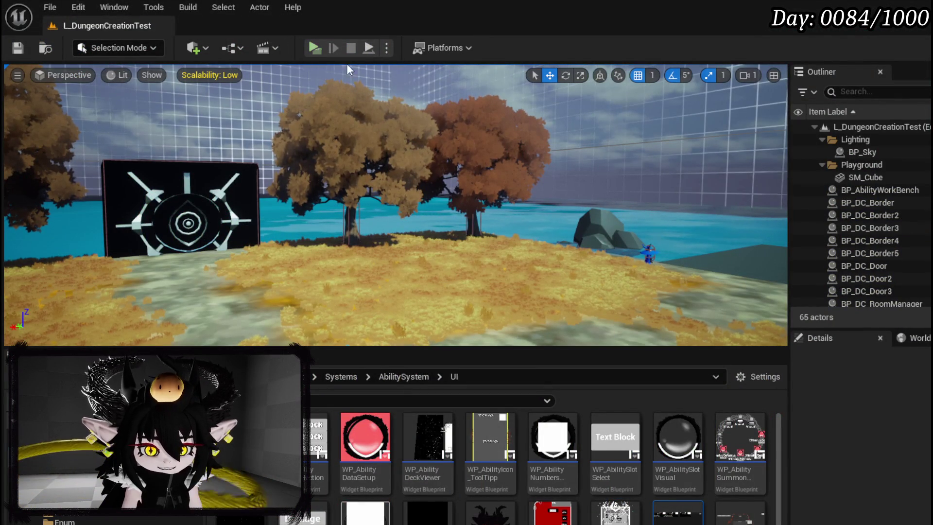
Save WP_DeckViewer and bring up the WP_ToolTippBox widget in the blueprint editor.
key(ctrl+shift+s)
key(Return)
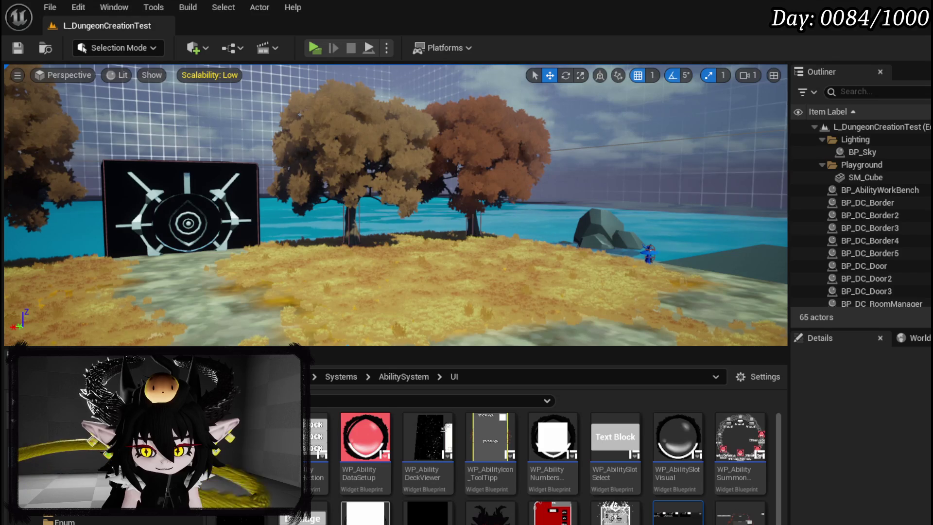
key(alt+Tab)
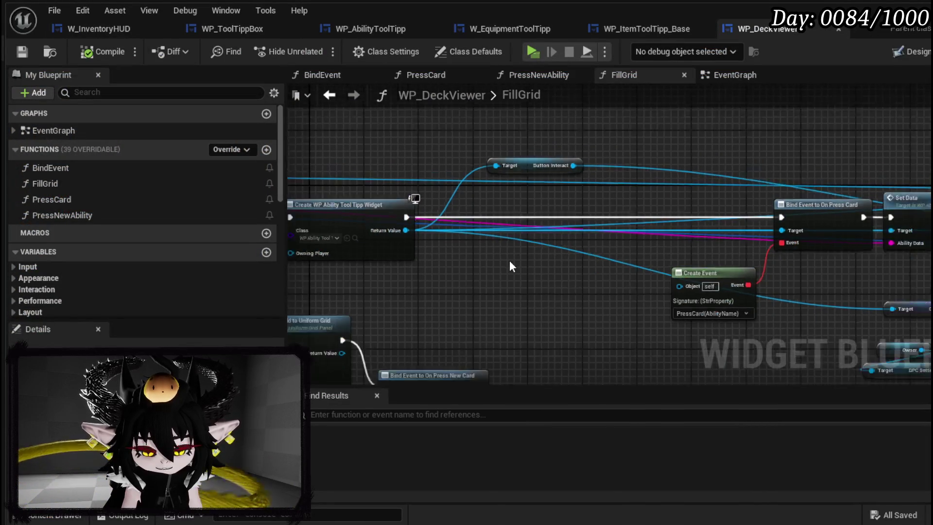
click(233, 29)
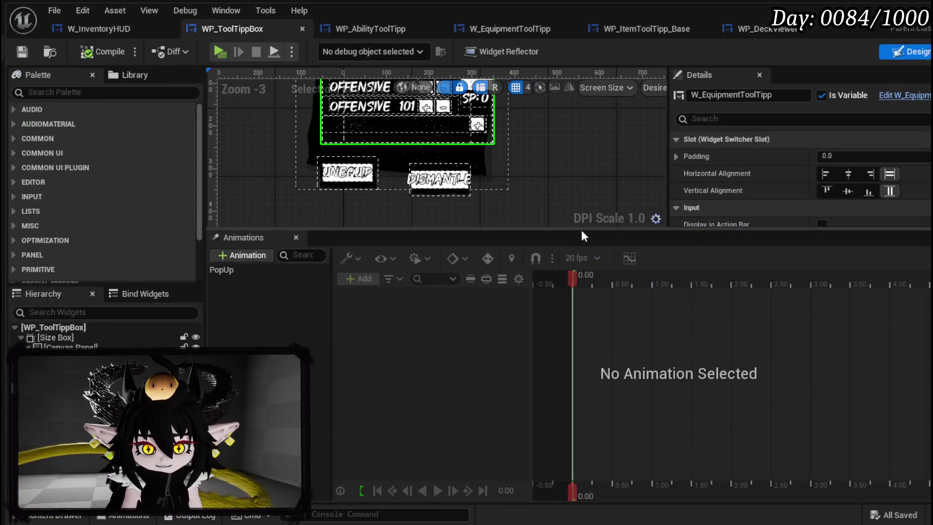
Switch to WP_AbilityToolTipp, save it, and select the Border_PlayerColor element.
click(378, 29)
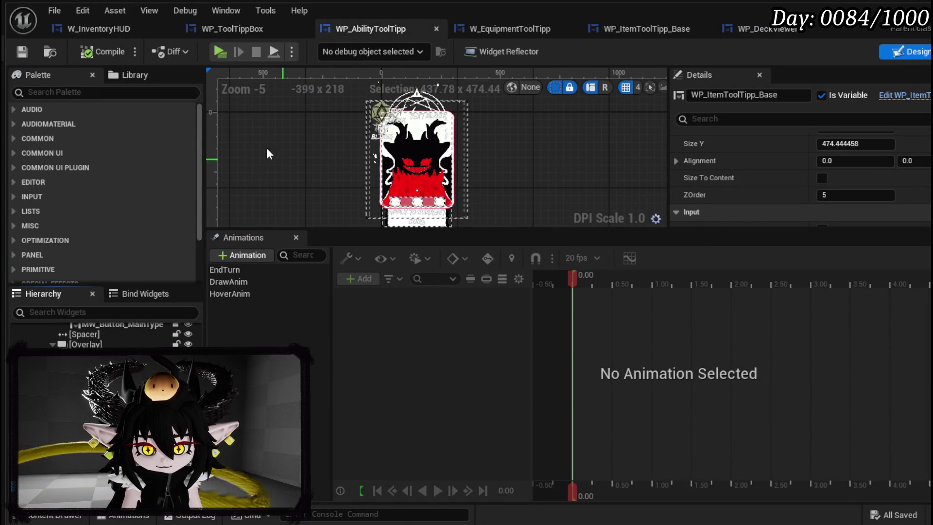
click(17, 52)
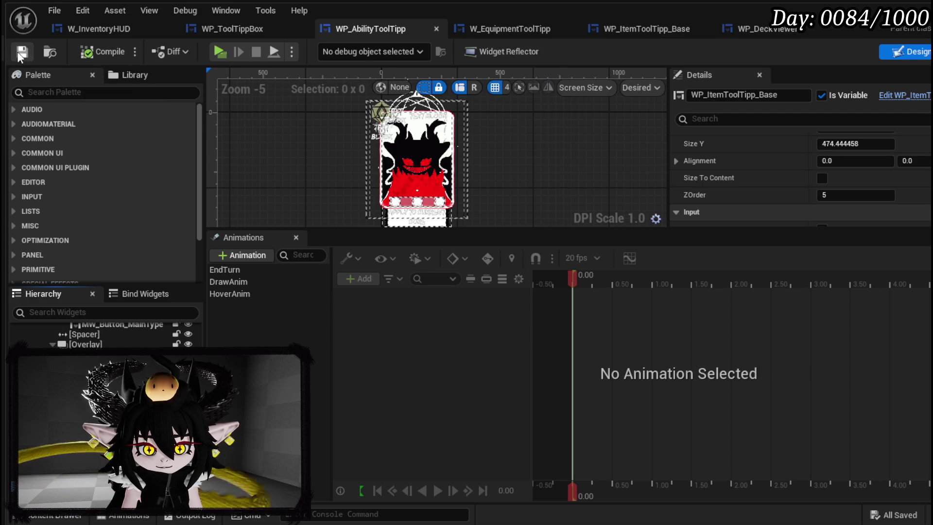
click(369, 182)
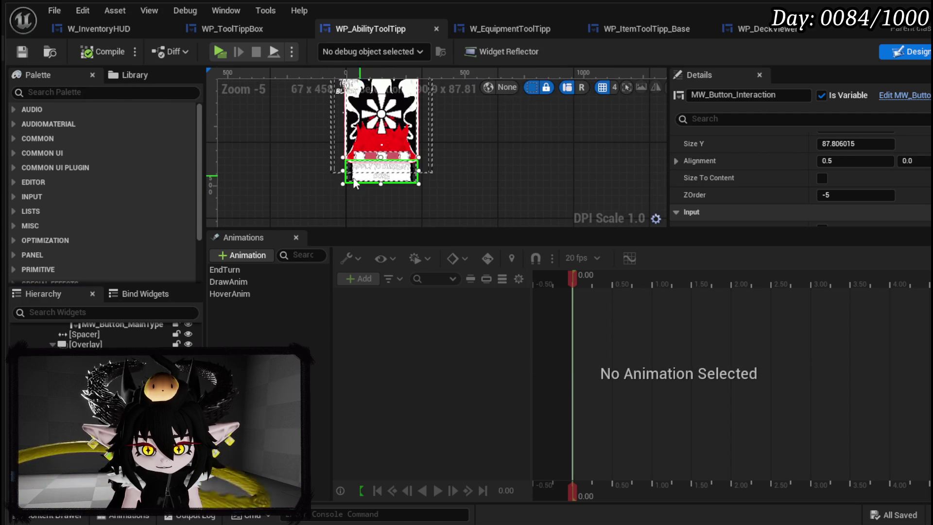
scroll(319, 173, up, 6)
click(316, 196)
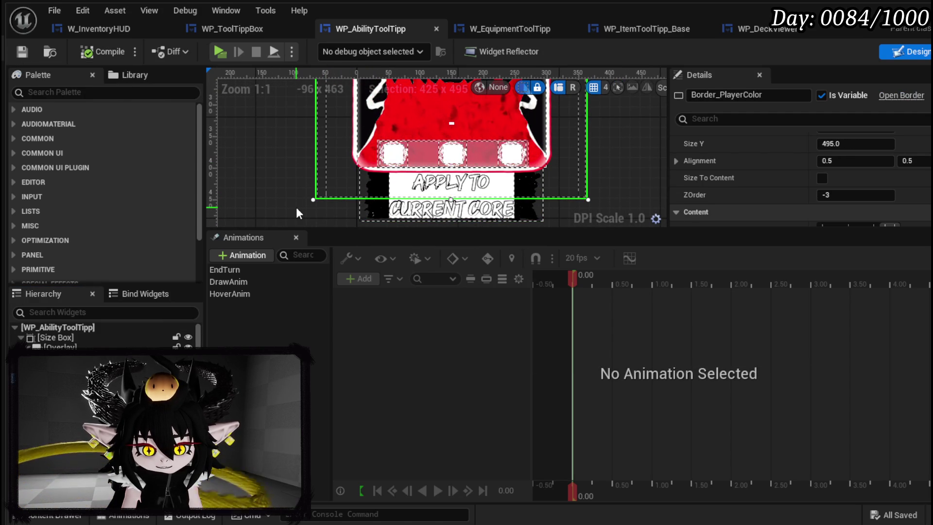
Set Border_PlayerColor's visibility to Not Hit-Testable.
scroll(298, 212, down, 2)
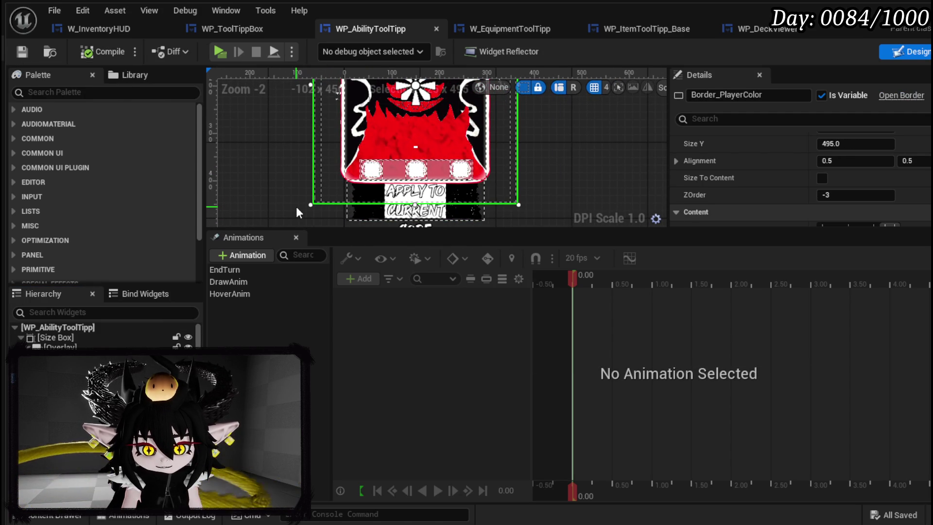
scroll(848, 170, down, 2)
scroll(848, 168, down, 8)
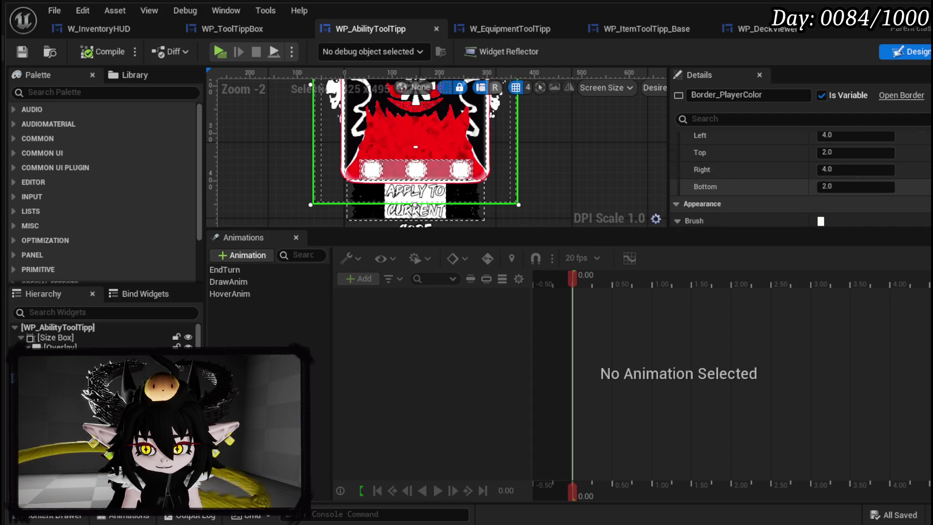
scroll(848, 168, down, 3)
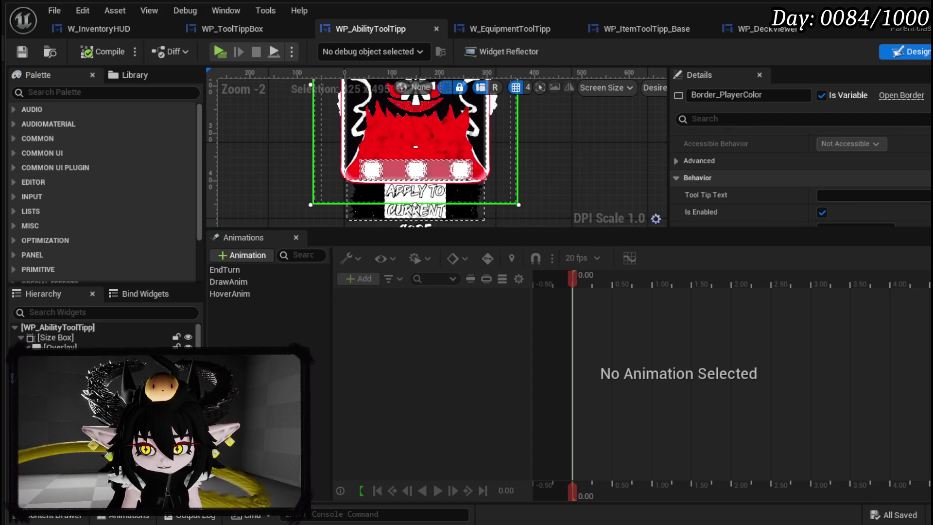
scroll(849, 168, down, 3)
scroll(848, 167, up, 1)
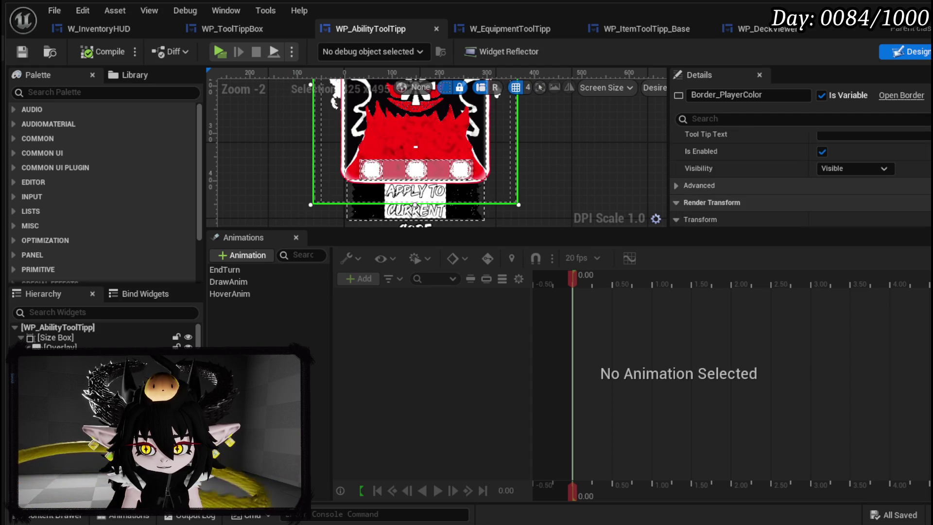
click(880, 168)
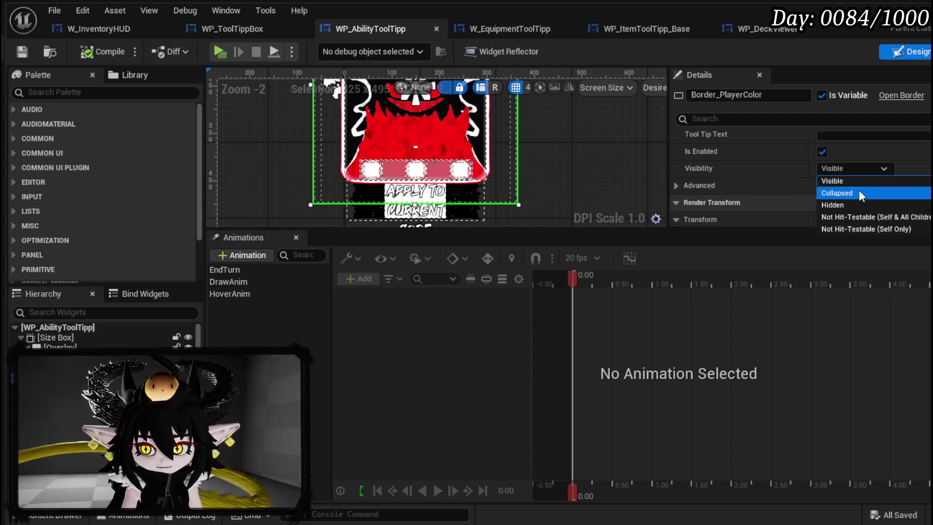
click(876, 225)
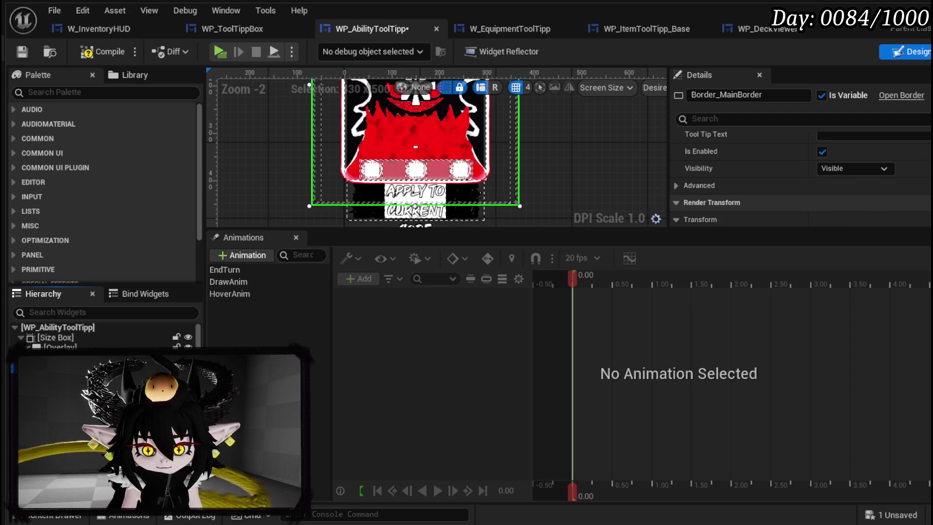
Set the main outline border's visibility to Not Hit-Testable (Self Only).
click(862, 167)
click(867, 237)
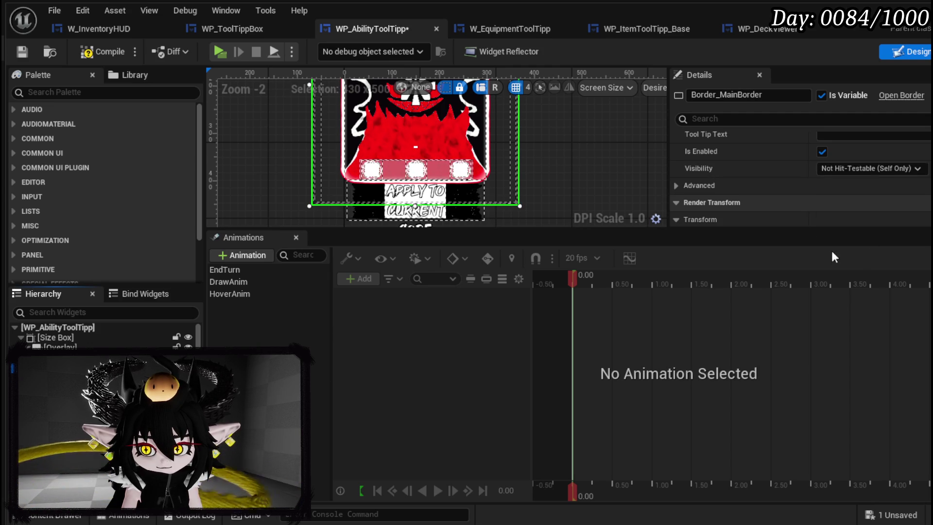
click(845, 171)
click(868, 230)
Check CardCanvas and Overlay_MP, compile and save WP_AbilityToolTipp, then show WP_ToolTippBox.
click(174, 332)
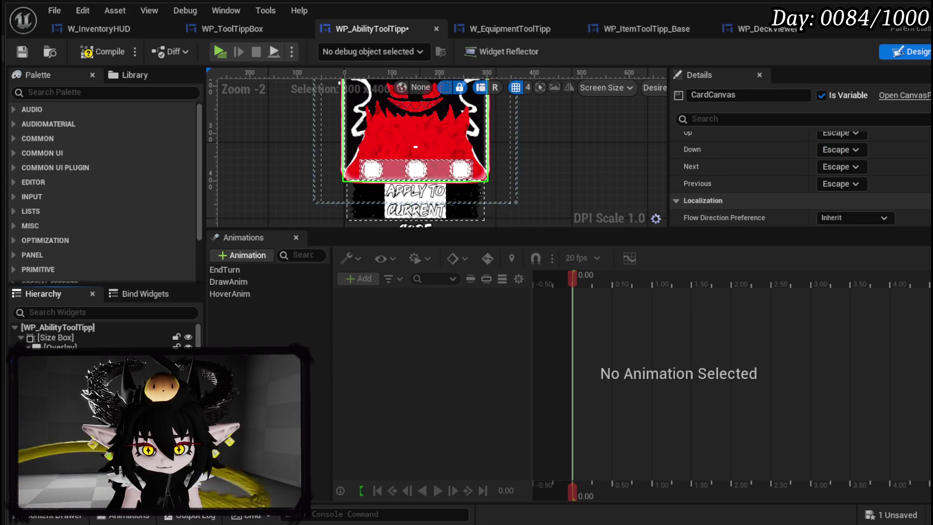
scroll(768, 192, up, 10)
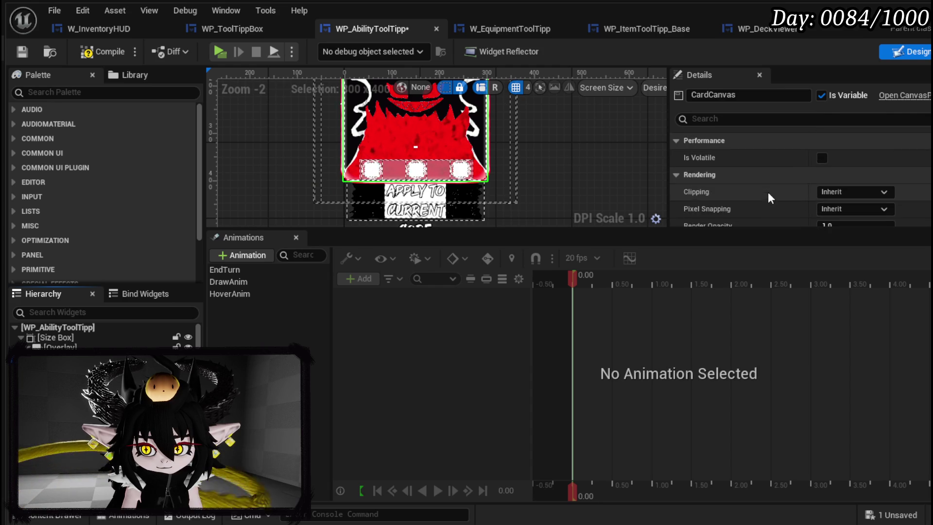
scroll(780, 200, up, 3)
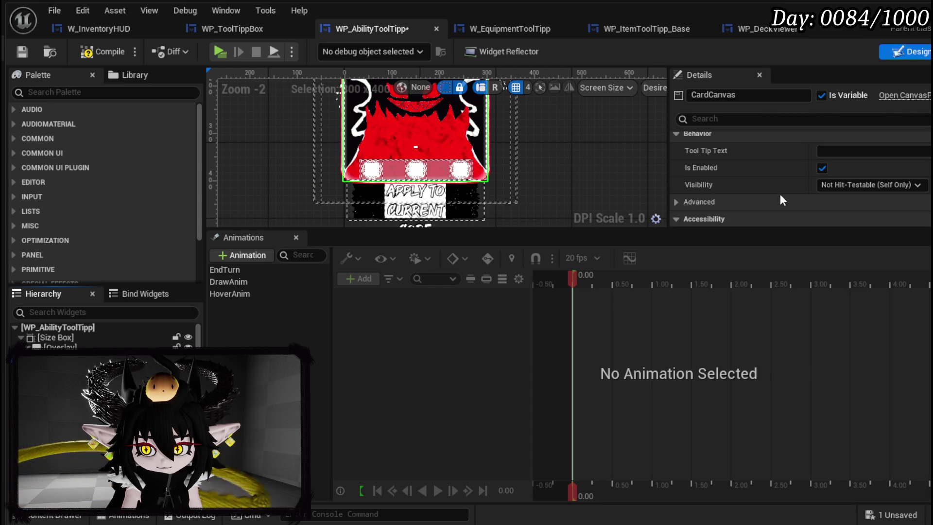
click(451, 129)
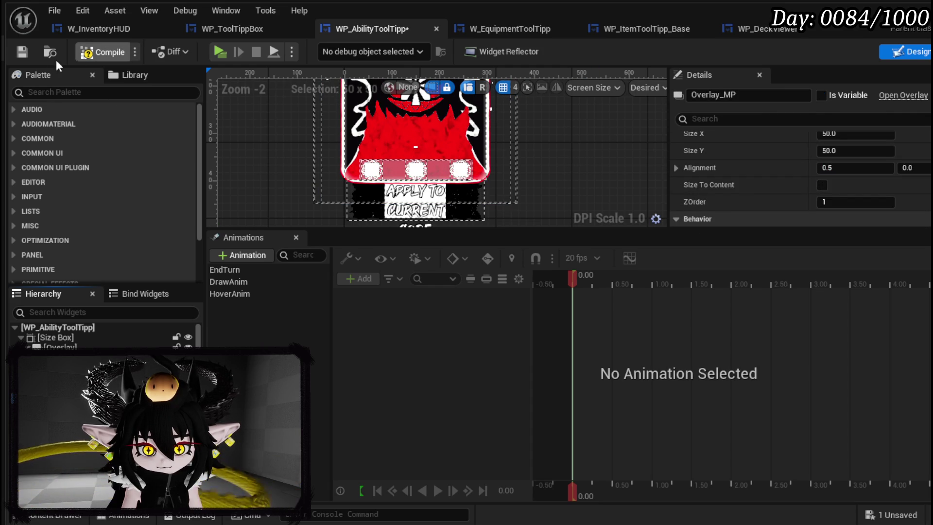
click(24, 55)
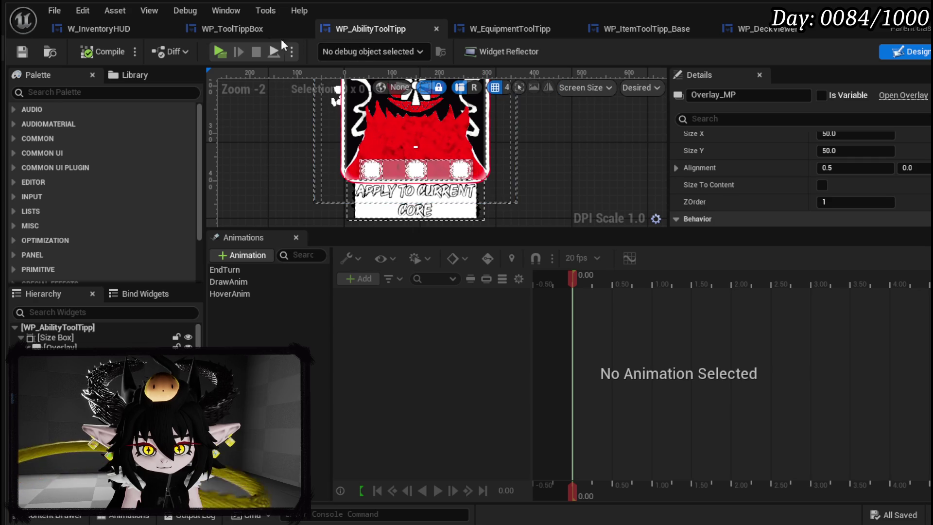
click(255, 32)
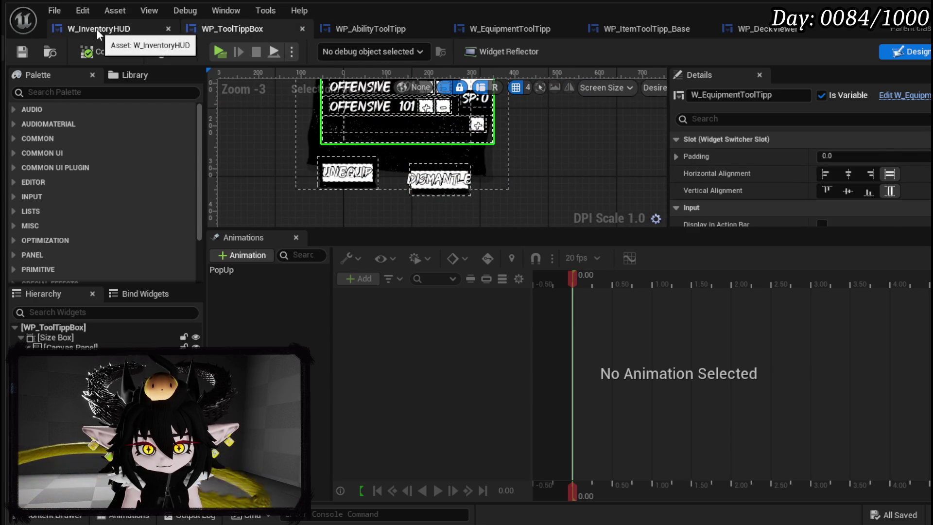
Switch W_InventoryHUD to Graph mode and open its PressInteractionButton function.
click(96, 28)
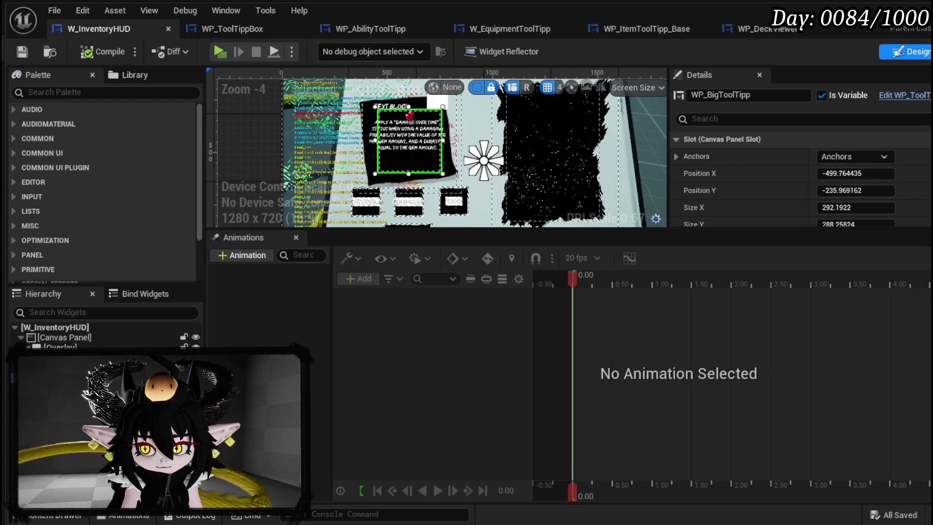
click(930, 51)
mouse_move(629, 389)
mouse_down()
mouse_move(583, 279)
mouse_move(469, 250)
mouse_move(525, 313)
mouse_move(584, 291)
mouse_up()
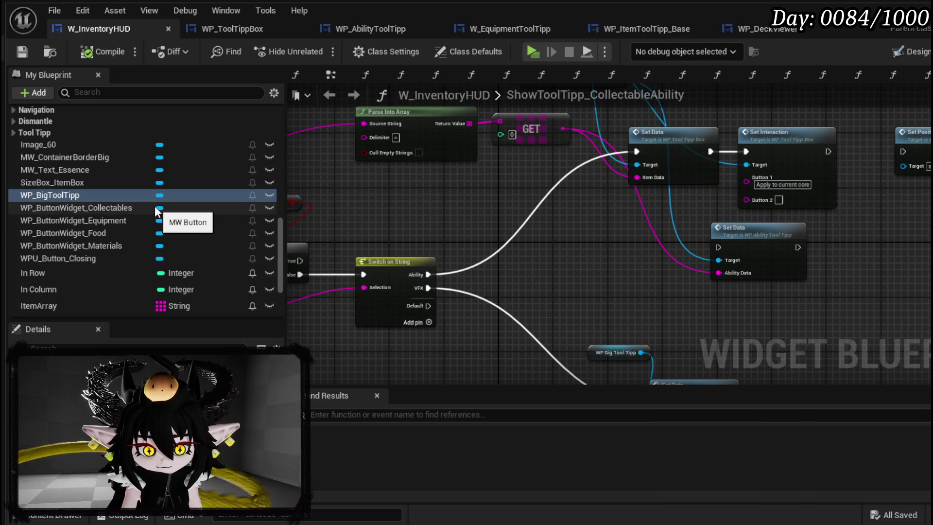
scroll(100, 188, up, 10)
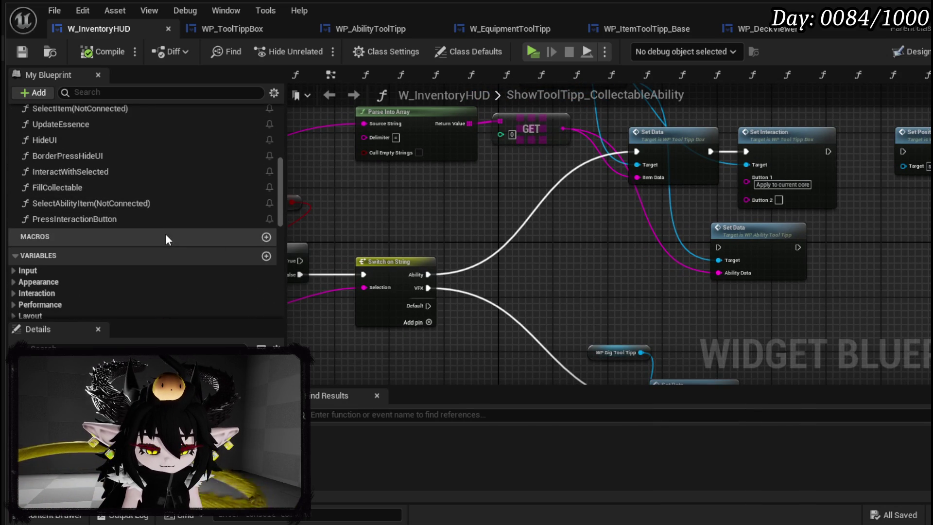
scroll(165, 234, up, 3)
double_click(146, 276)
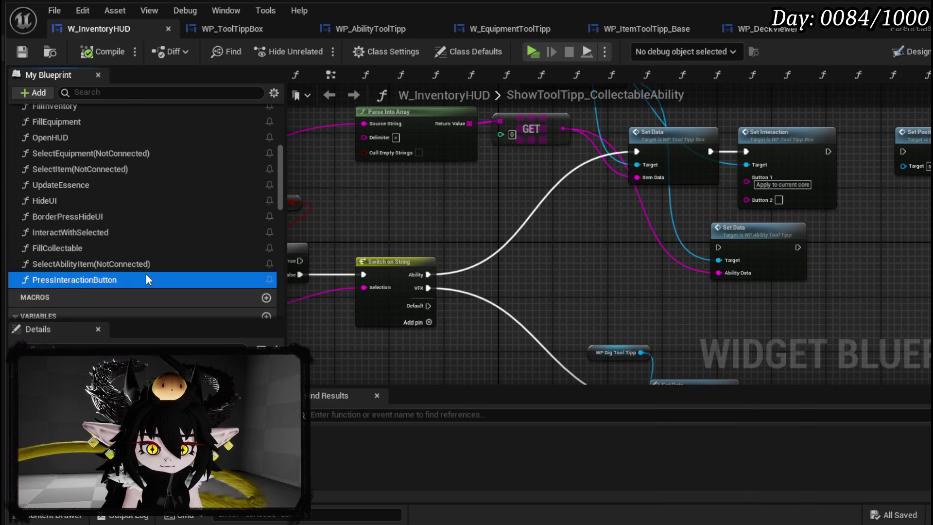
Duplicate the Dismantle Append and Print String nodes onto the Apply output, with A set to 'Apply Ability:'.
mouse_move(775, 122)
mouse_down()
mouse_move(649, 254)
mouse_move(607, 261)
mouse_up()
key(ctrl+c)
key(ctrl+v)
mouse_move(392, 224)
mouse_down()
mouse_move(530, 287)
mouse_move(513, 285)
mouse_up()
drag(538, 225, 569, 269)
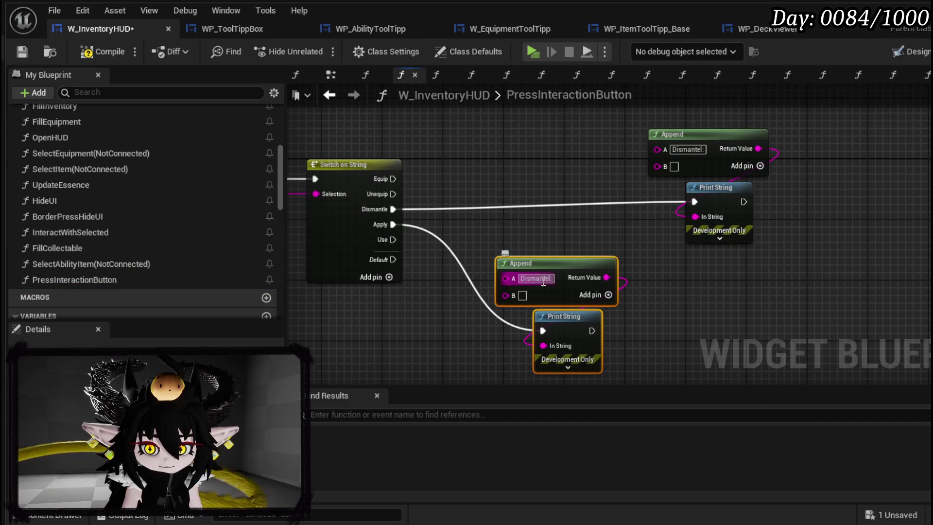
text(Appl)
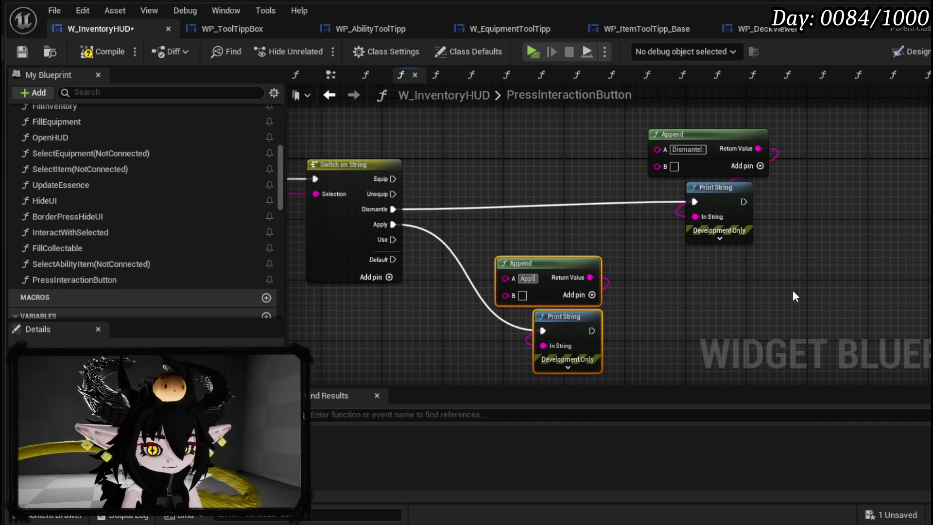
text(y Ability:)
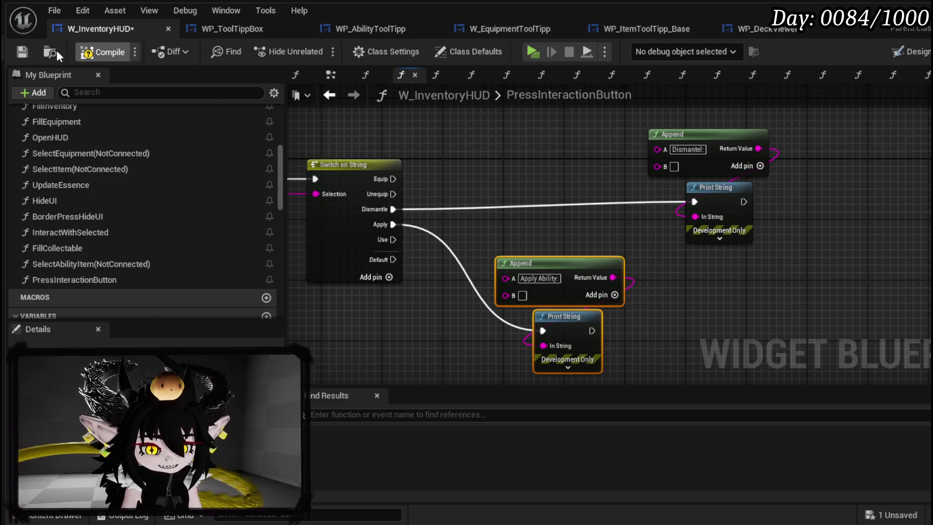
Feed a SelectedItemID getter into the new Append's B input and compile.
mouse_move(311, 228)
mouse_down()
mouse_move(310, 187)
mouse_move(519, 215)
mouse_move(390, 214)
mouse_move(337, 156)
mouse_move(746, 268)
mouse_move(745, 230)
mouse_move(729, 232)
mouse_up()
mouse_move(630, 267)
mouse_down()
mouse_move(717, 287)
mouse_move(496, 277)
mouse_up()
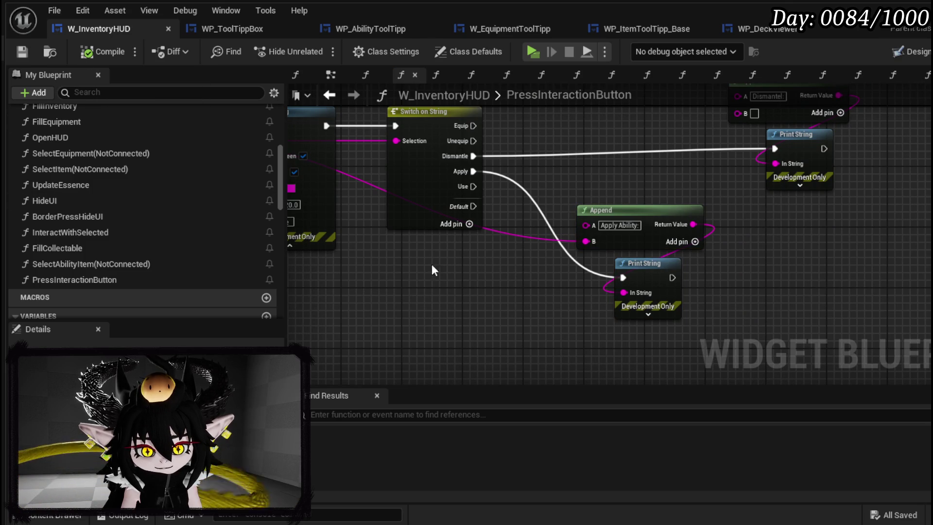
scroll(194, 217, down, 10)
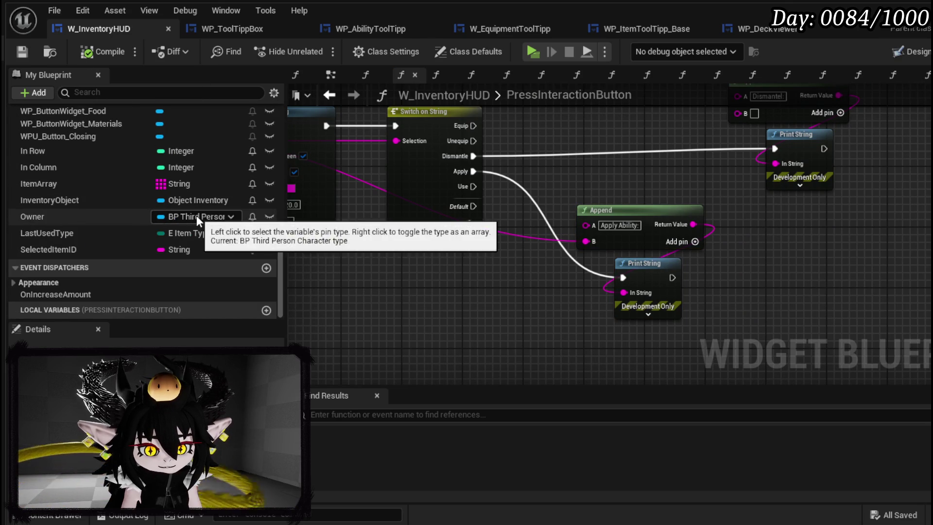
mouse_move(58, 250)
mouse_down()
mouse_move(498, 279)
mouse_move(586, 241)
mouse_up()
click(552, 302)
click(503, 258)
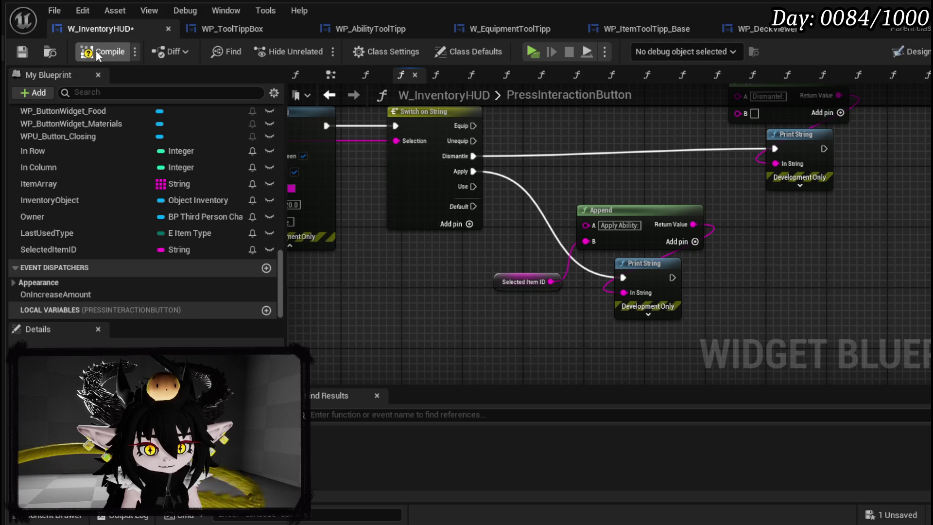
click(21, 51)
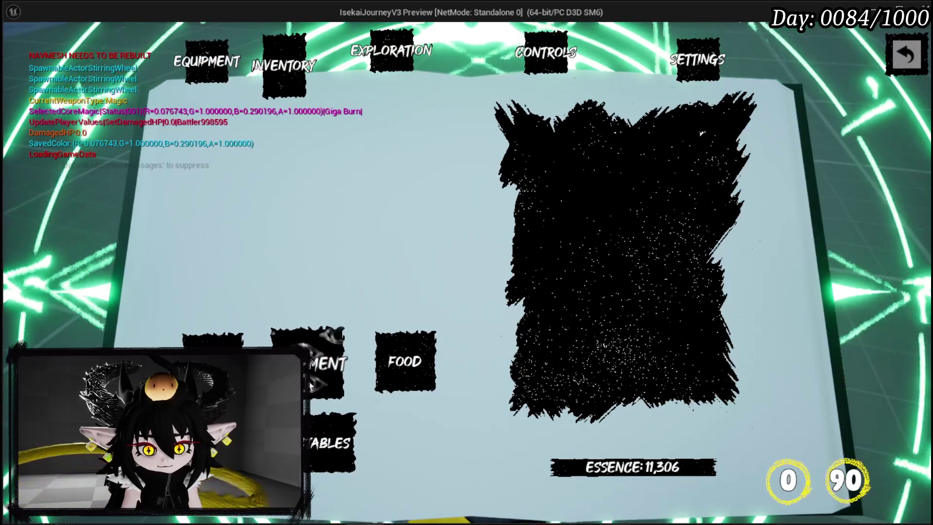
click(543, 105)
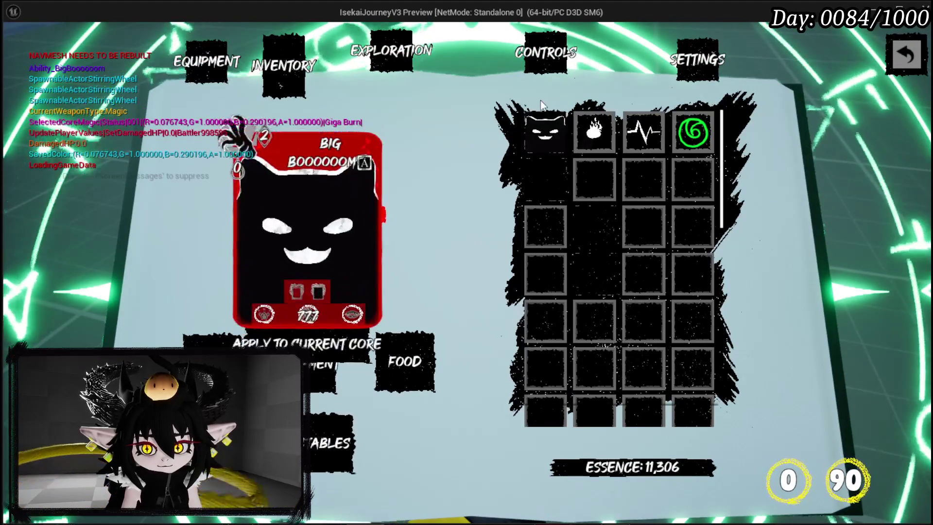
click(332, 338)
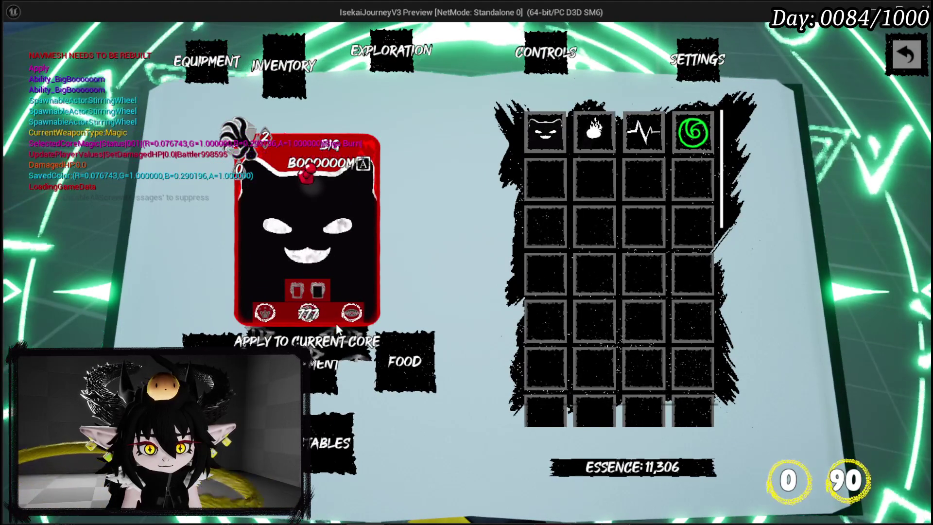
click(335, 336)
click(333, 338)
click(343, 350)
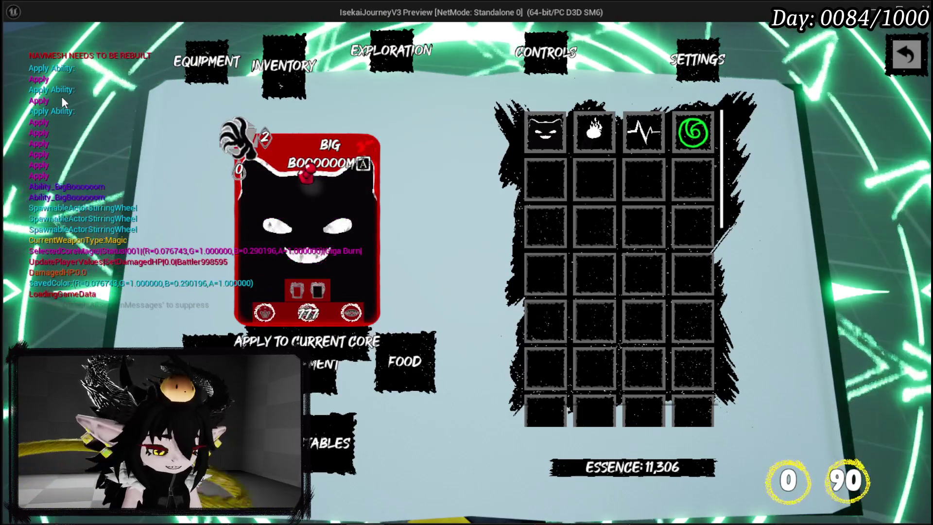
key(Escape)
click(17, 48)
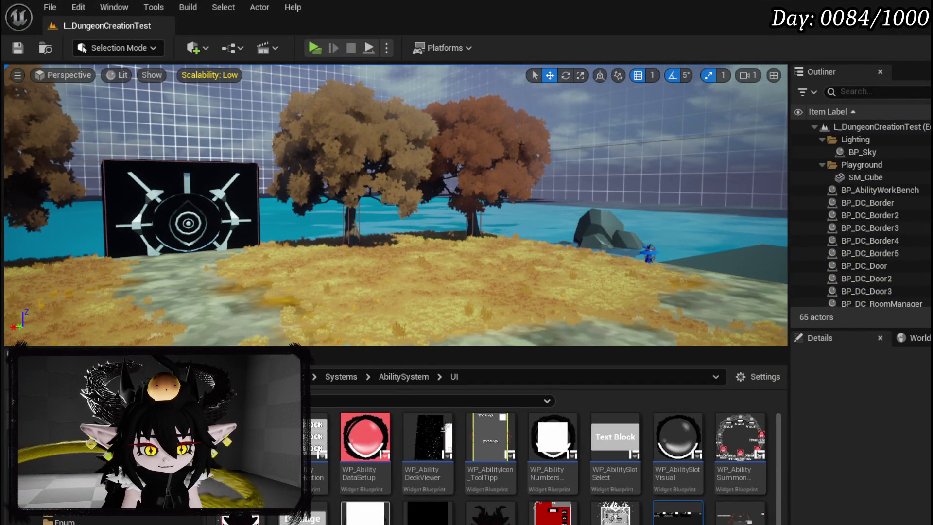
key(alt+Tab)
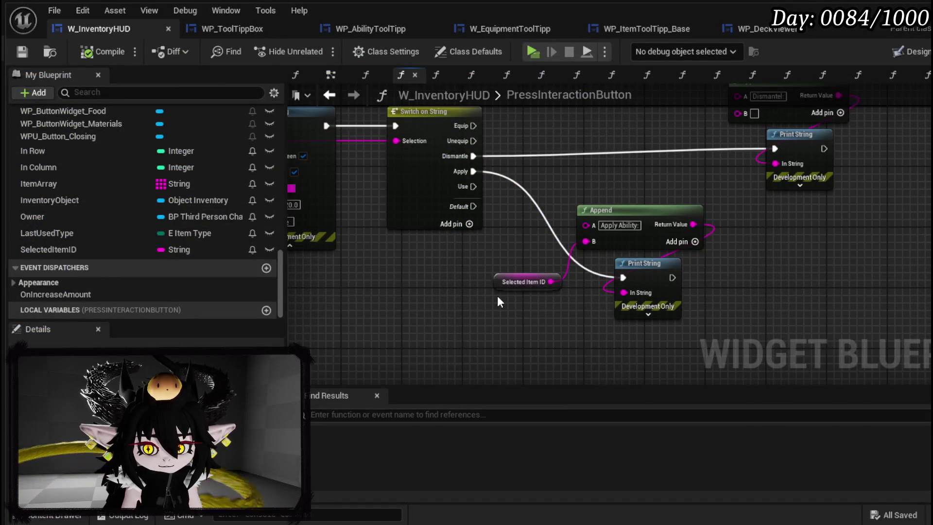
Add an Owner getter and pull its BPC MC Classes component.
scroll(152, 194, up, 5)
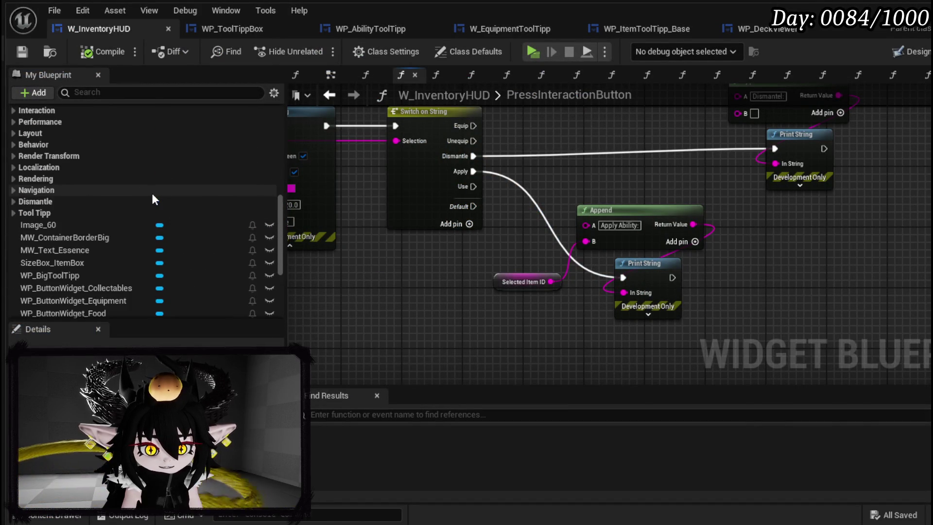
scroll(153, 194, down, 2)
scroll(127, 238, down, 3)
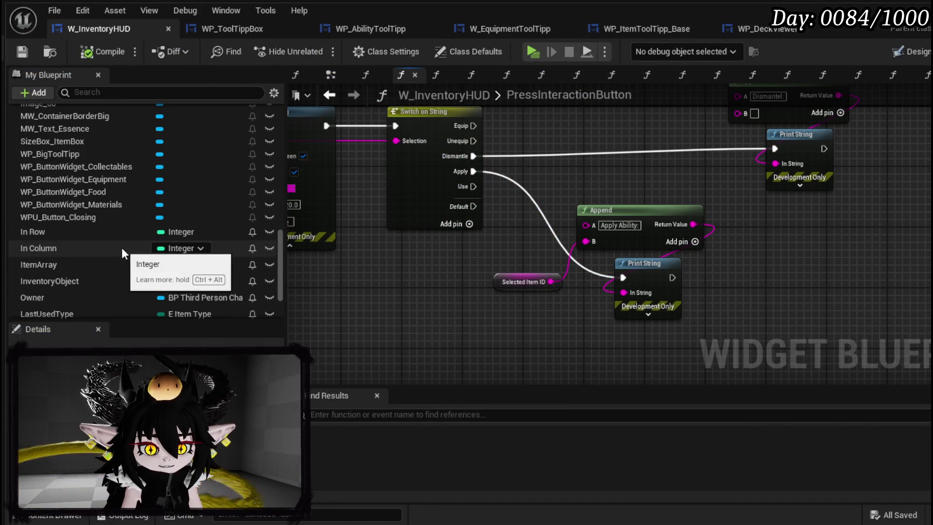
drag(113, 298, 516, 331)
click(554, 357)
drag(365, 247, 437, 298)
text(classes)
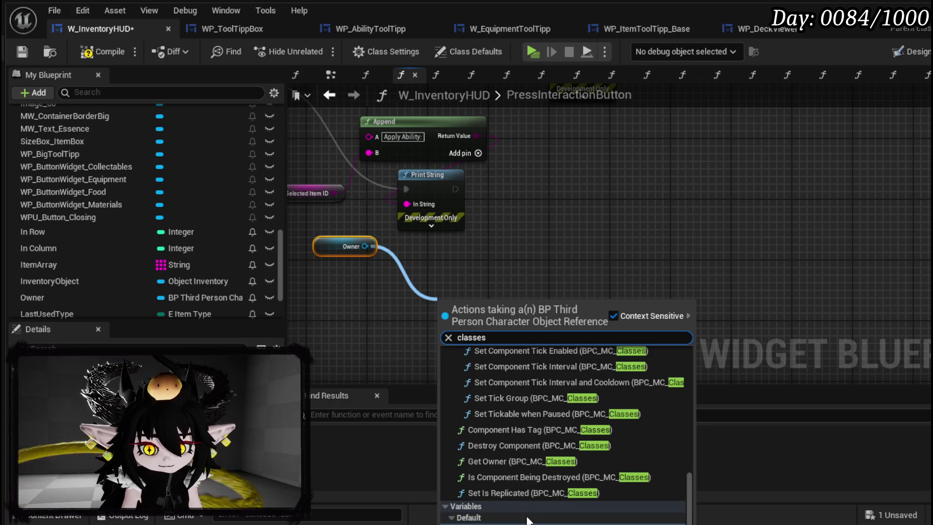
click(528, 519)
Chain BPC MC Classes into Current Abilitie IDs and a map Add node.
mouse_move(478, 300)
mouse_down()
mouse_move(349, 298)
mouse_move(489, 308)
mouse_up()
text(get current)
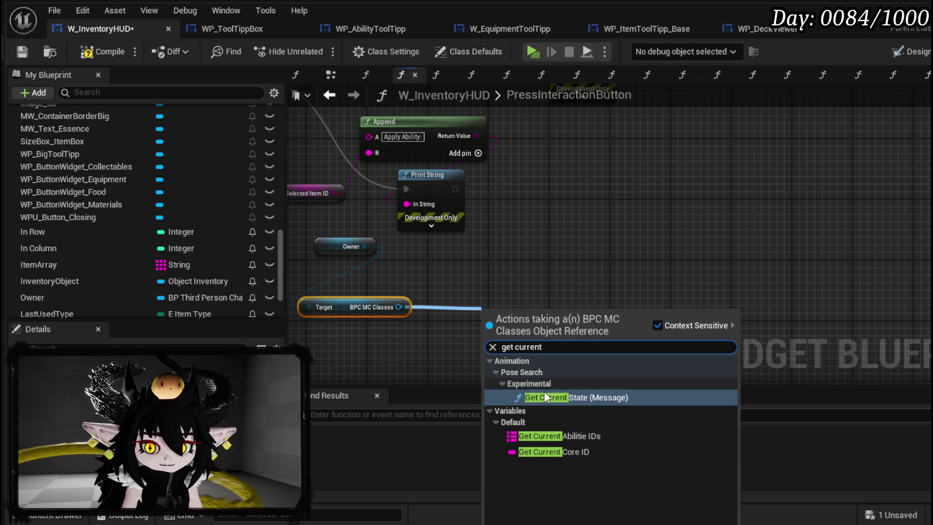
click(546, 435)
mouse_move(551, 314)
mouse_down()
mouse_move(521, 299)
mouse_move(637, 298)
mouse_up()
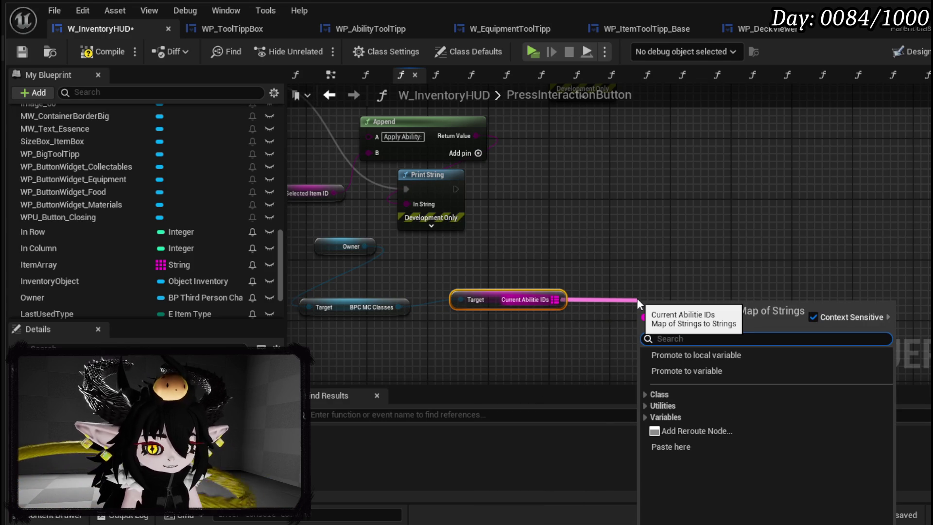
text(add)
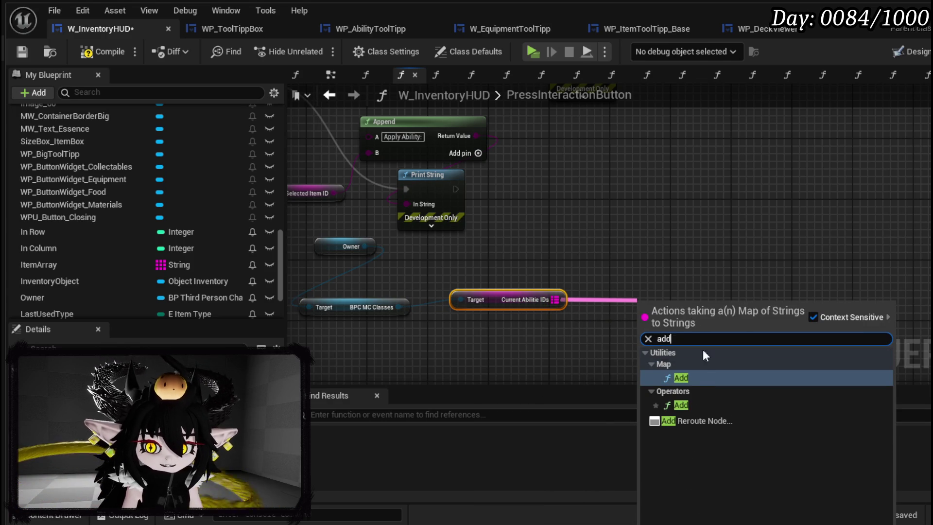
click(681, 378)
mouse_move(670, 299)
mouse_down()
mouse_move(693, 276)
mouse_move(699, 286)
mouse_up()
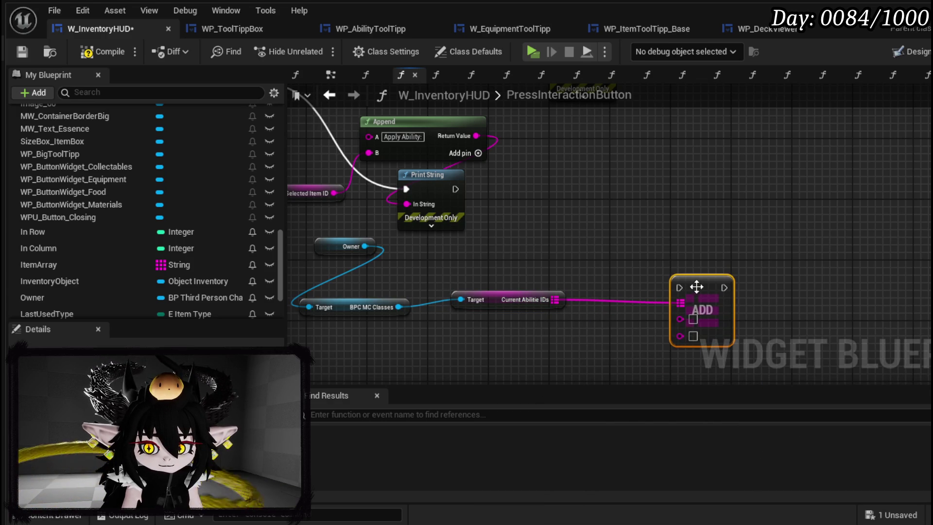
Center the new nodes and compile the W_InventoryHUD blueprint.
drag(542, 337, 556, 295)
click(540, 295)
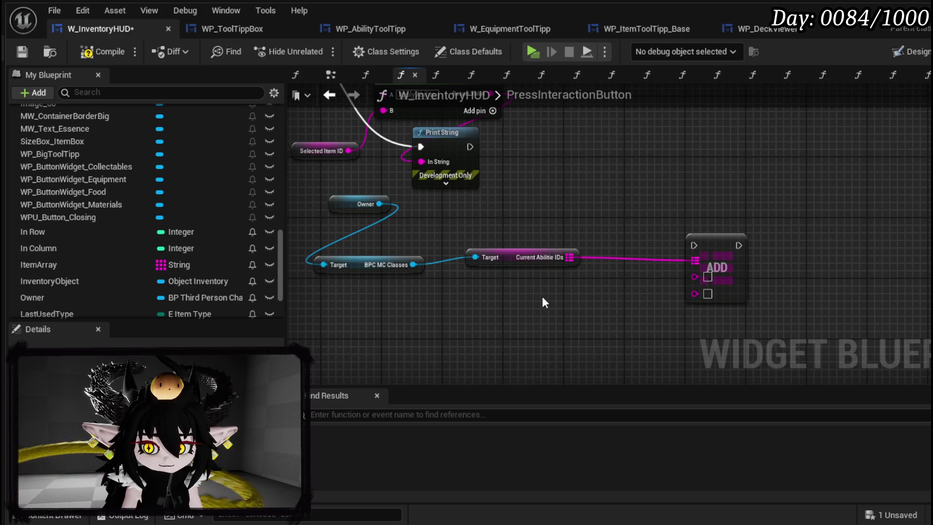
click(513, 262)
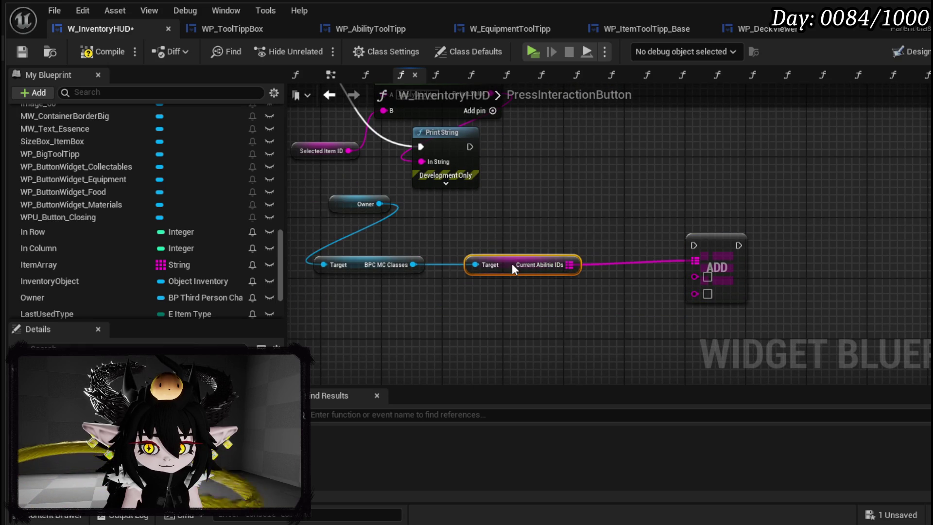
click(543, 238)
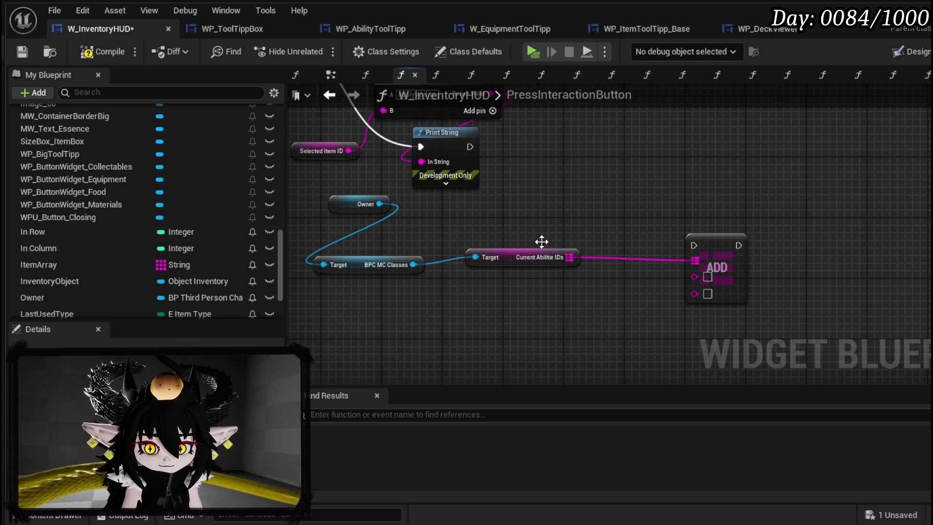
click(23, 52)
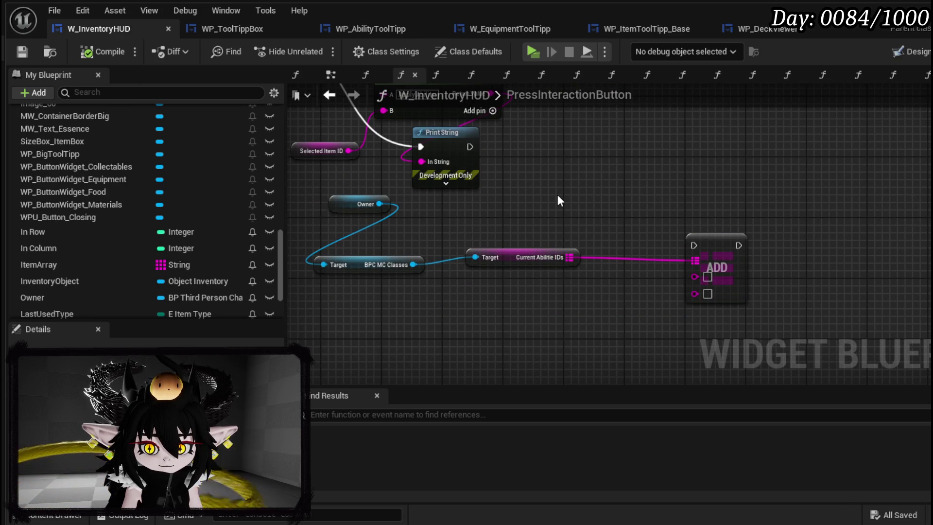
Replace the Current Abilitie IDs and Add nodes with Player Core Setup feeding a FIND lookup.
drag(525, 197, 724, 308)
key(Delete)
drag(413, 265, 518, 251)
text(player)
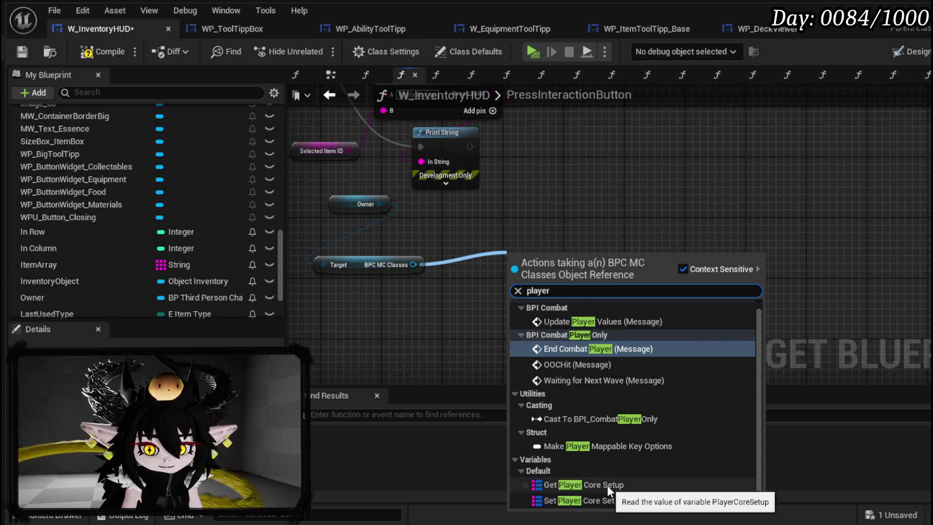
click(608, 485)
drag(606, 257, 692, 261)
text(fi)
Plug BPC MC Classes' Current Core ID into FIND and break the result into S Ability Core.
mouse_move(414, 265)
mouse_down()
mouse_move(451, 267)
mouse_move(458, 299)
mouse_move(486, 308)
mouse_up()
text(get current)
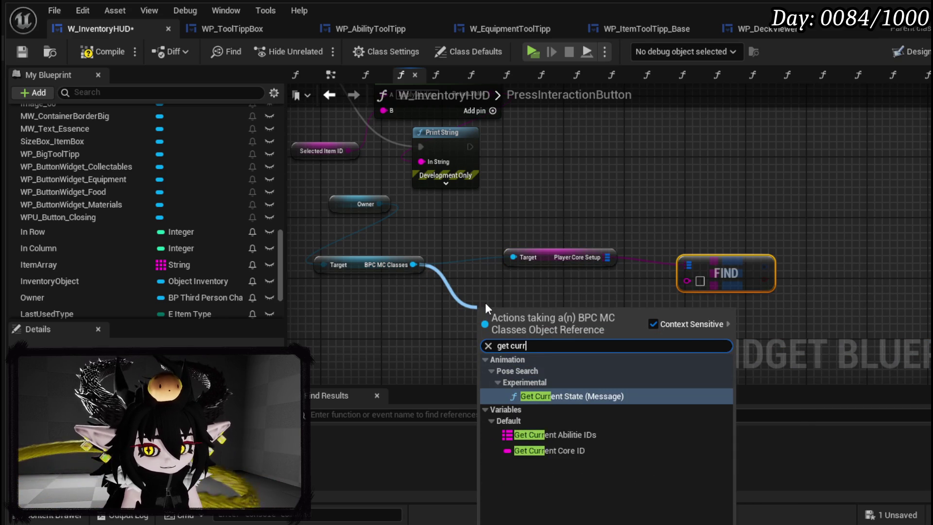
click(559, 450)
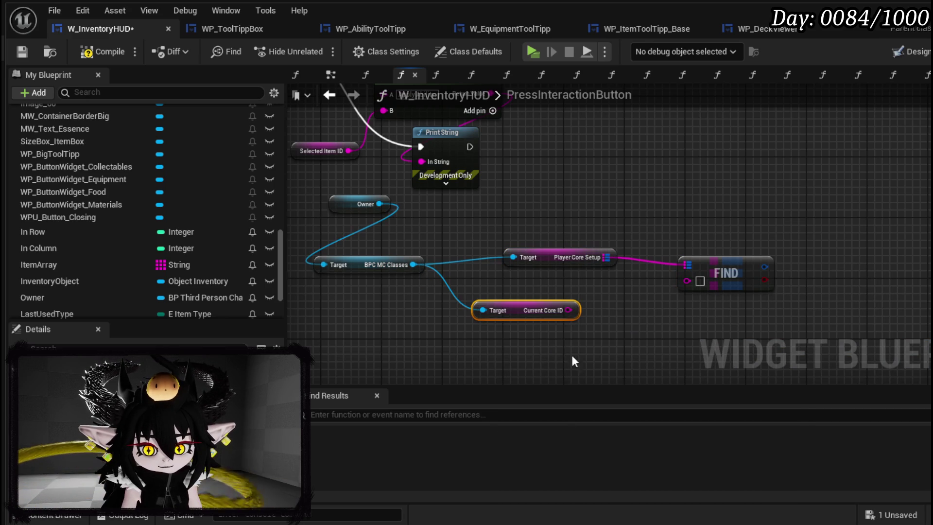
drag(566, 310, 689, 282)
mouse_move(726, 273)
mouse_down()
mouse_move(631, 303)
mouse_move(727, 290)
mouse_up()
click(720, 350)
Add an Array Add on Ability Core executed after Print String, then compile and save.
text(add)
click(794, 359)
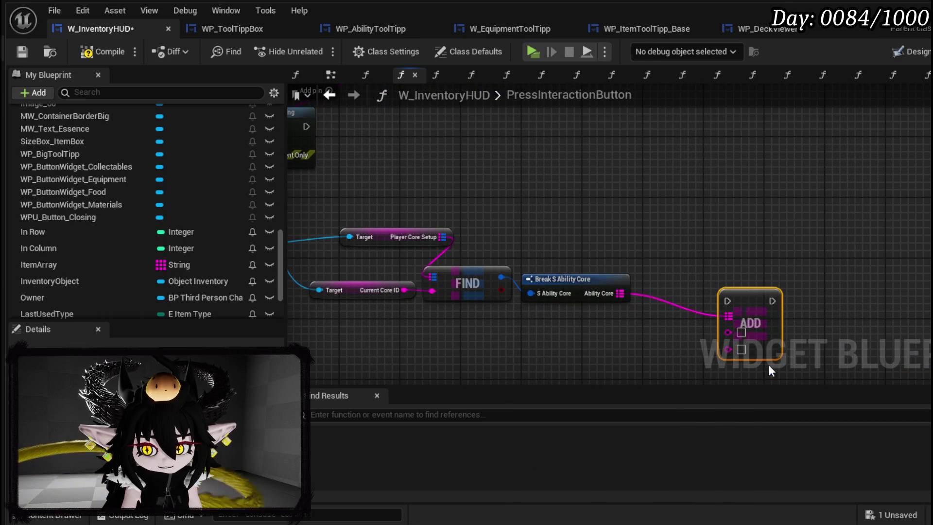
mouse_move(414, 198)
mouse_down()
mouse_move(806, 287)
mouse_move(817, 199)
mouse_up()
click(702, 241)
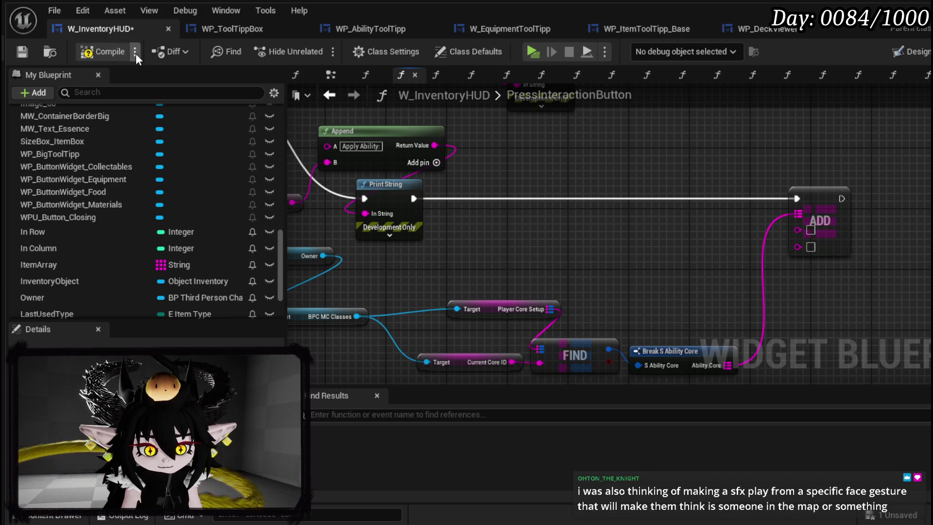
click(22, 52)
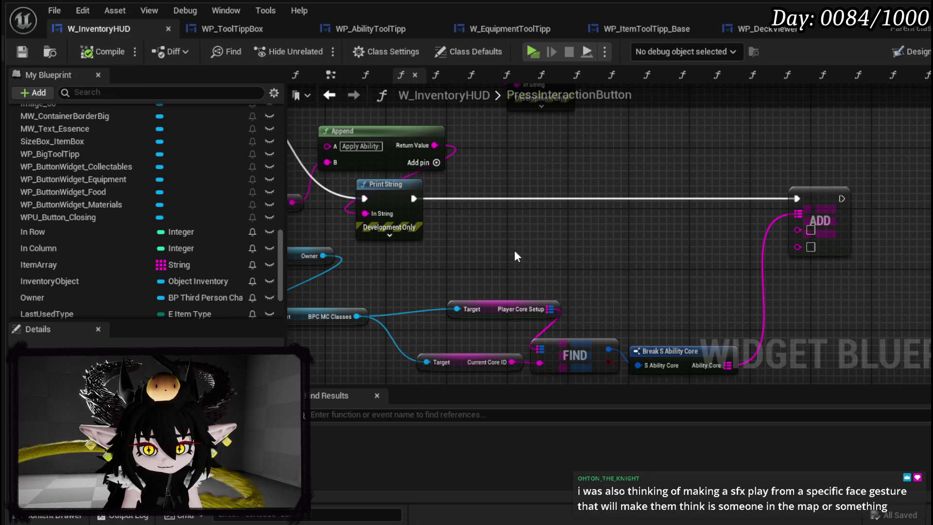
Insert a Get Data Table Row node reading DT_ItemInfo between Print String and ADD.
drag(509, 245, 714, 289)
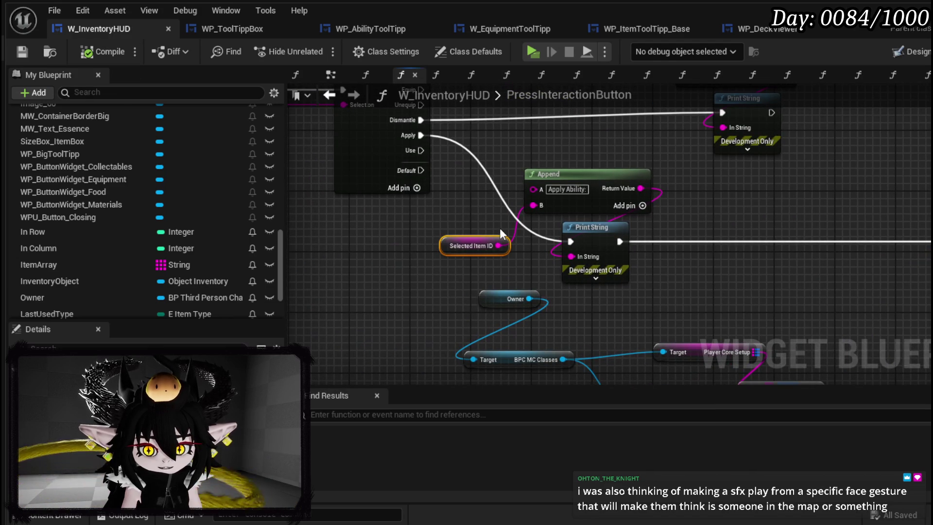
mouse_move(637, 268)
mouse_down()
mouse_move(438, 268)
mouse_move(569, 275)
mouse_move(529, 256)
mouse_up()
right_click(529, 255)
text(get Data)
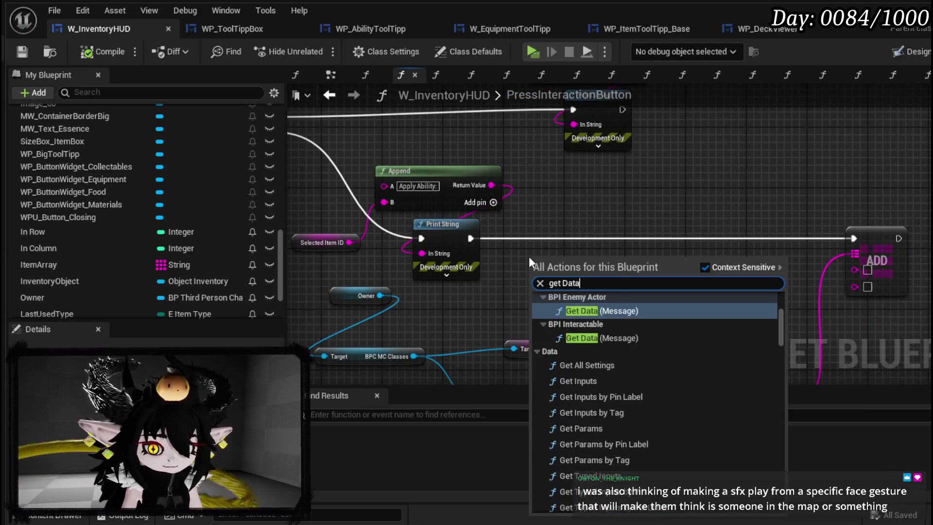
text(table row)
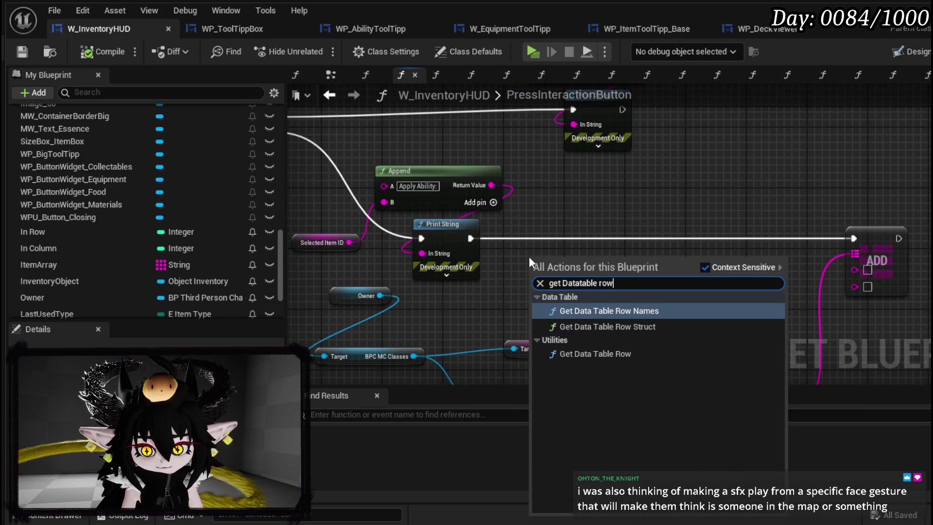
click(596, 341)
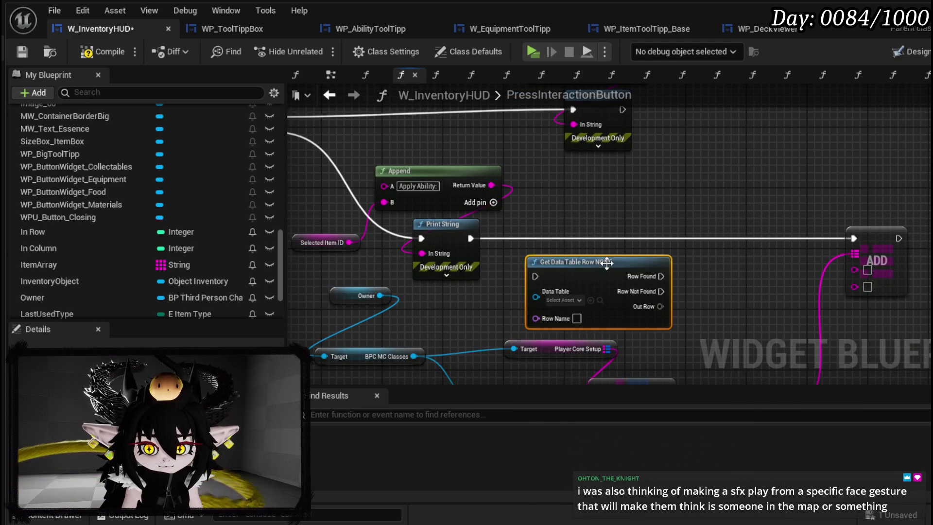
drag(610, 266, 620, 222)
click(583, 262)
text(itemInfo)
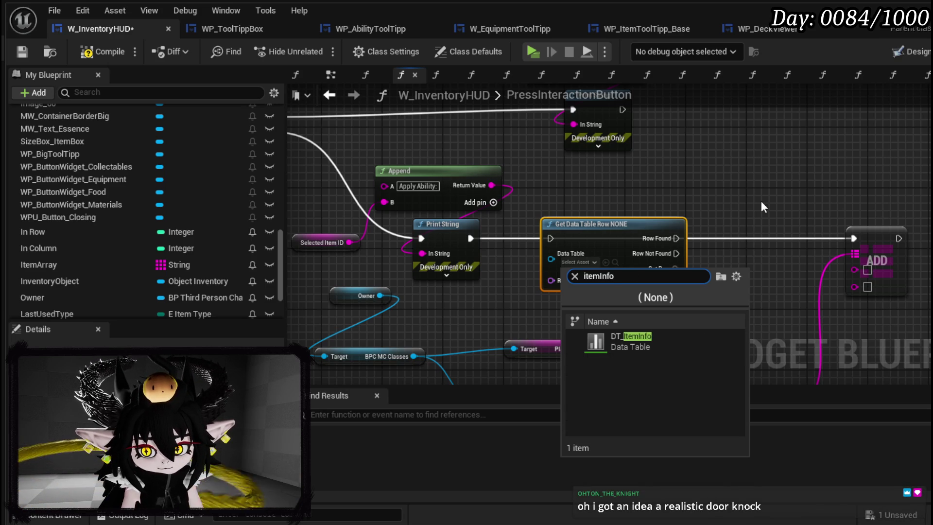
key(Return)
Use Selected Item ID as the Row Name and break the found row into S Item Info.
drag(349, 241, 551, 282)
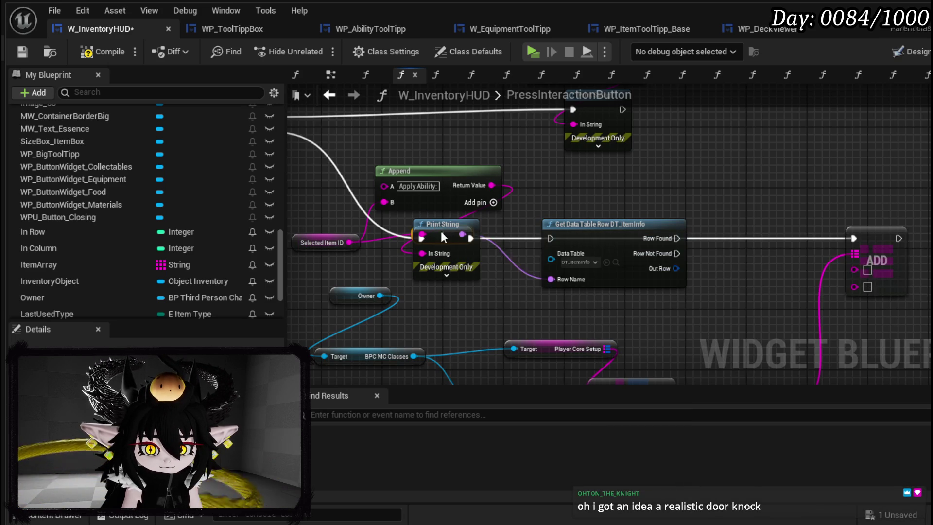
drag(441, 233, 450, 305)
mouse_move(647, 299)
mouse_down()
mouse_move(518, 258)
mouse_move(519, 304)
mouse_up()
text(break)
click(551, 348)
Move the core lookup nodes lower, expand Break S Item Info, and wire Tool Tipp into ADD.
drag(586, 303, 640, 185)
mouse_move(700, 272)
mouse_down()
mouse_move(370, 225)
mouse_move(404, 204)
mouse_up()
drag(518, 244, 527, 321)
drag(571, 210, 520, 211)
click(520, 211)
drag(614, 240, 556, 265)
mouse_move(499, 256)
mouse_down()
mouse_move(668, 199)
mouse_move(630, 175)
mouse_up()
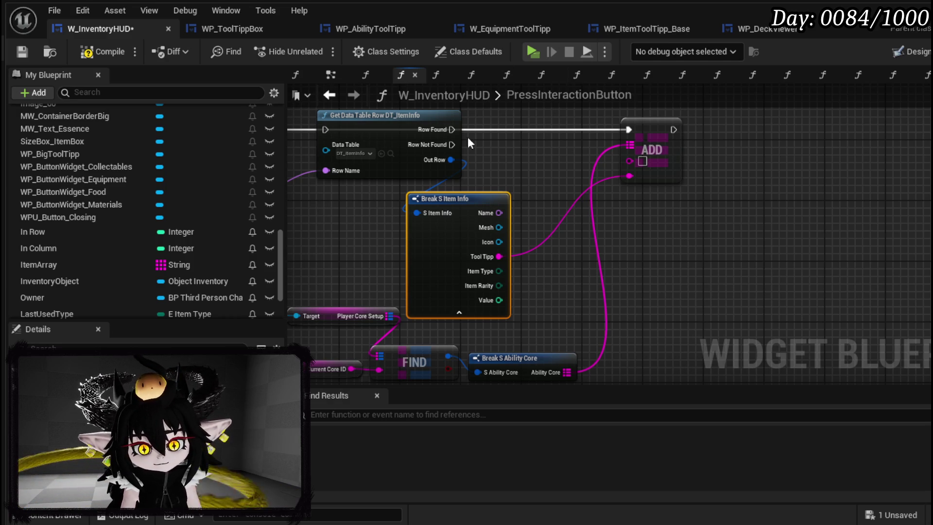
Drag the Target, FIND and Break S Ability Core nodes lower and nudge Break S Item Info down.
drag(463, 121, 620, 197)
mouse_move(414, 171)
mouse_down()
mouse_move(777, 172)
mouse_move(732, 174)
mouse_move(570, 132)
mouse_up()
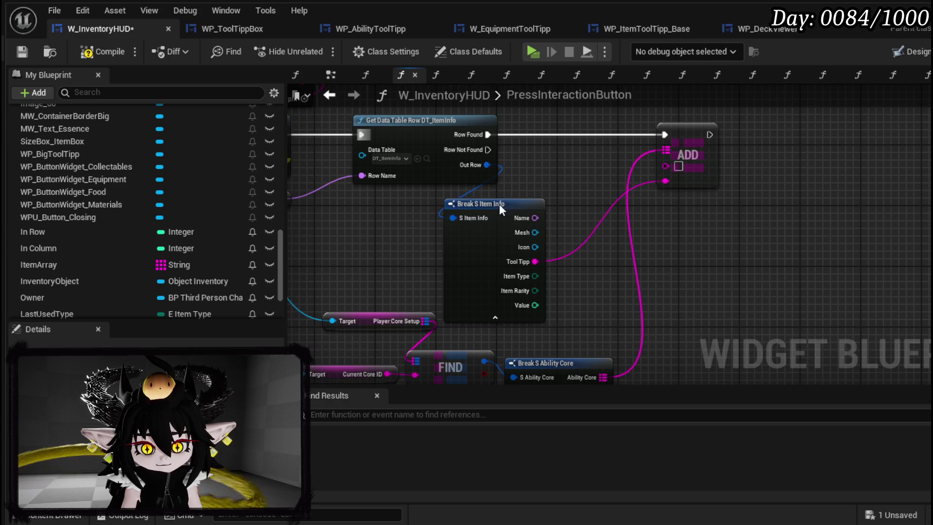
drag(560, 206, 541, 162)
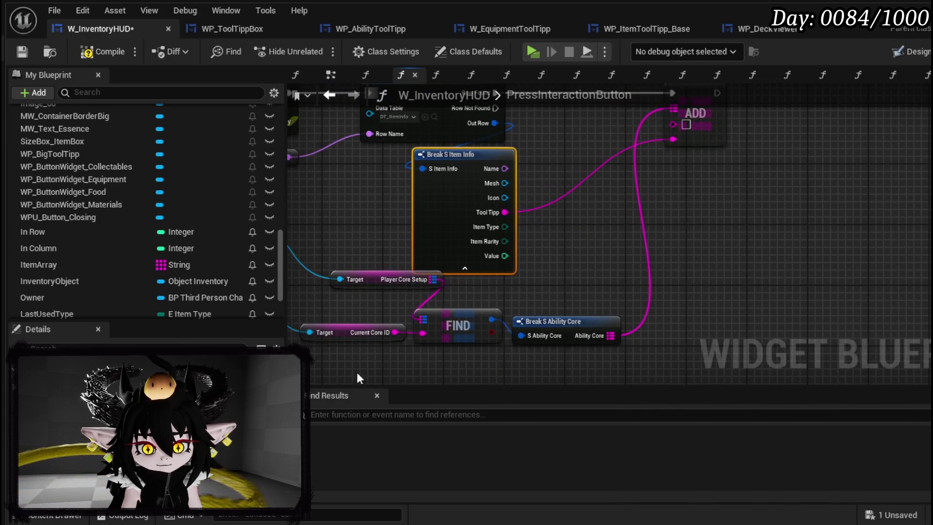
drag(358, 363, 591, 292)
drag(448, 327, 433, 367)
drag(553, 267, 473, 314)
drag(386, 212, 386, 235)
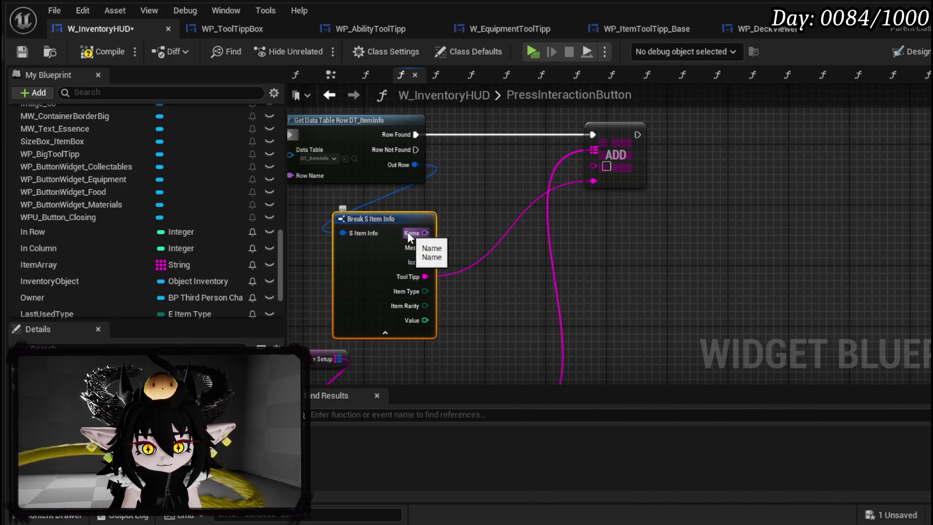
drag(468, 231, 666, 243)
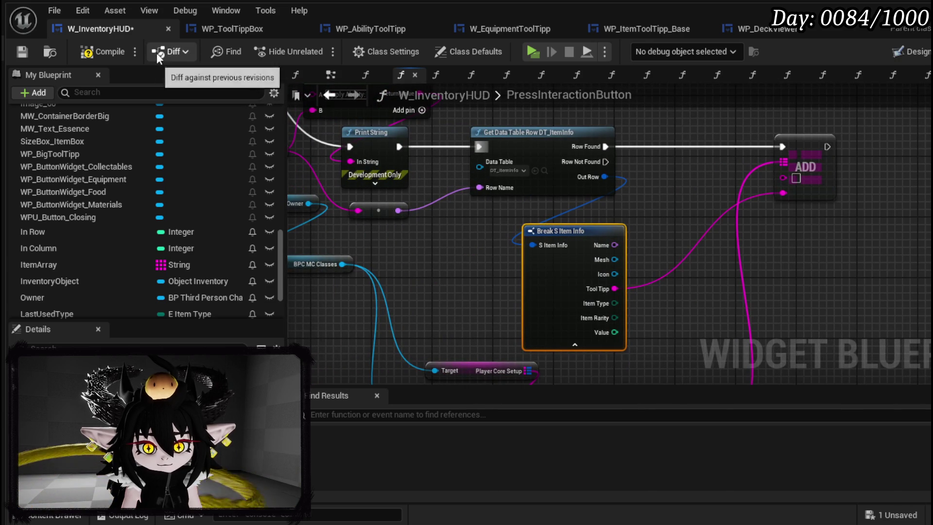
drag(457, 249, 597, 288)
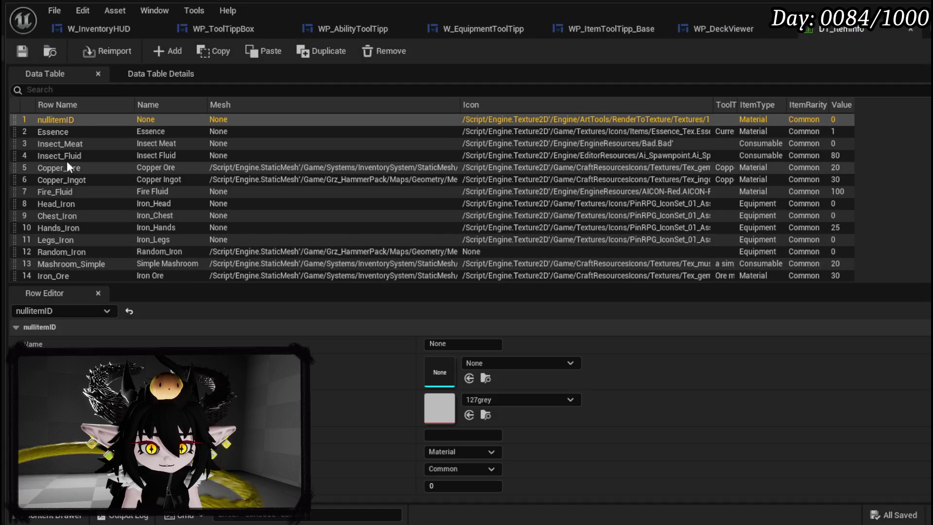
Scroll DT_ItemInfo to the Ability_BigBoooooom row, view its values, and save the table.
scroll(133, 211, down, 10)
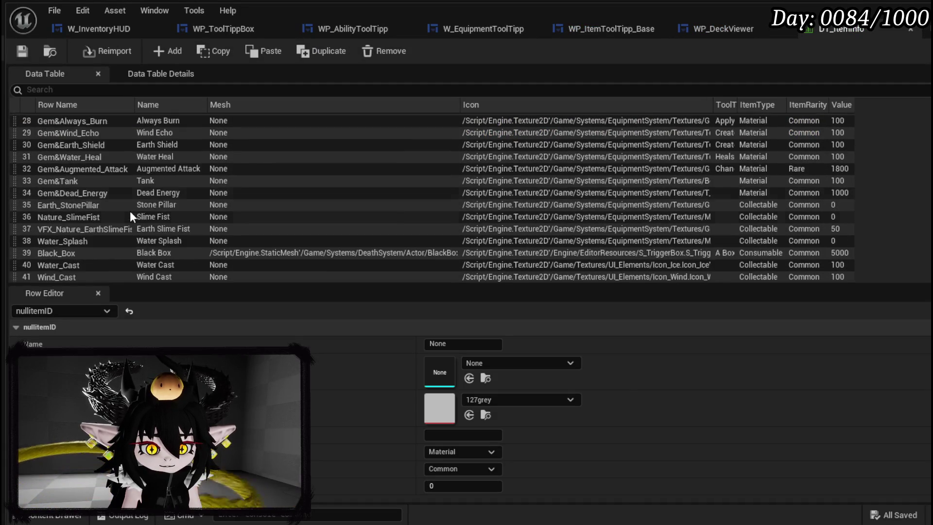
scroll(129, 211, down, 3)
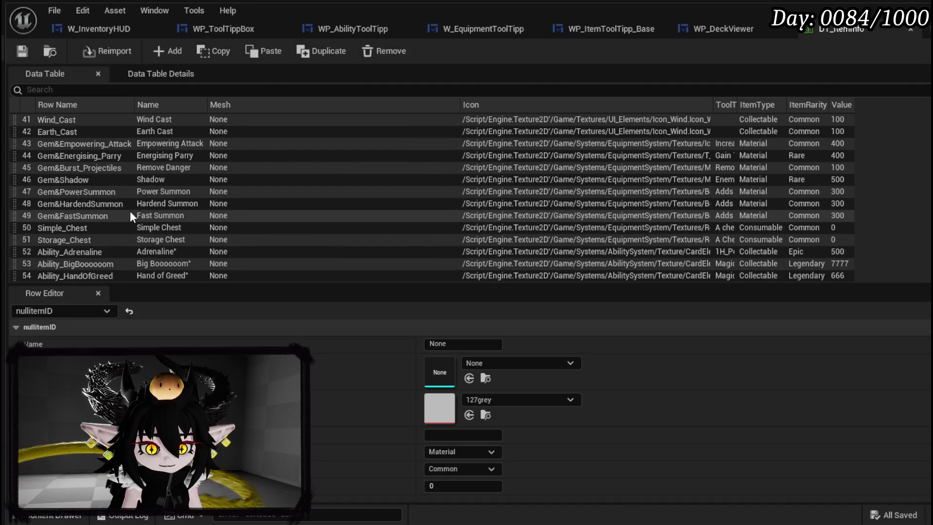
click(75, 262)
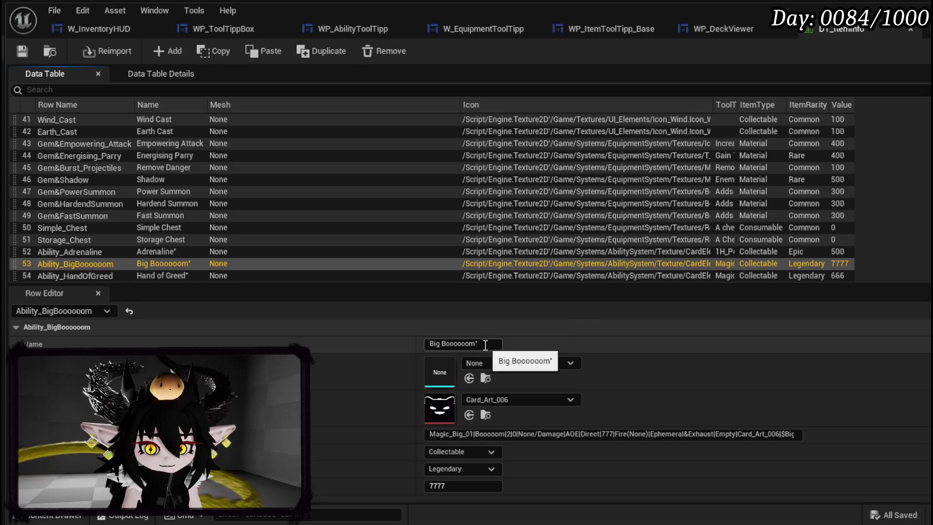
double_click(81, 266)
click(22, 51)
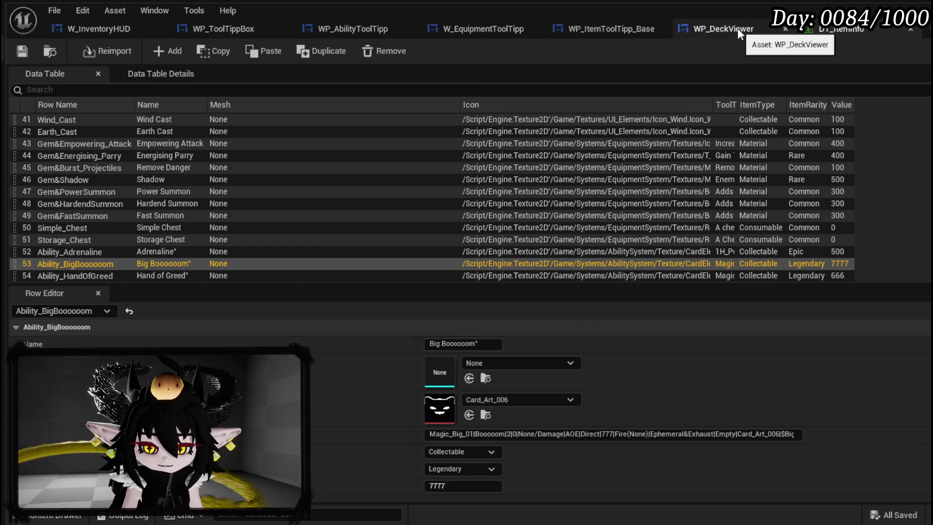
Back in W_InventoryHUD, wire Break S Item Info's Name into ADD and save.
click(97, 29)
drag(785, 302, 488, 250)
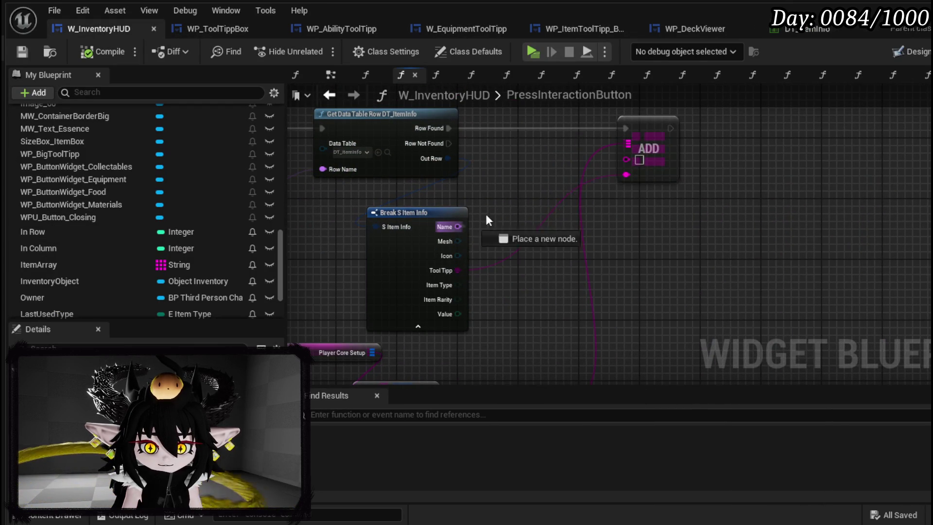
drag(642, 162, 640, 161)
drag(518, 166, 680, 209)
click(21, 53)
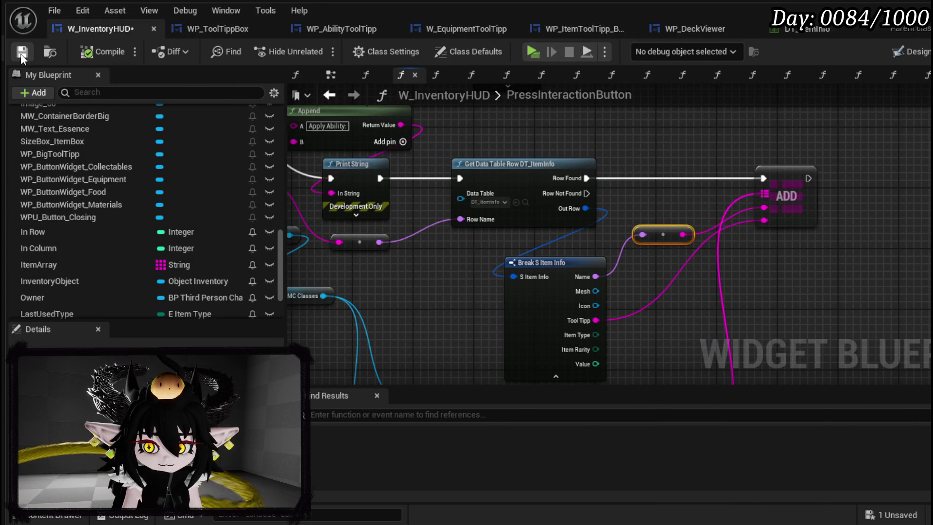
Open the ShowToolTipp_CollectableAbility function graph.
drag(569, 162, 754, 176)
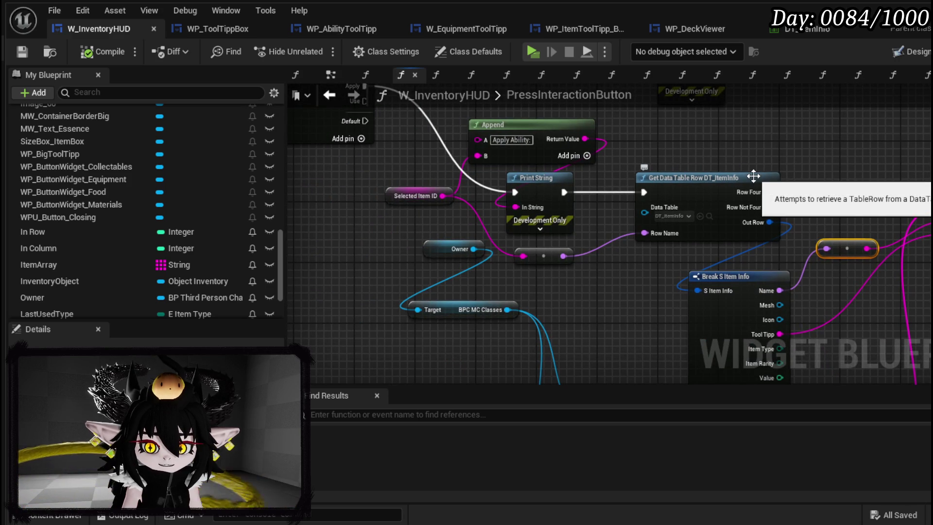
scroll(145, 185, up, 10)
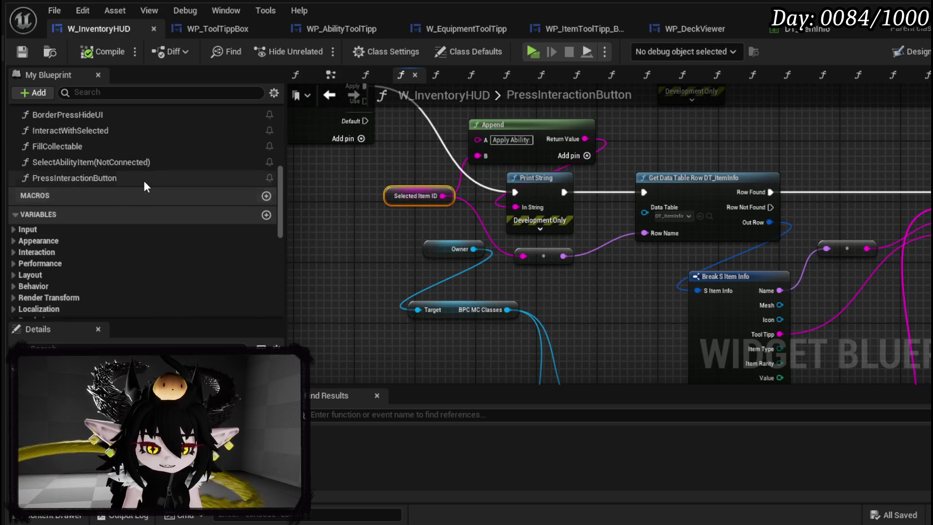
scroll(145, 183, up, 3)
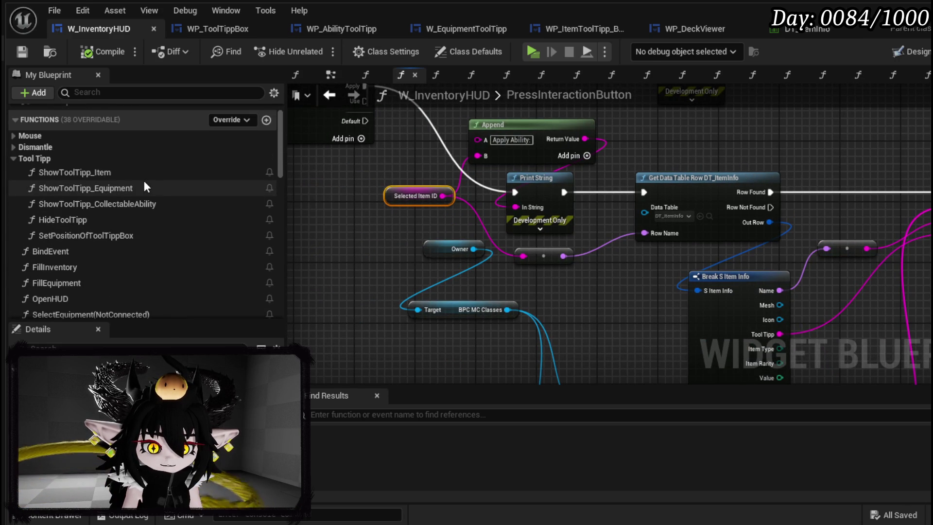
double_click(151, 203)
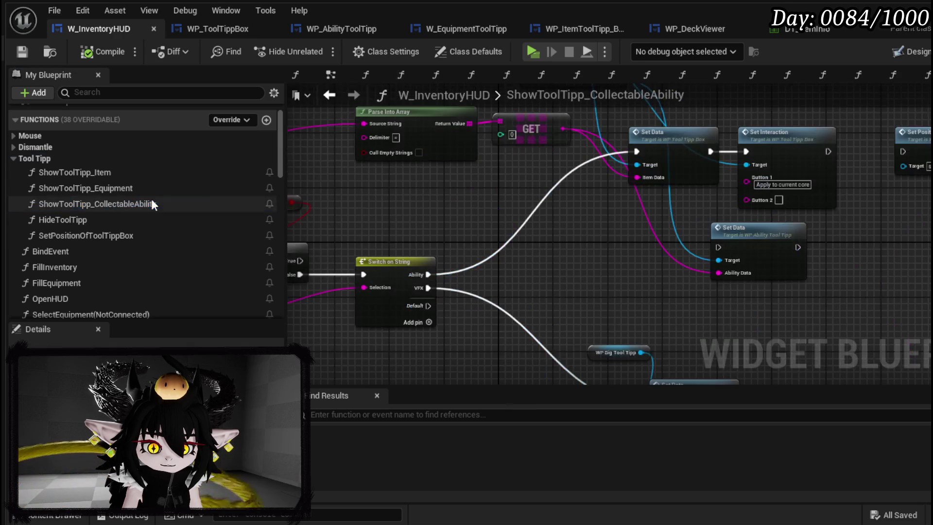
Add a SelectedItemID setter storing the GET result, executing before Set Data.
mouse_move(475, 235)
mouse_down()
mouse_move(402, 219)
mouse_move(582, 251)
mouse_move(562, 250)
mouse_move(588, 243)
mouse_up()
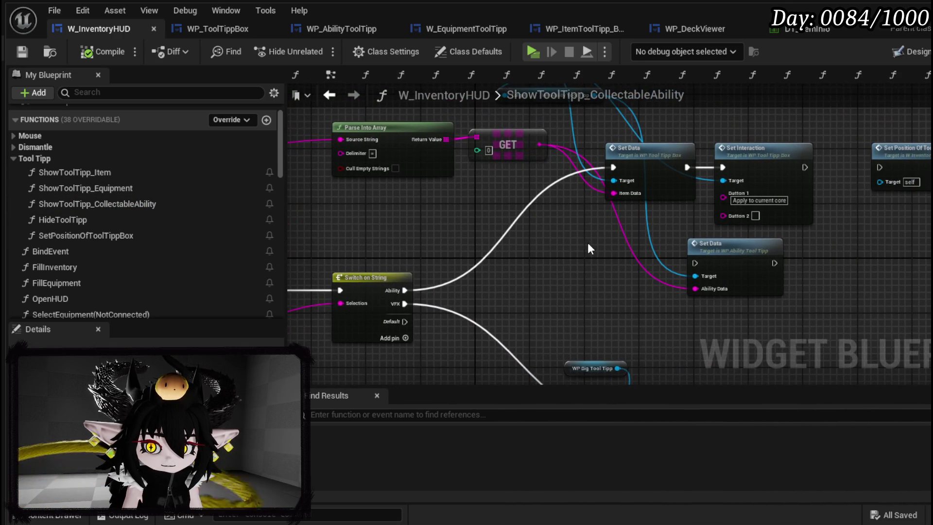
drag(528, 130, 513, 192)
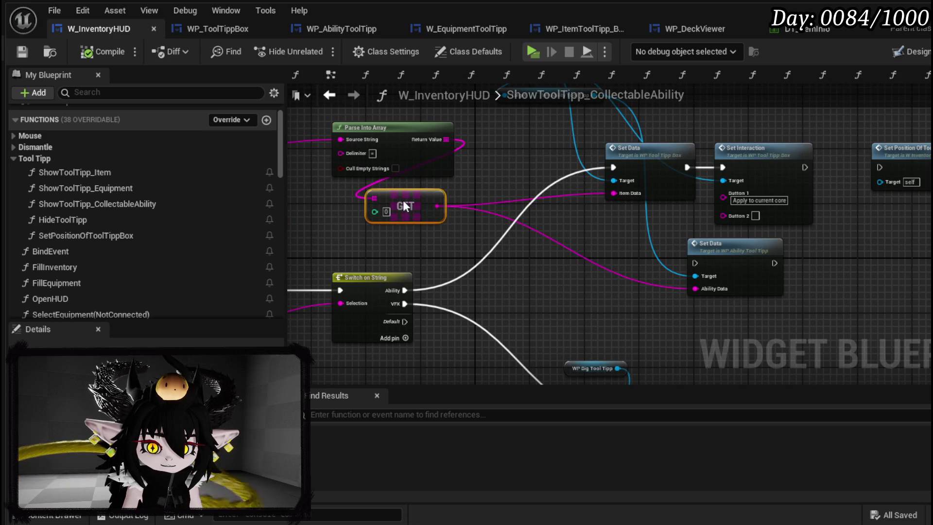
drag(416, 197, 423, 196)
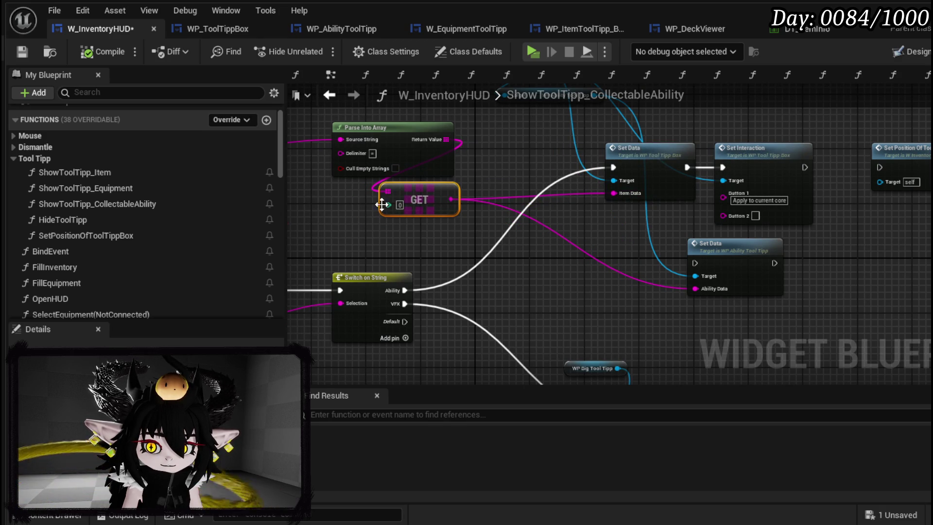
scroll(252, 250, down, 3)
scroll(254, 245, down, 10)
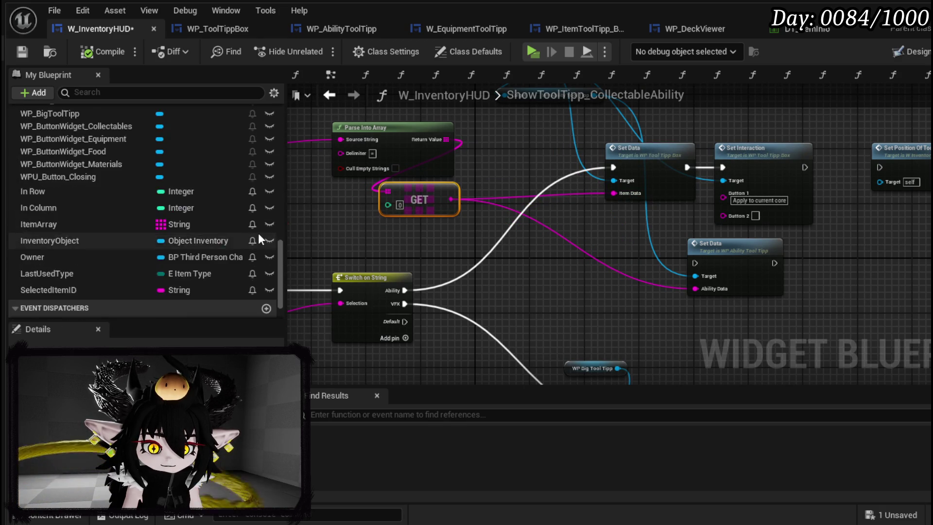
drag(81, 250, 510, 193)
click(557, 206)
drag(593, 173, 613, 167)
drag(447, 199, 520, 180)
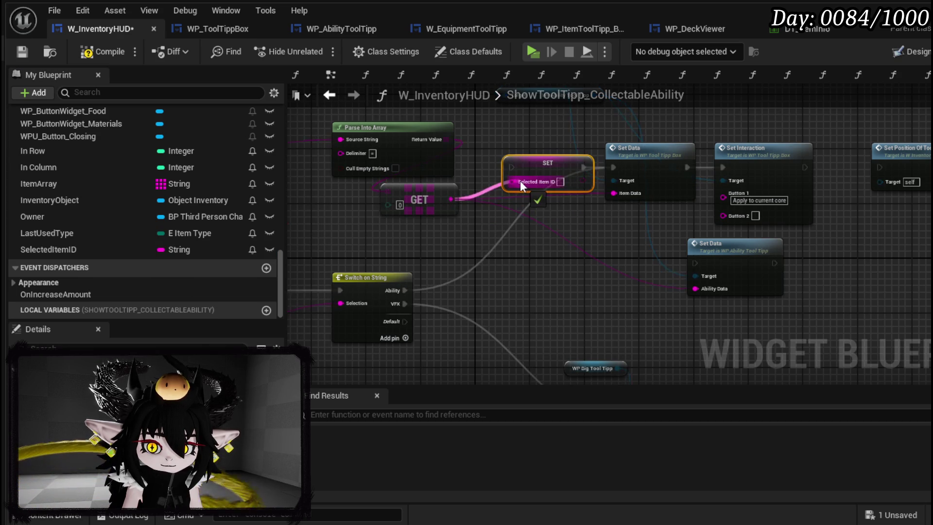
Route the Switch on String Ability case into the SET node and save W_InventoryHUD.
drag(405, 291, 489, 199)
drag(514, 170, 513, 168)
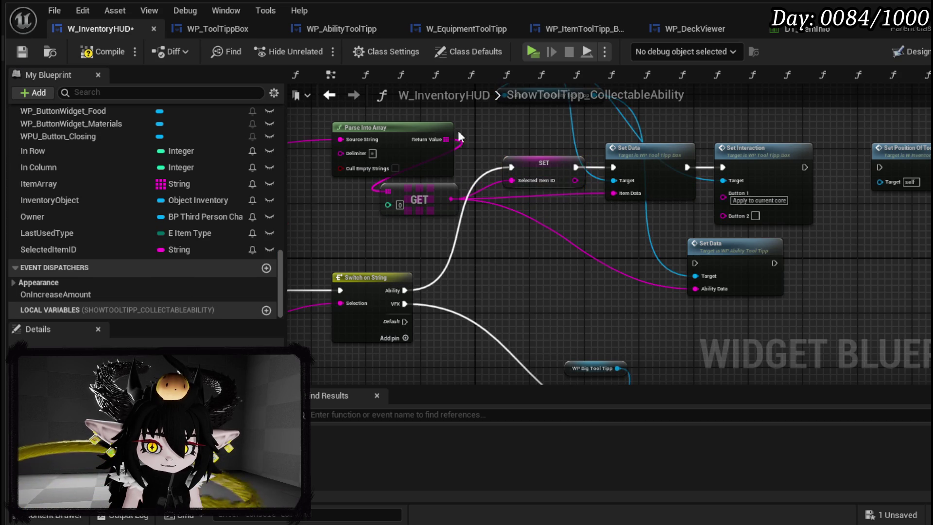
click(23, 52)
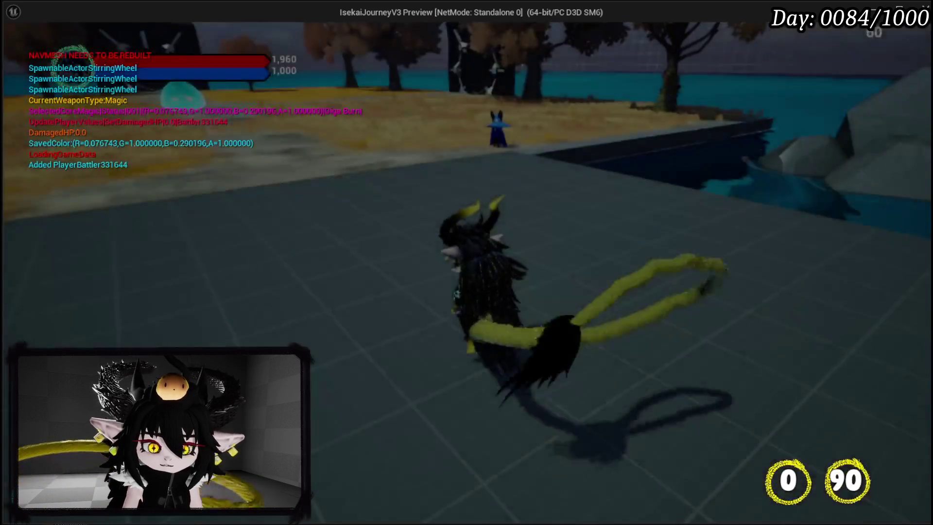
Apply the cat-faced ability card from Inventory > Collectables to the current core.
key(Tab)
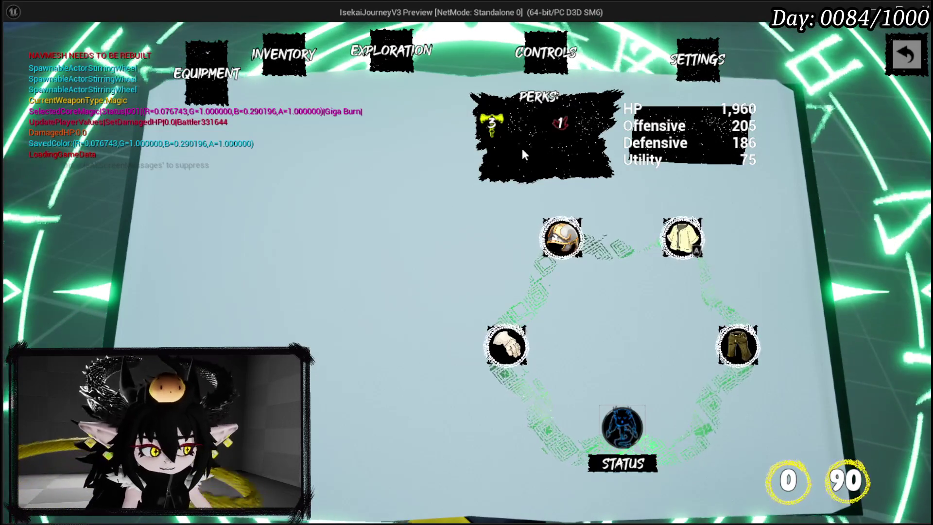
click(294, 61)
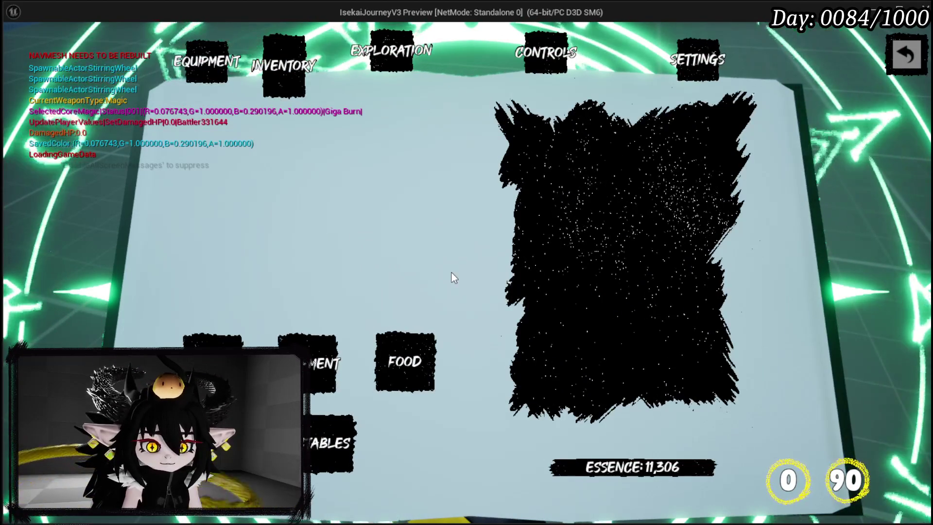
click(332, 448)
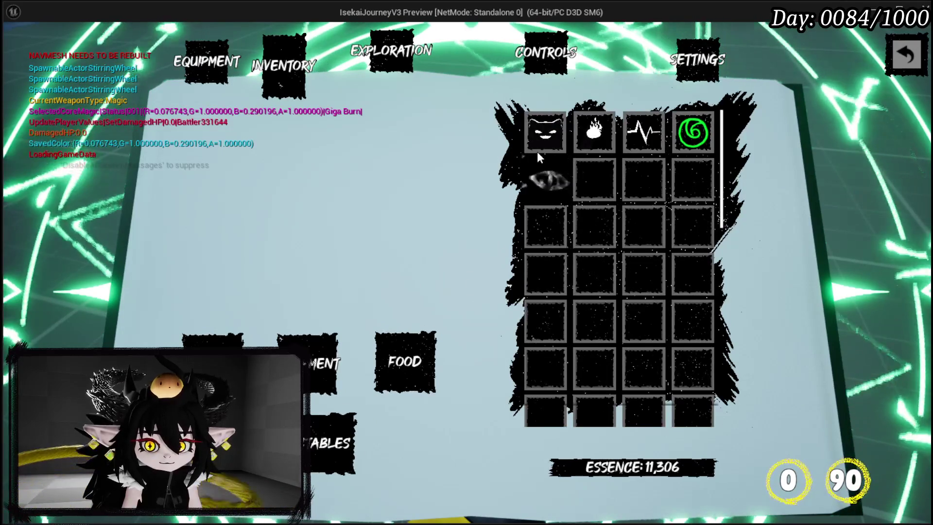
click(540, 142)
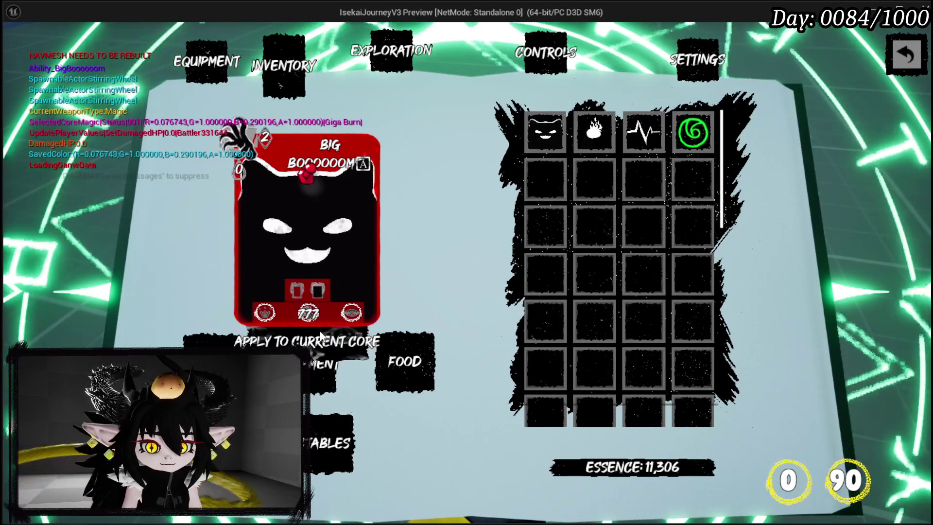
click(323, 334)
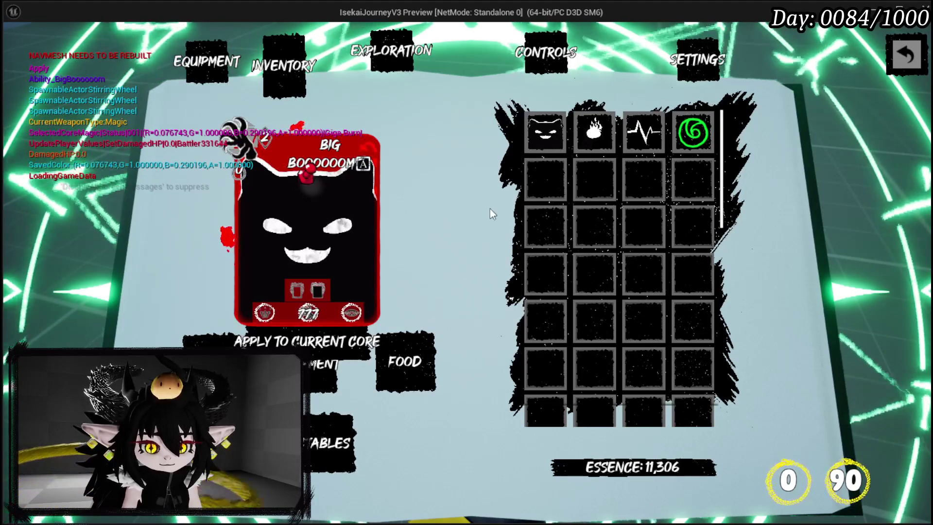
Check that the Status core's deck now holds 15 cards, then close the menu book.
click(194, 73)
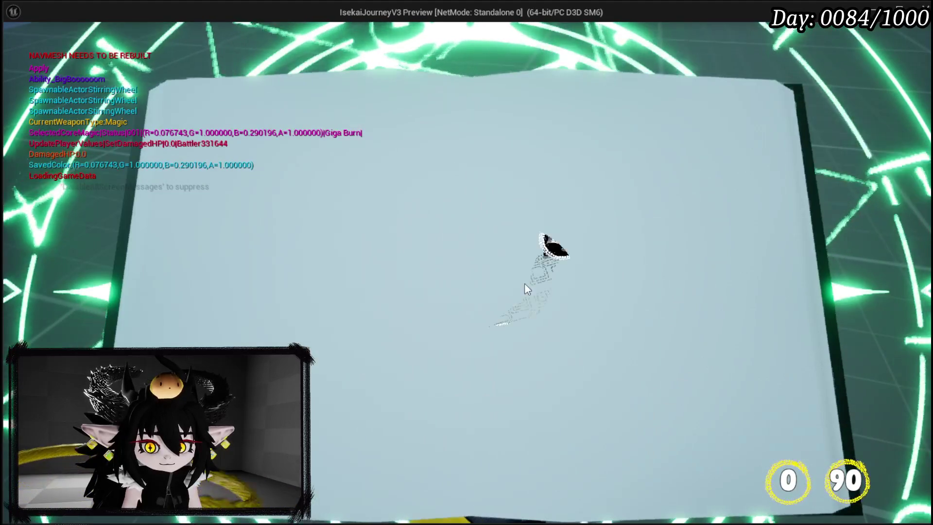
click(632, 438)
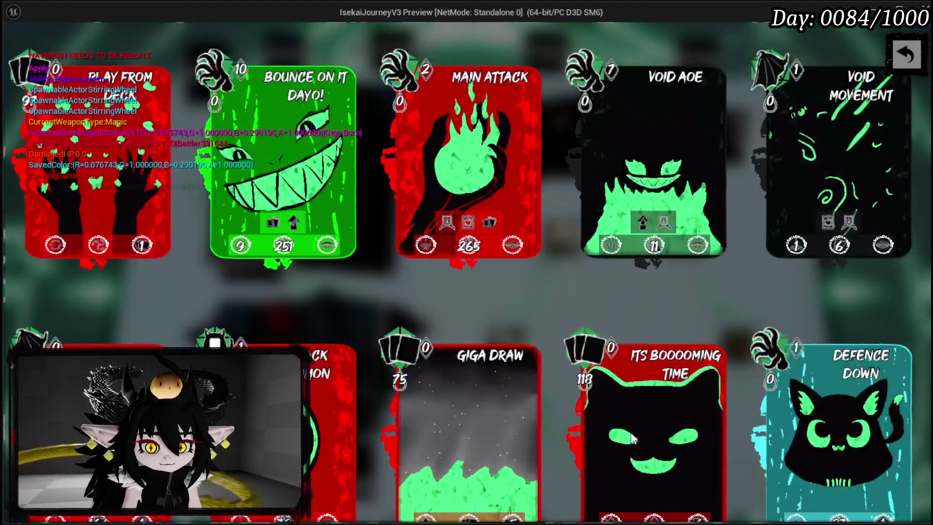
scroll(568, 316, down, 2)
scroll(567, 314, down, 5)
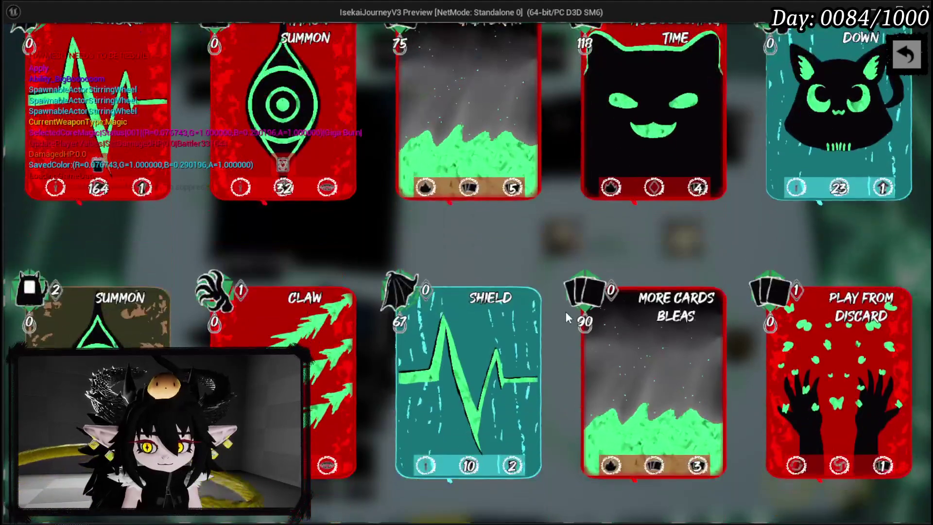
scroll(567, 314, up, 5)
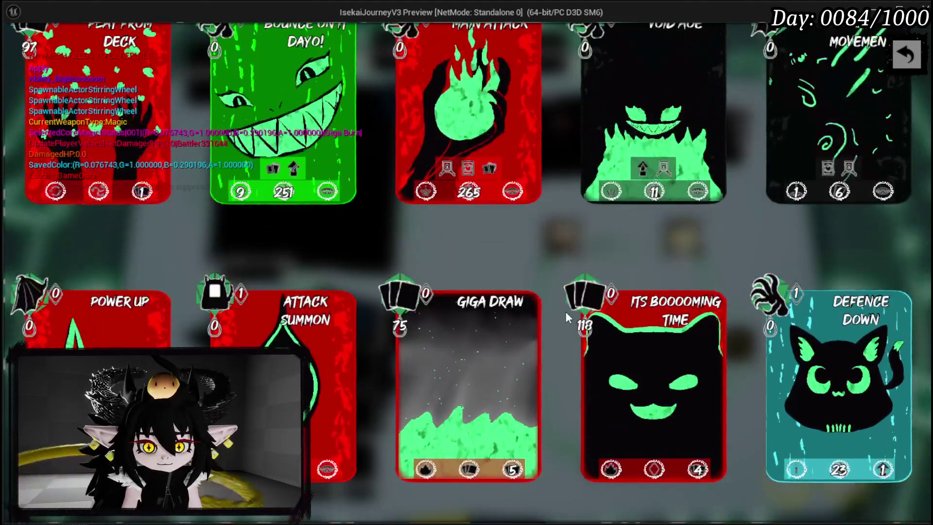
scroll(566, 311, down, 7)
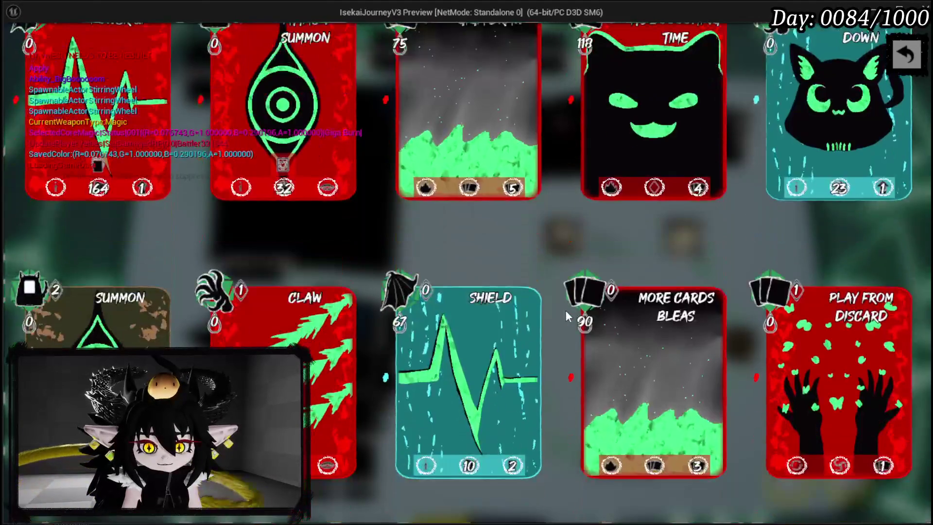
click(894, 66)
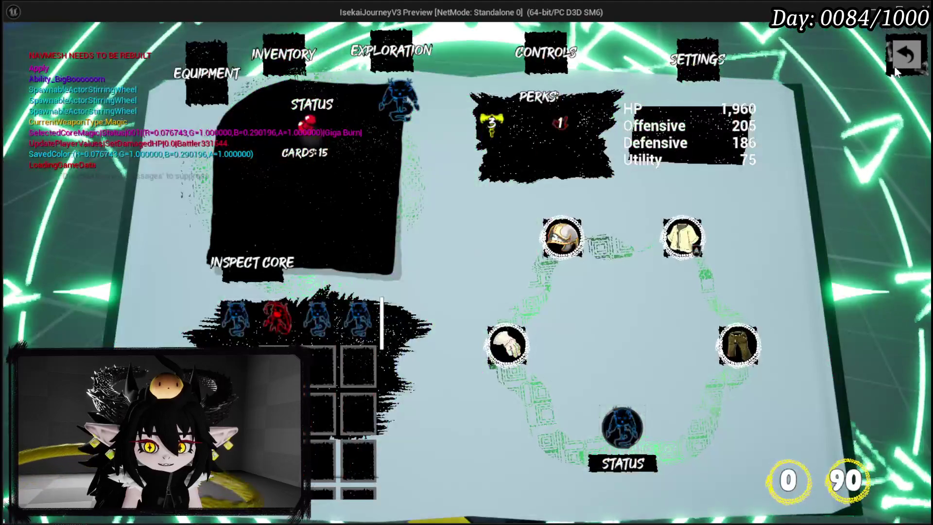
key(Escape)
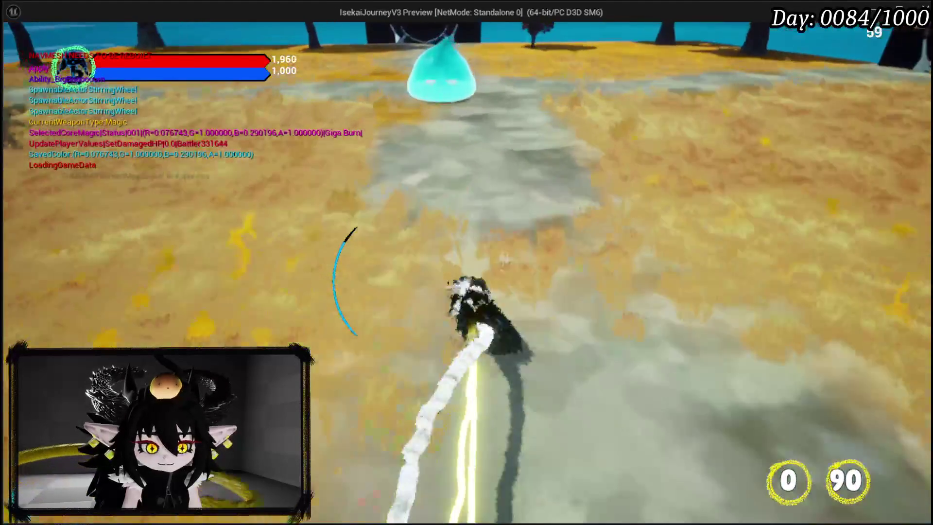
Fight the cyan water slime, review the Play From Deck and Void AOE cards, then stop the preview.
key(w)
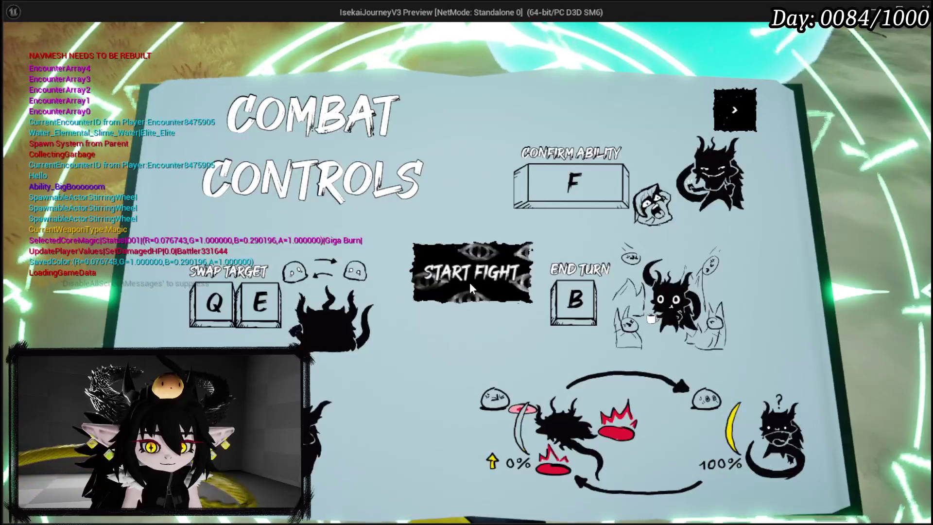
click(468, 278)
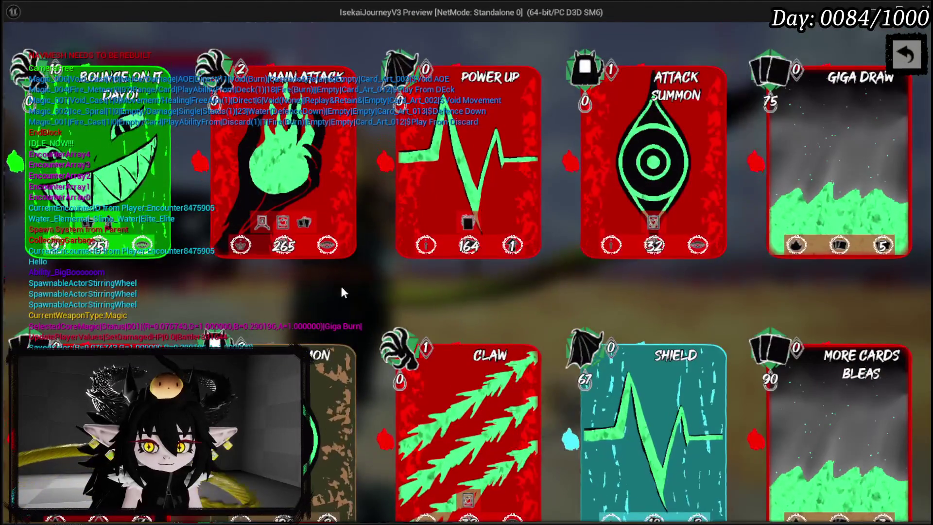
scroll(340, 283, down, 1)
scroll(341, 287, up, 1)
click(897, 55)
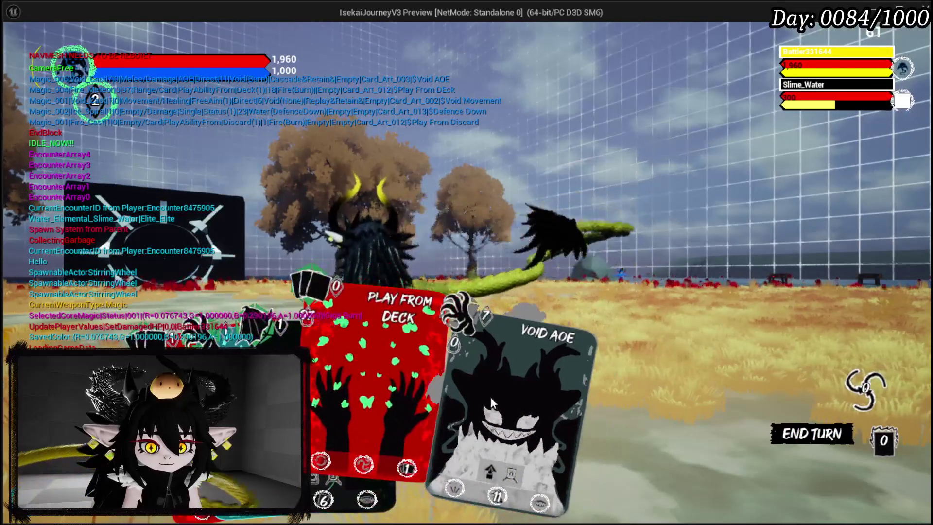
key(Escape)
key(ctrl+s)
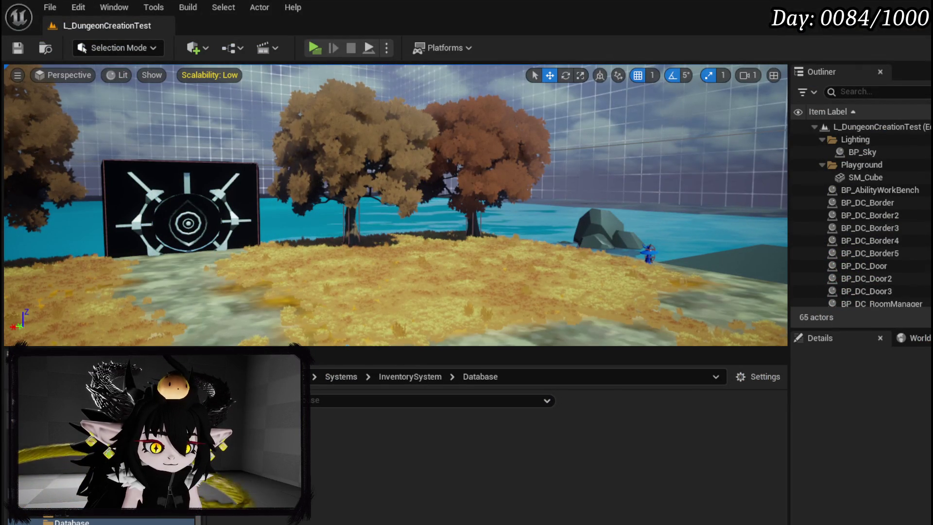
key(alt+Tab)
mouse_move(617, 287)
mouse_down()
mouse_move(535, 148)
mouse_move(762, 202)
mouse_move(483, 305)
mouse_up()
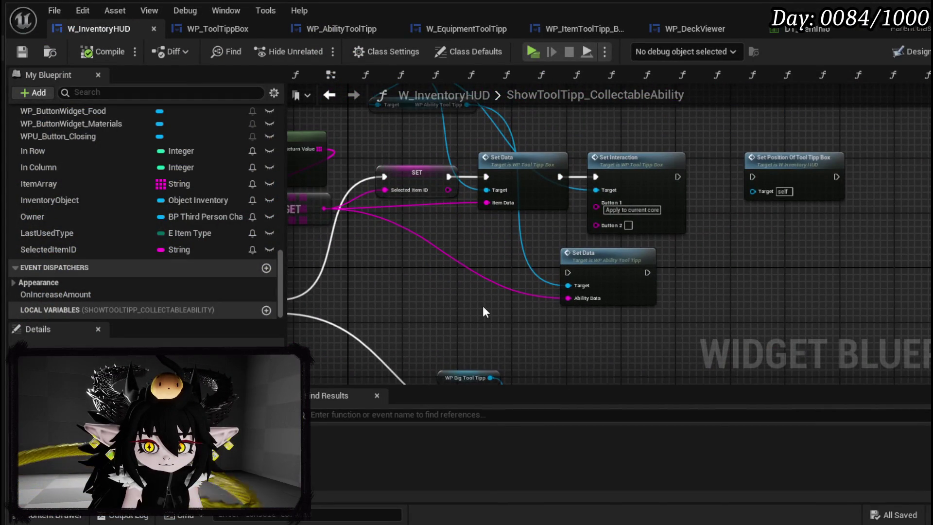
click(22, 51)
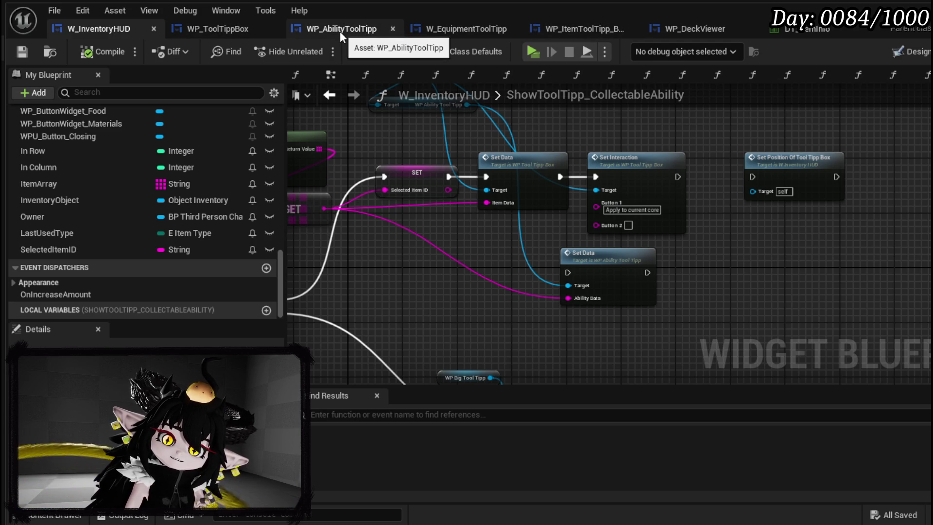
drag(709, 216, 843, 203)
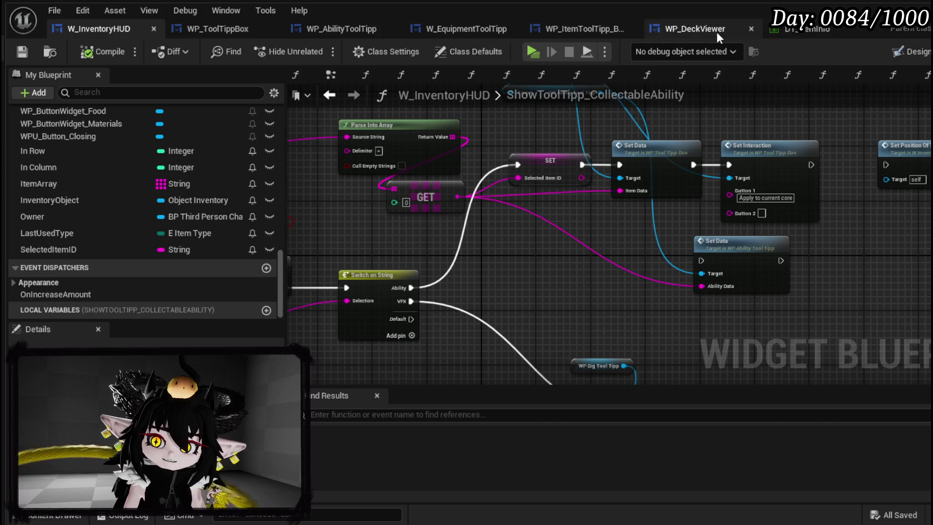
scroll(105, 210, up, 15)
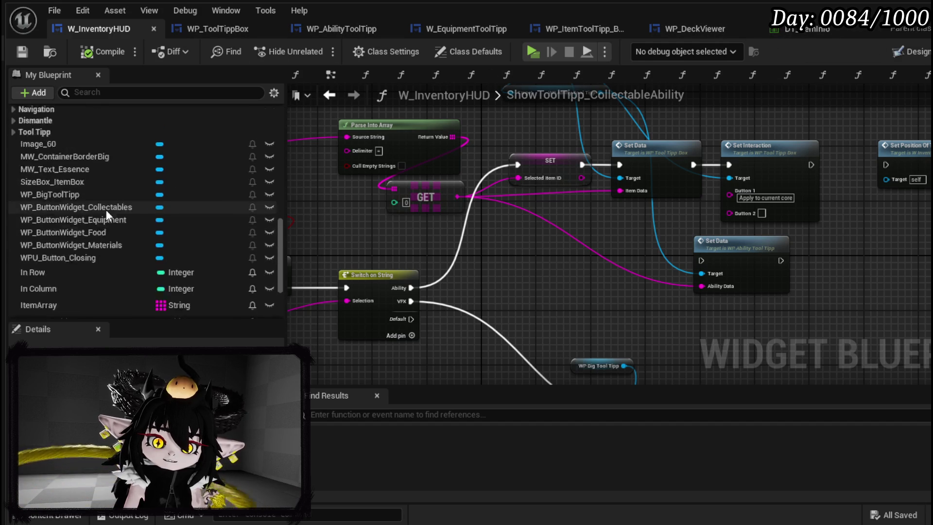
double_click(82, 263)
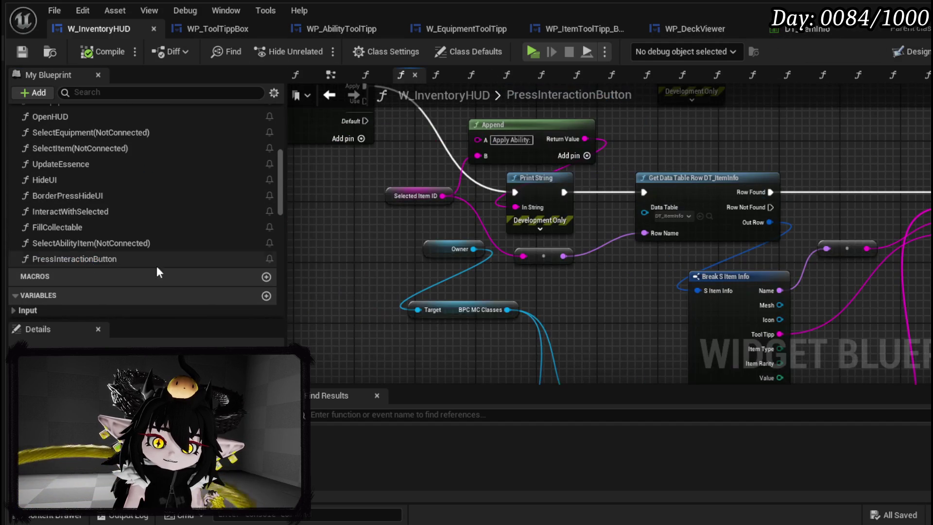
drag(923, 194, 777, 191)
right_click(777, 191)
click(826, 434)
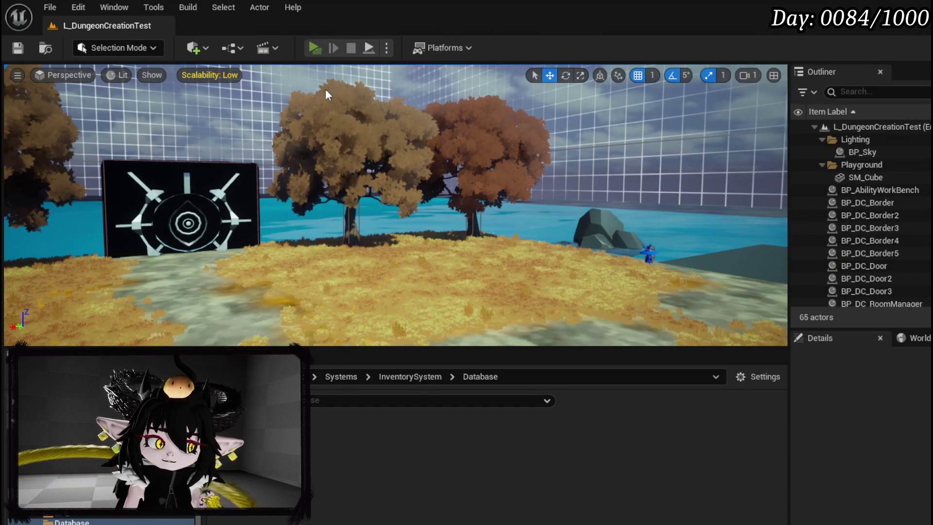
Relaunch the game preview on the dungeon test level and open the in-game menu book.
key(alt+p)
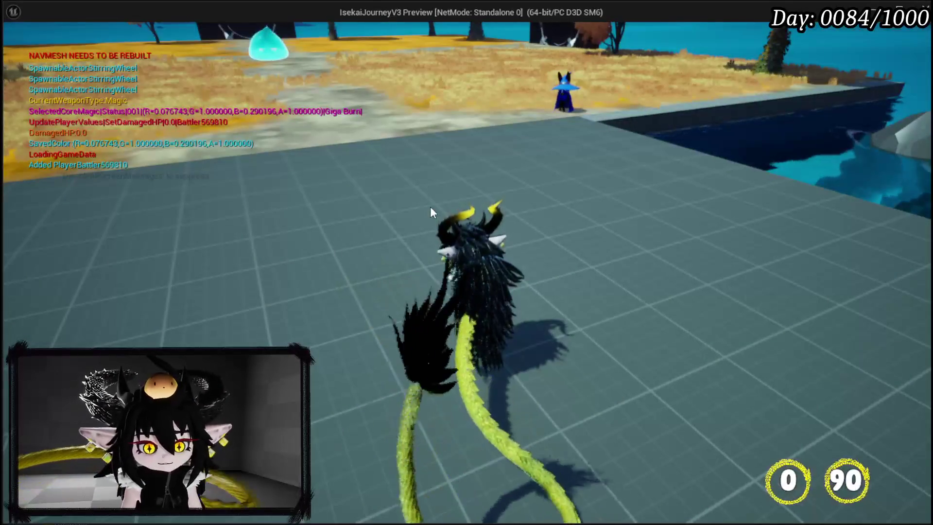
key(Tab)
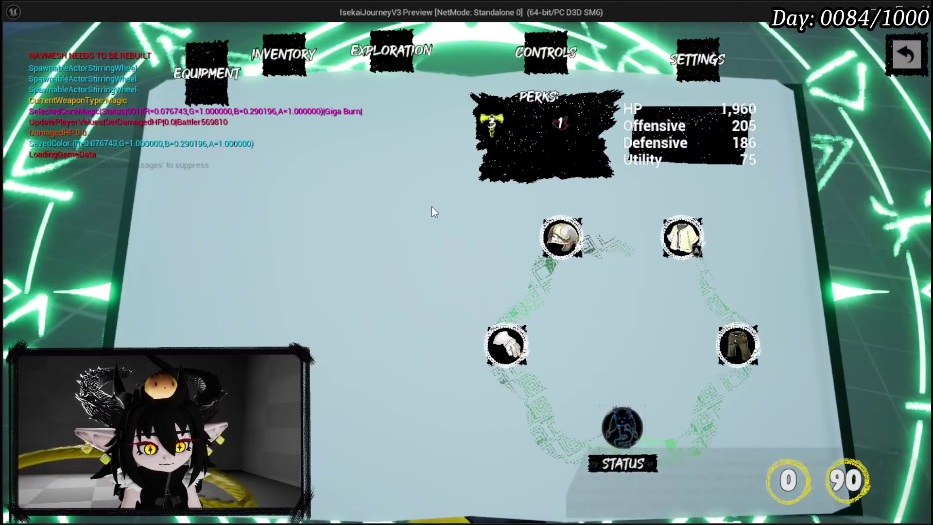
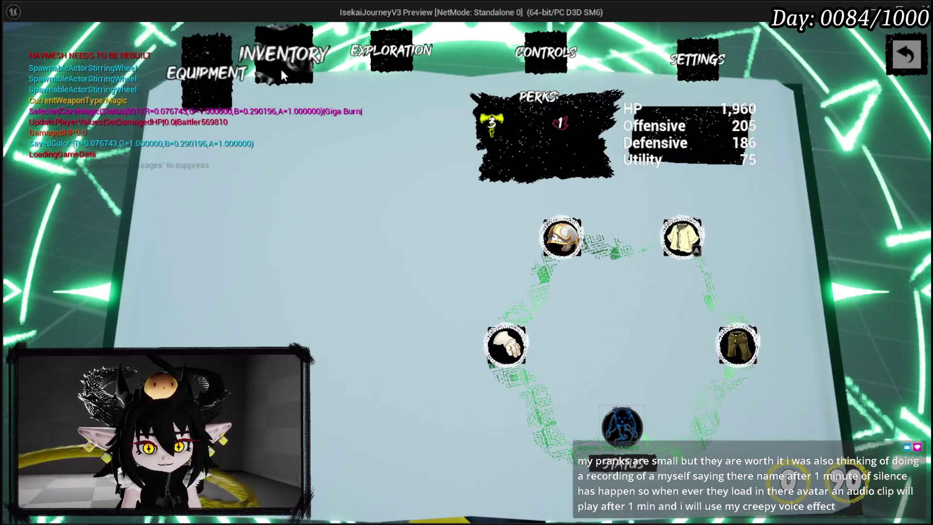
In the game menu's inventory, select the Big Boooooom ability card and apply it to the current core.
click(278, 74)
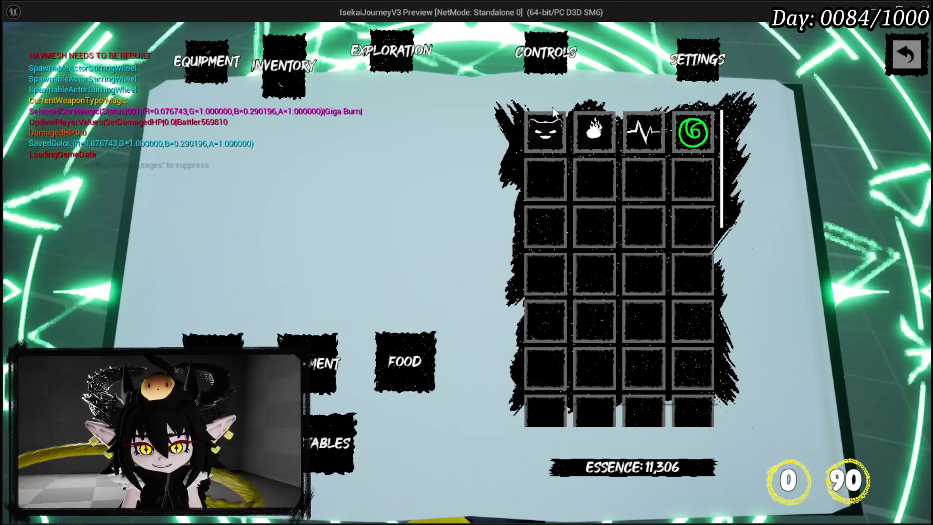
click(546, 131)
click(310, 345)
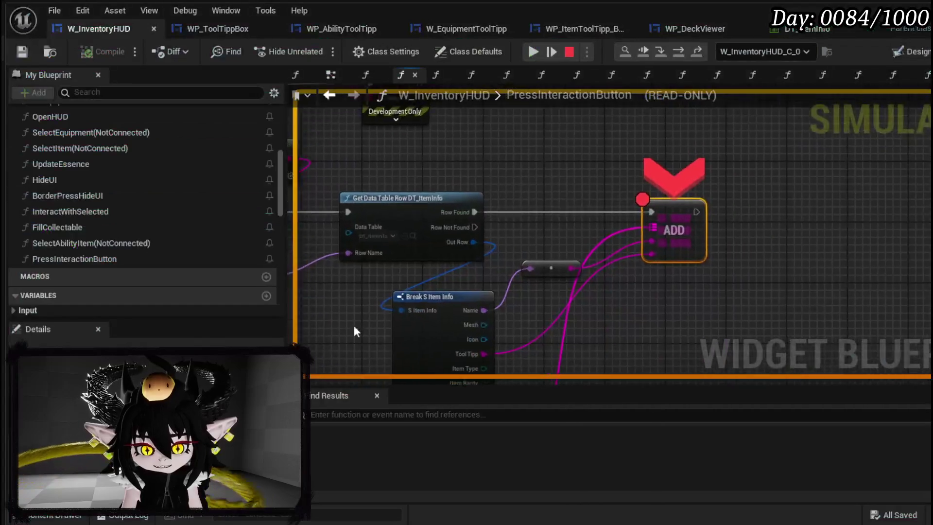
Inspect the paused Add node's value and bring Break S Item Info into view.
mouse_move(633, 246)
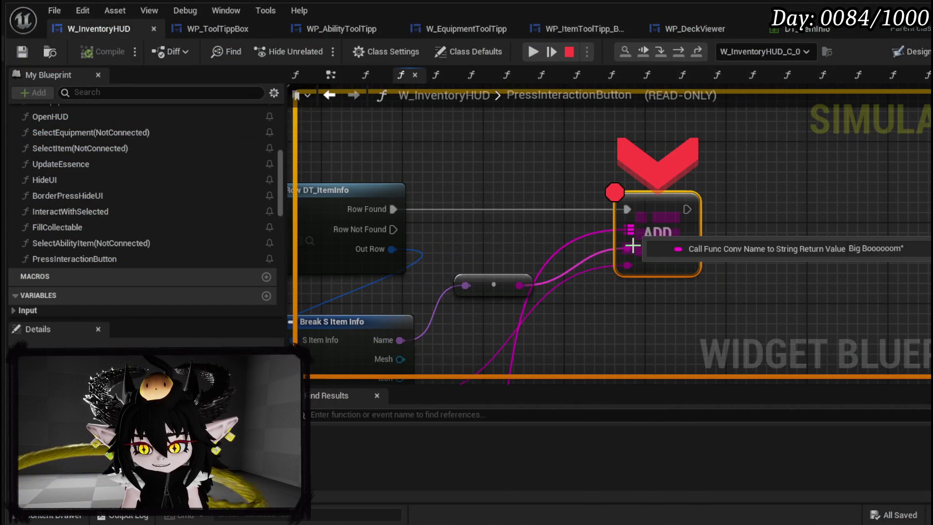
drag(614, 264, 703, 111)
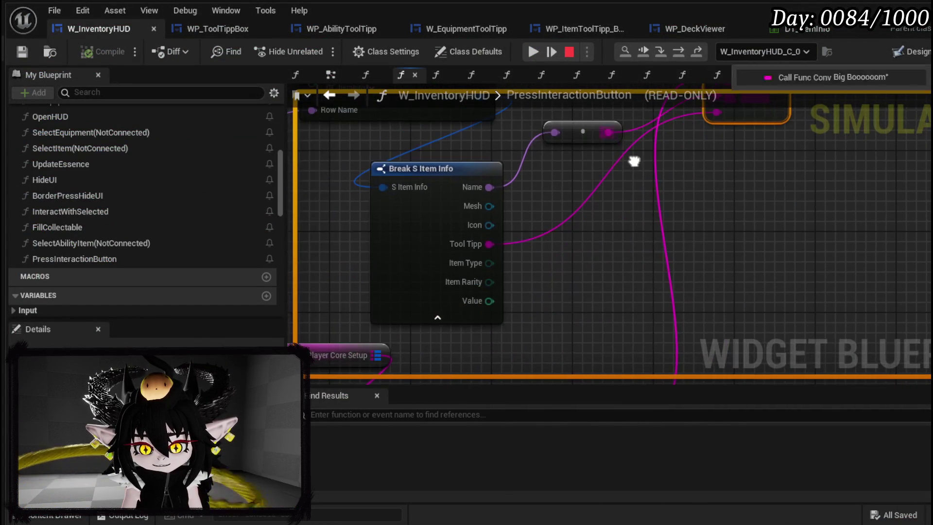
scroll(655, 217, down, 2)
mouse_move(555, 261)
mouse_down()
mouse_move(618, 134)
mouse_move(512, 203)
mouse_move(508, 234)
mouse_move(579, 119)
mouse_move(601, 247)
mouse_move(592, 256)
mouse_up()
Stop the paused play session and pull a new wire off the BPC MC Classes reference.
click(570, 54)
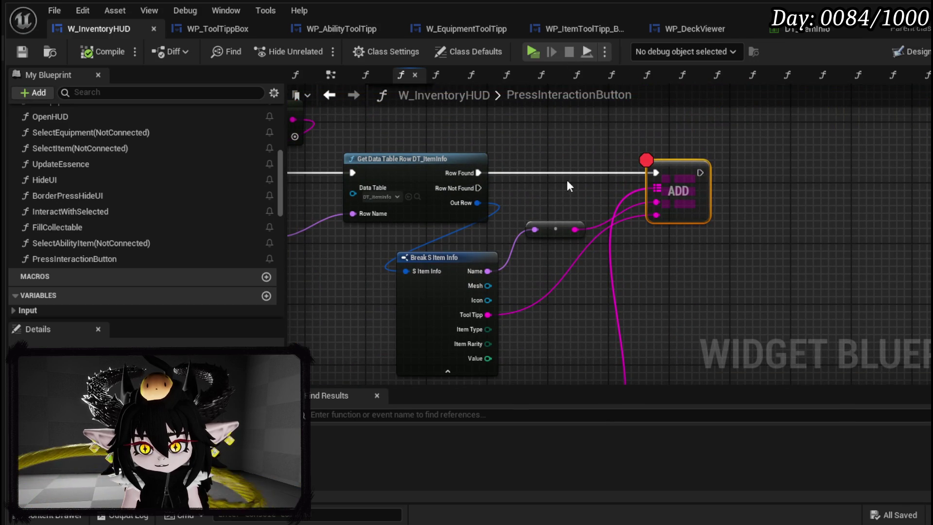
mouse_move(523, 269)
mouse_down()
mouse_move(556, 73)
mouse_move(732, 69)
mouse_move(680, 195)
mouse_move(687, 210)
mouse_up()
drag(379, 233, 447, 235)
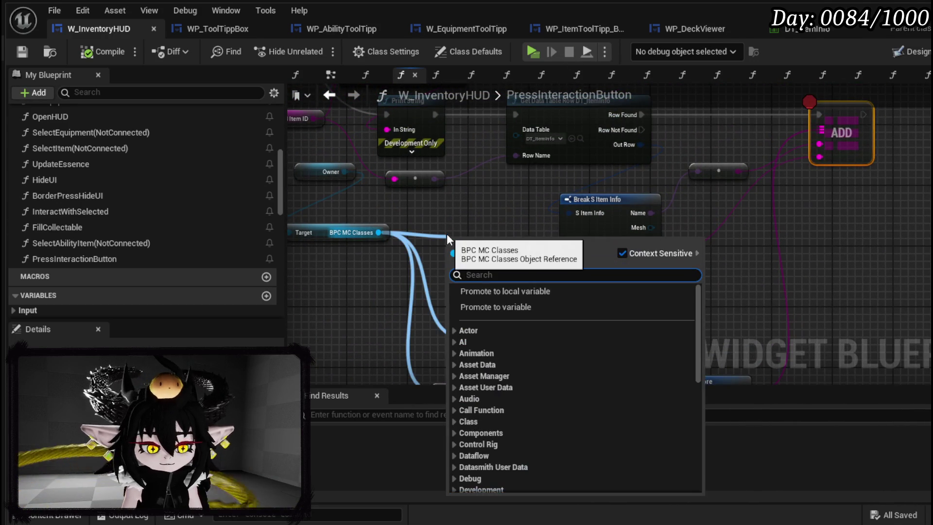
From BPC MC Classes, search 'Set cur' and add a Set Current Abilitys from Core node.
text(update)
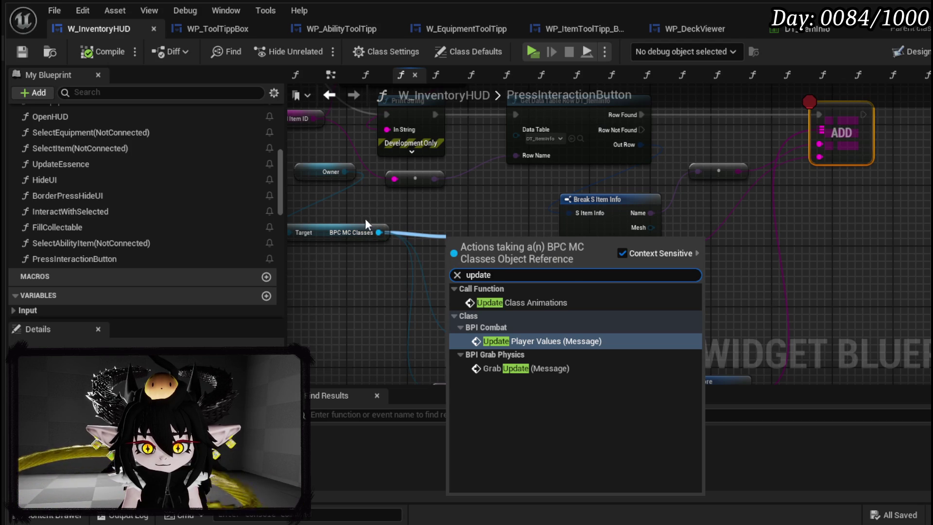
drag(378, 233, 450, 228)
text(Set)
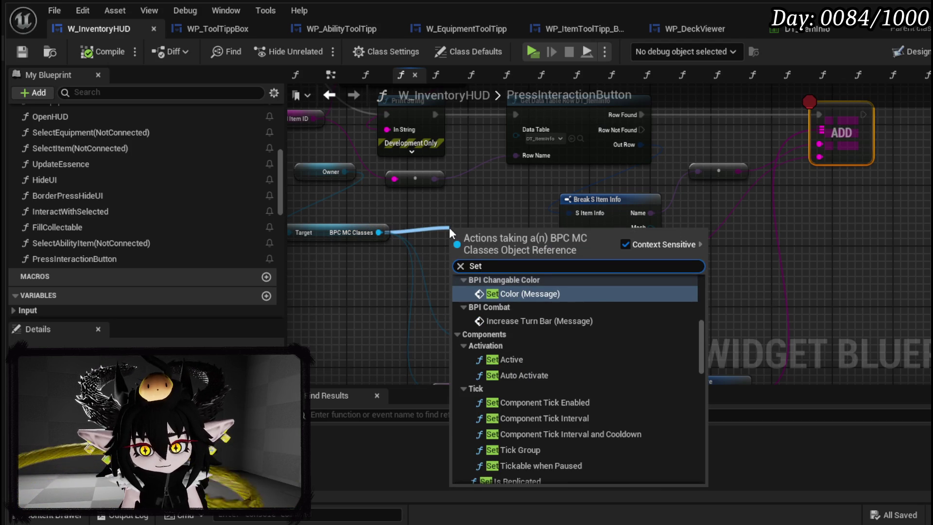
key(BackSpace)
text(le)
key(BackSpace)
key(BackSpace)
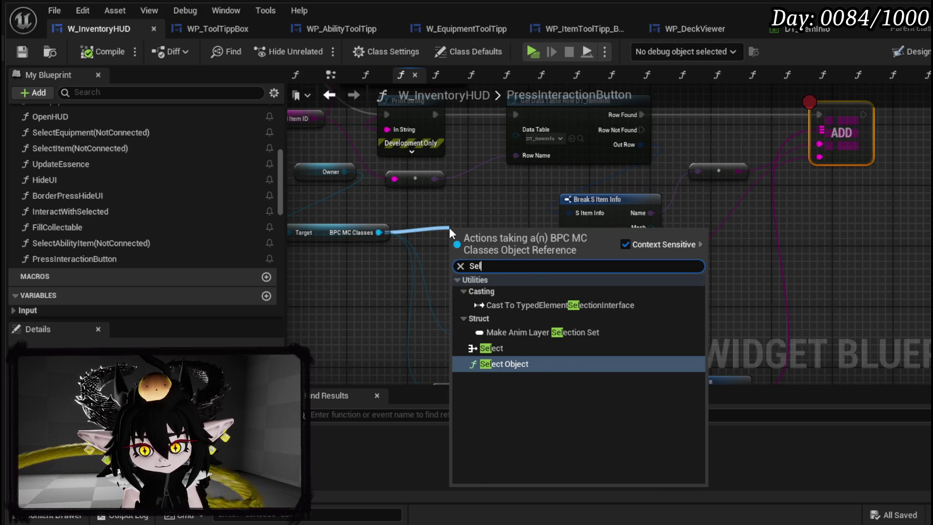
text(t cur)
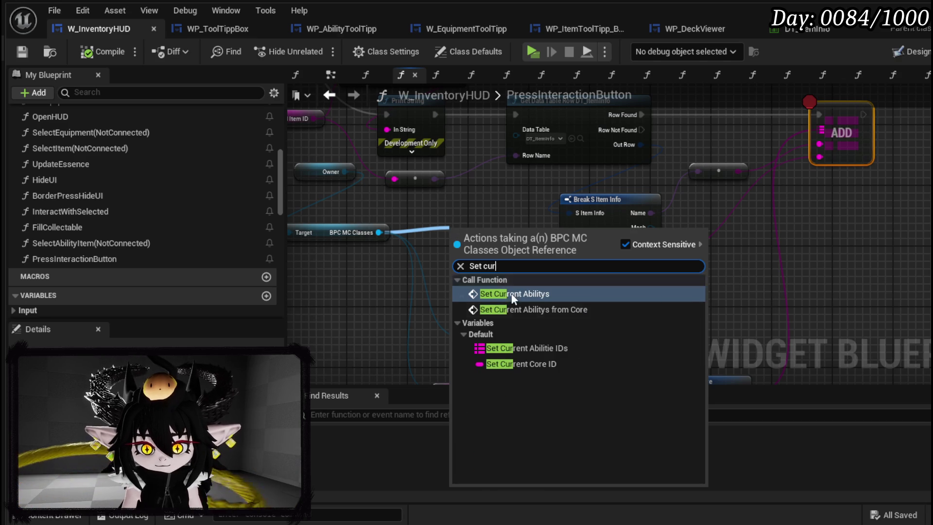
click(535, 309)
Chain it after ADD, feed Current Core ID into Core, and open its function graph.
mouse_move(489, 250)
mouse_down()
mouse_move(929, 134)
mouse_move(912, 127)
mouse_move(690, 192)
mouse_up()
drag(601, 186, 687, 185)
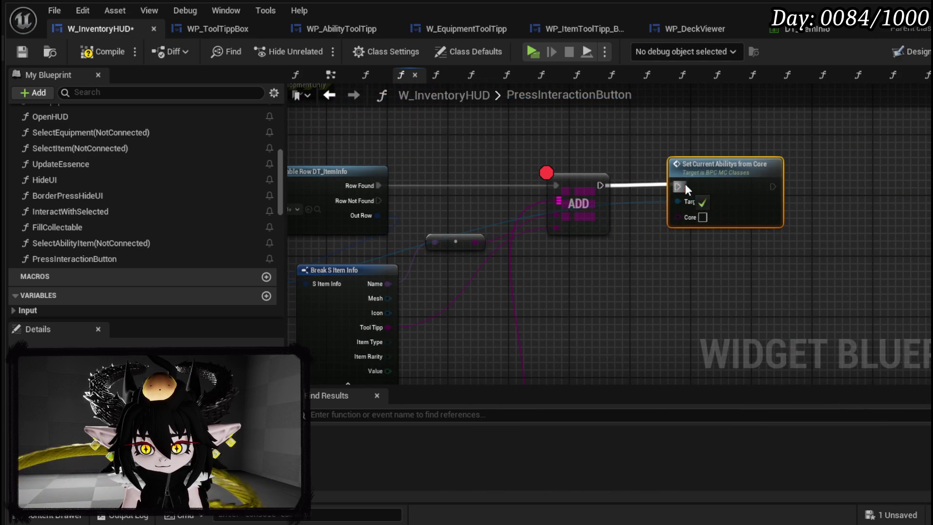
drag(601, 185, 678, 187)
mouse_move(461, 306)
mouse_down()
mouse_move(752, 260)
mouse_move(689, 151)
mouse_move(671, 169)
mouse_up()
mouse_move(460, 325)
mouse_down()
mouse_move(874, 187)
mouse_move(673, 230)
mouse_up()
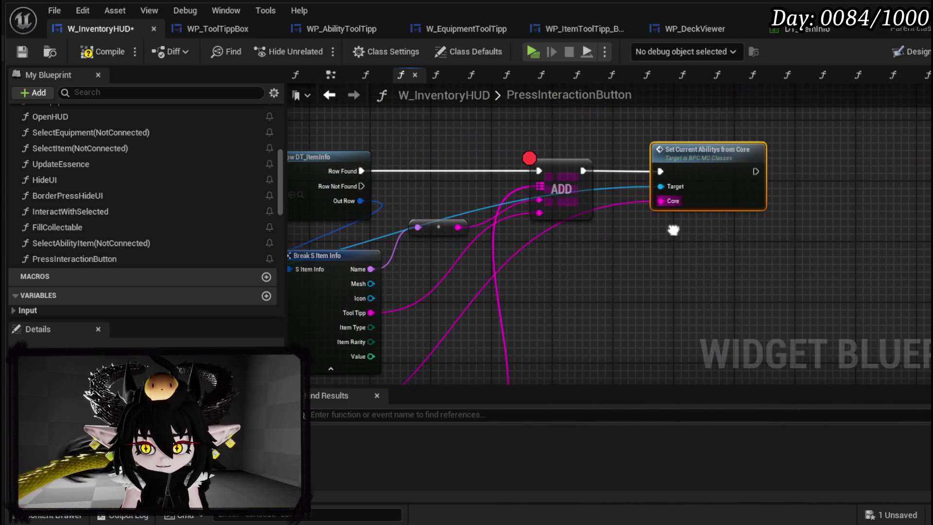
double_click(726, 176)
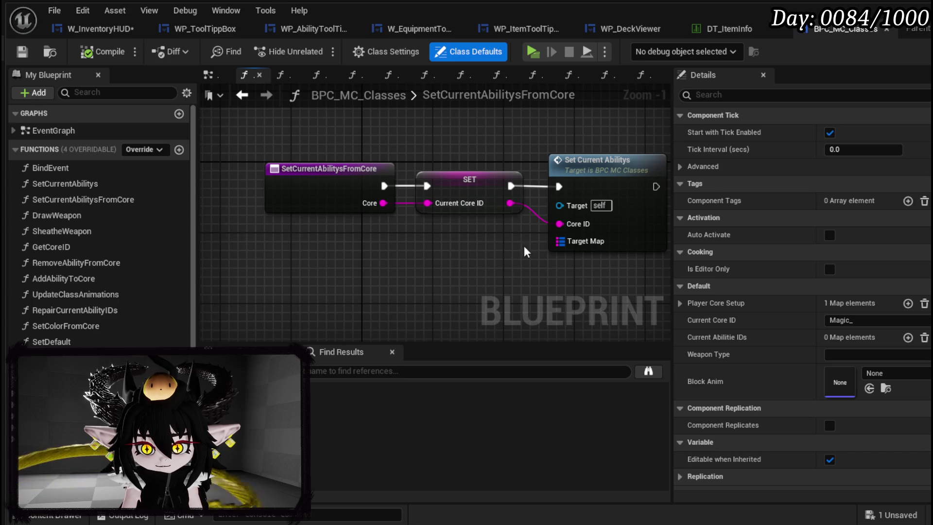
Open the Set Current Abilitys graph and look over its visibility logic and SET Current Abilitie IDs node.
double_click(591, 180)
scroll(382, 234, down, 2)
scroll(383, 234, up, 3)
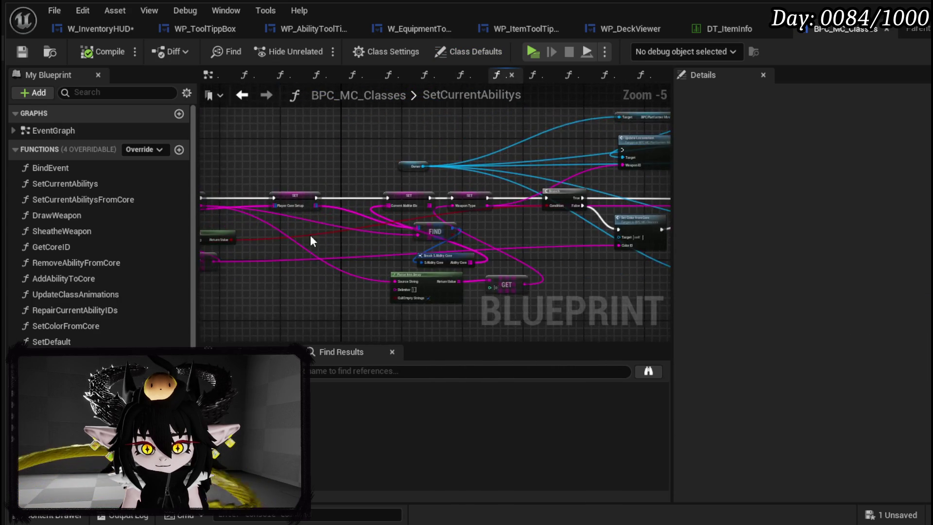
scroll(418, 258, down, 2)
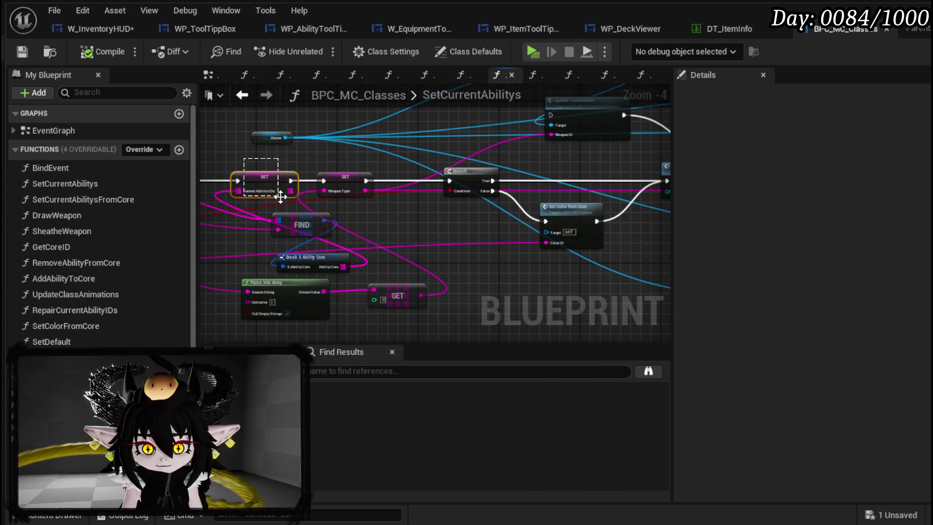
drag(279, 196, 278, 196)
drag(354, 217, 21, 231)
drag(328, 252, 465, 224)
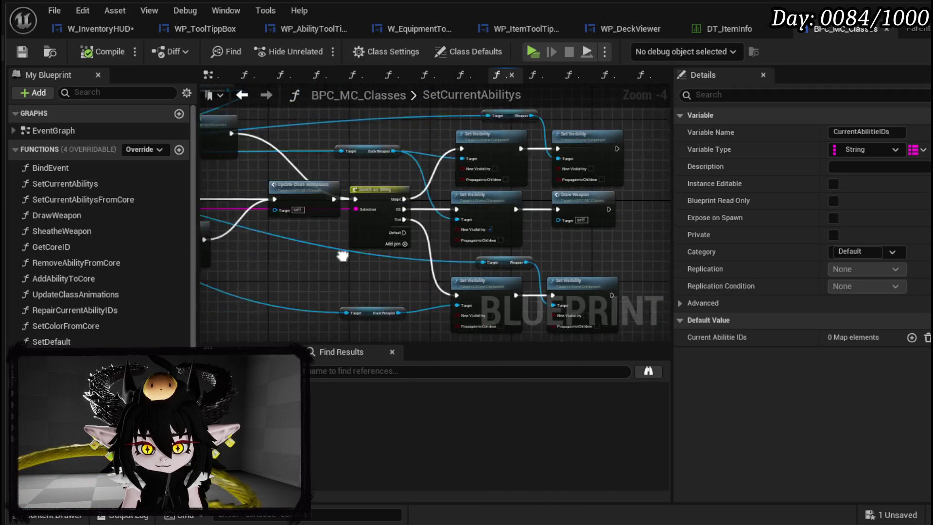
drag(358, 148, 554, 139)
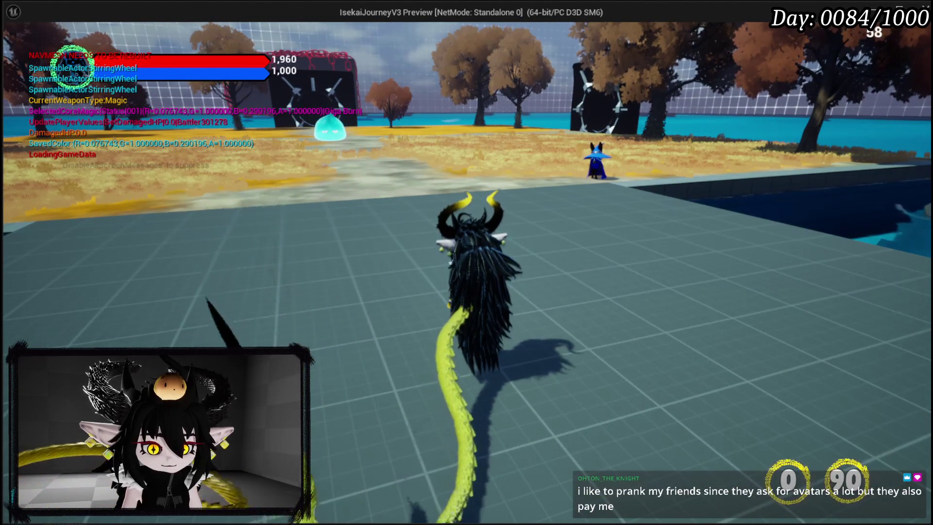
Apply Big Boooooom to the current core from the inventory and resume past the breakpoint.
click(401, 161)
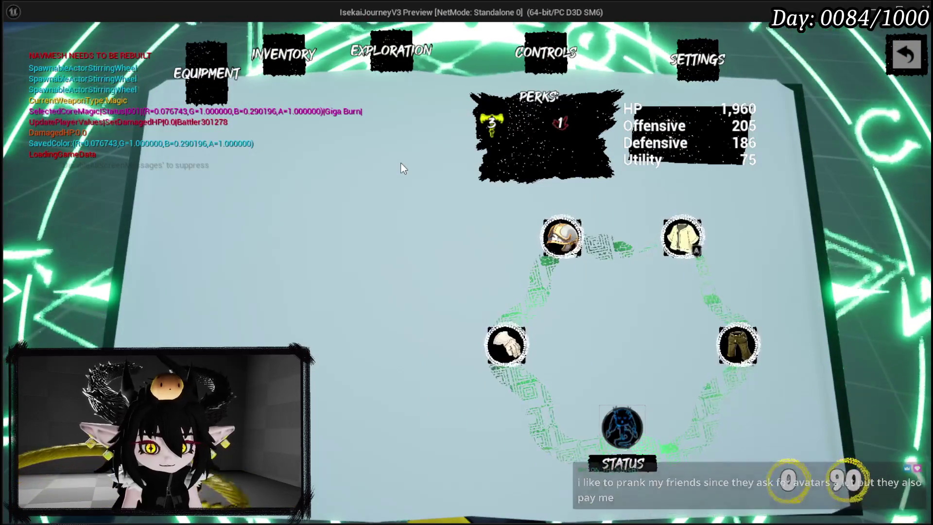
click(306, 68)
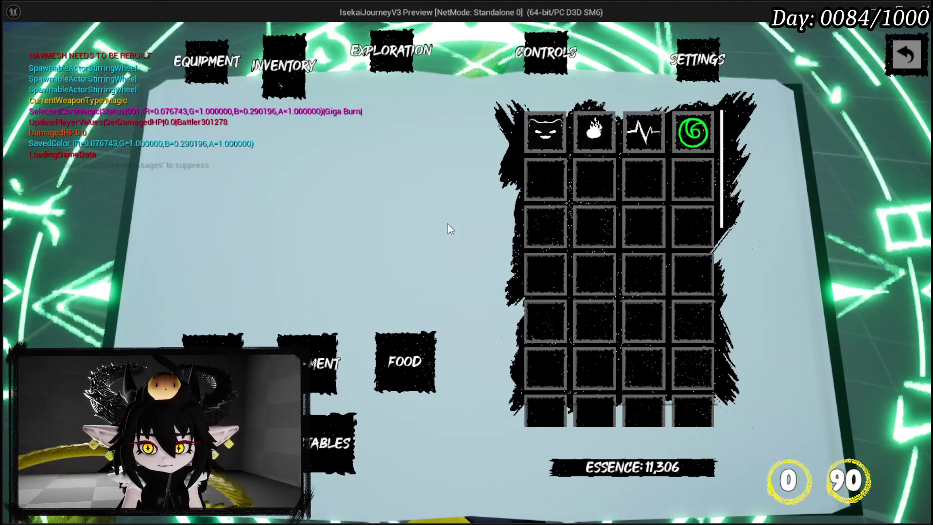
click(559, 136)
click(316, 340)
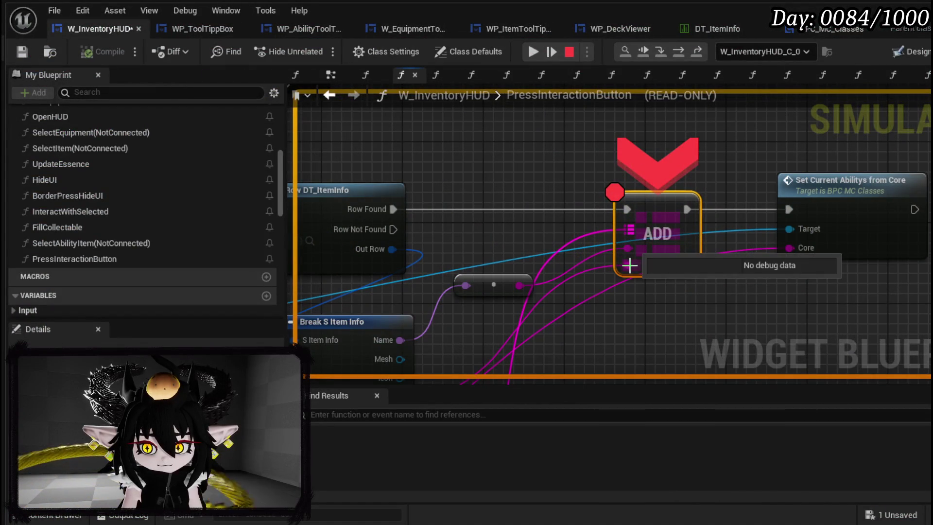
click(534, 52)
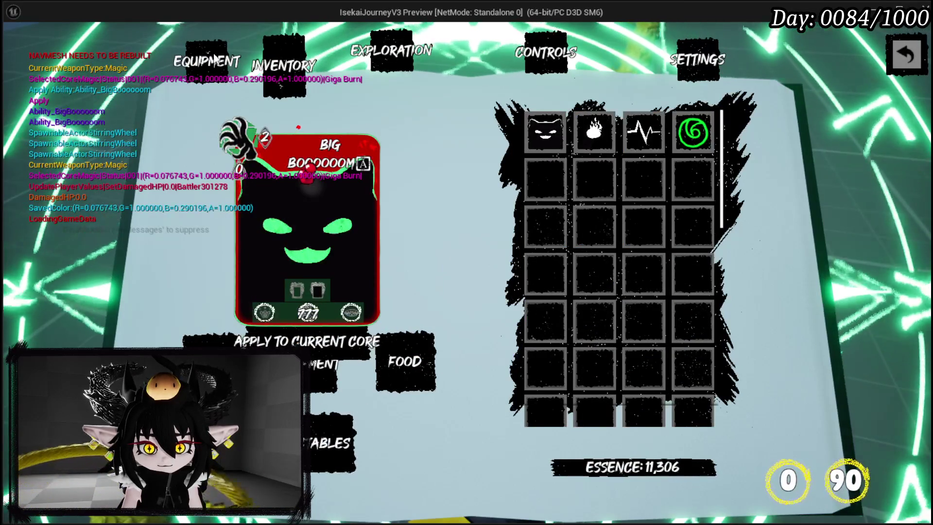
Check the equipment page, gear stats and core status card, then end play with Esc.
click(201, 67)
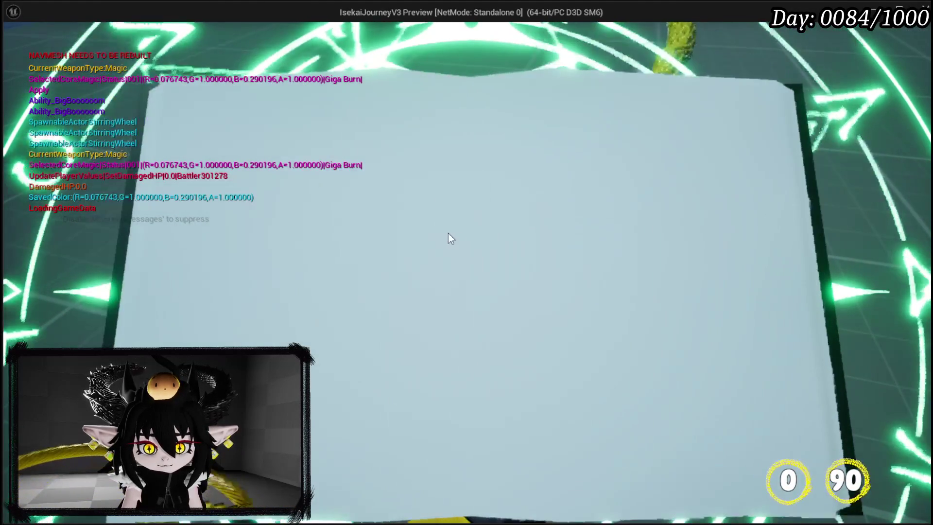
click(621, 423)
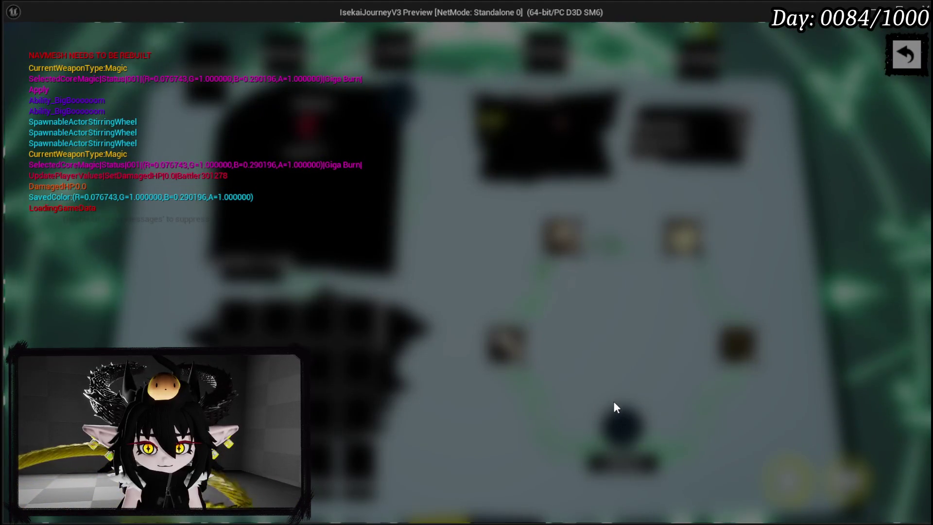
click(897, 53)
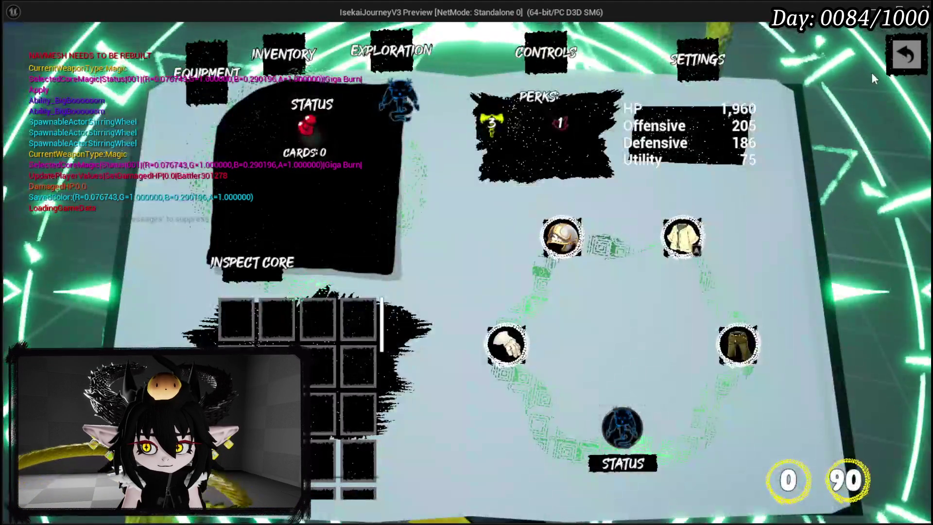
click(627, 422)
click(917, 65)
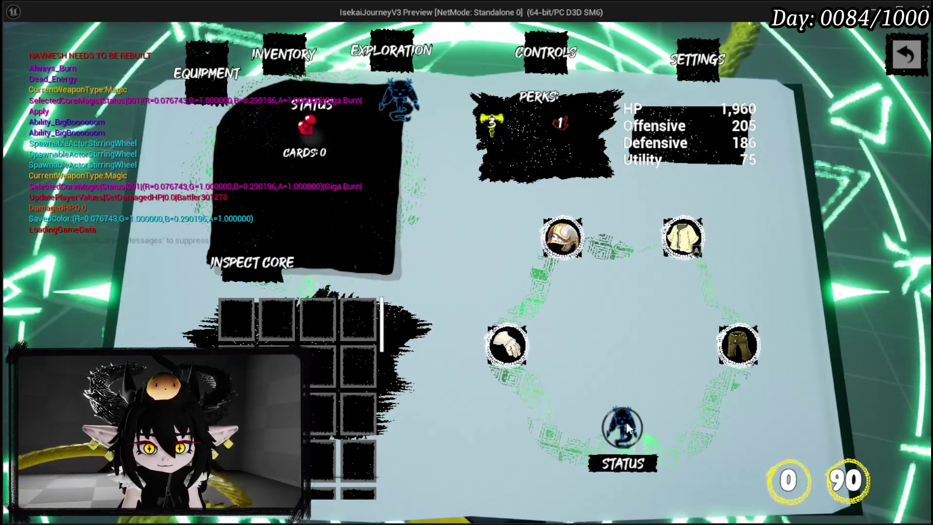
click(572, 222)
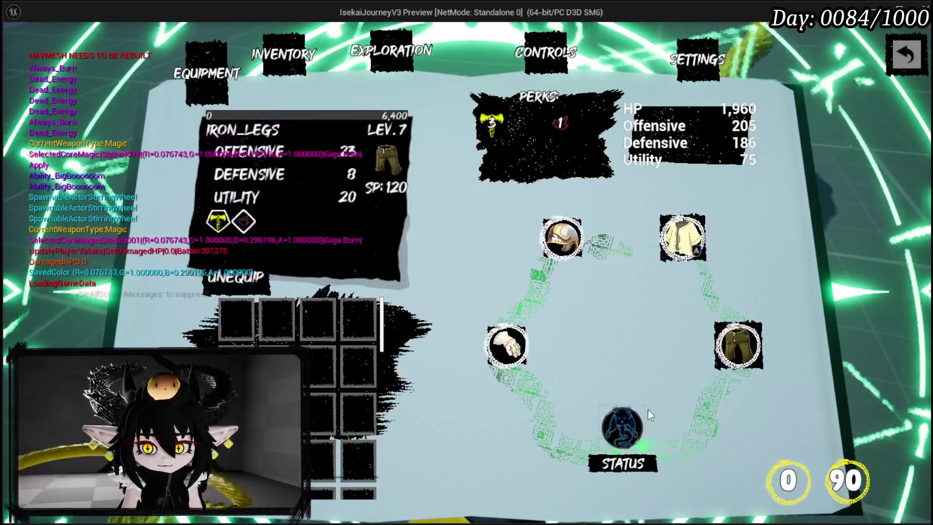
click(623, 423)
key(Escape)
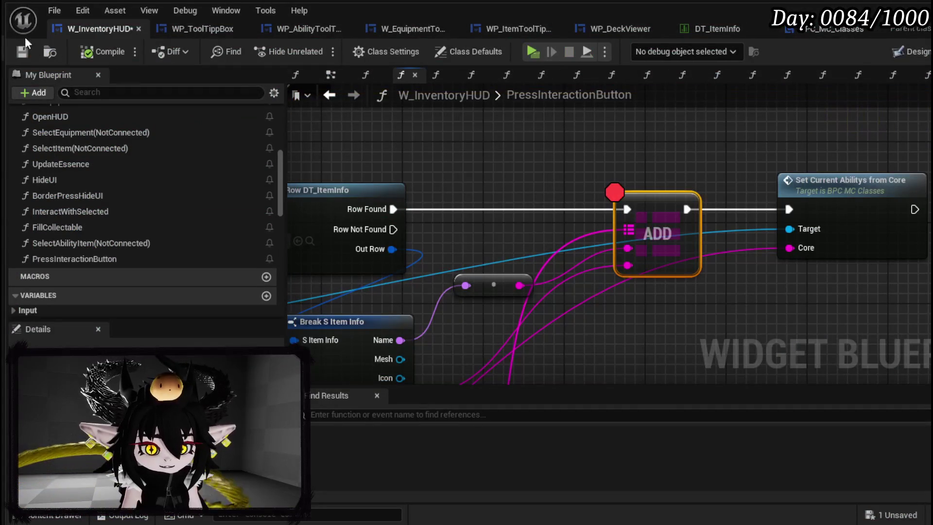
Open the SetCurrentAbilitys graph and move the SET Current Core ID and FIND nodes left.
double_click(615, 155)
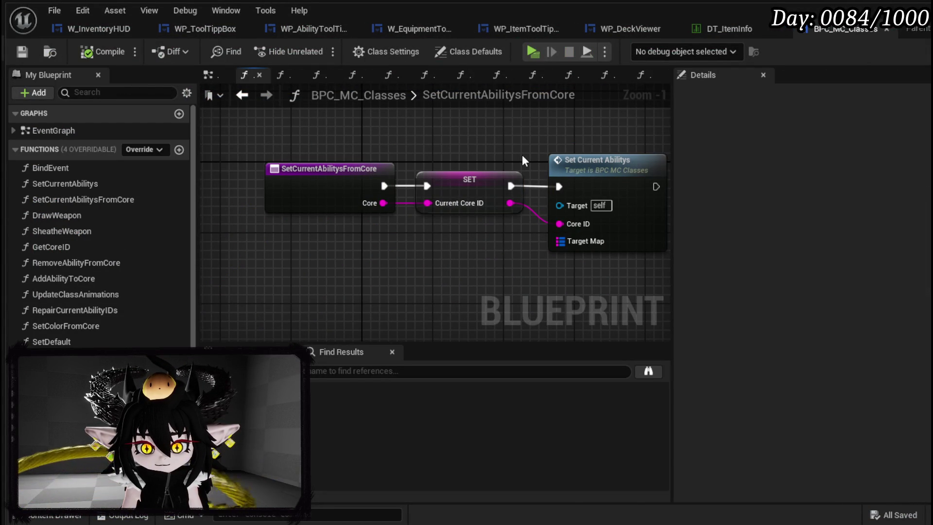
double_click(605, 165)
mouse_move(439, 207)
mouse_down()
mouse_move(475, 202)
mouse_move(327, 210)
mouse_move(536, 208)
mouse_up()
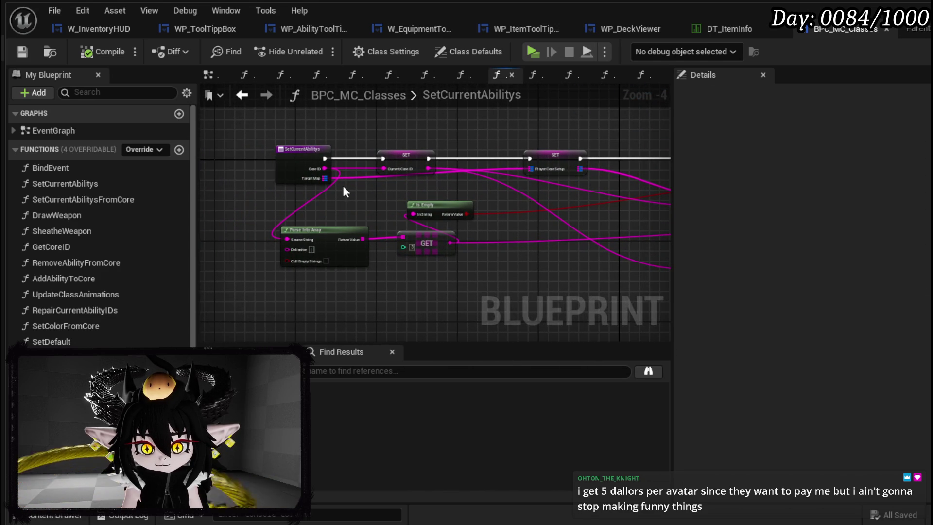
mouse_move(412, 161)
mouse_down()
mouse_move(378, 164)
mouse_move(420, 231)
mouse_move(366, 228)
mouse_up()
scroll(432, 193, up, 2)
scroll(366, 228, down, 1)
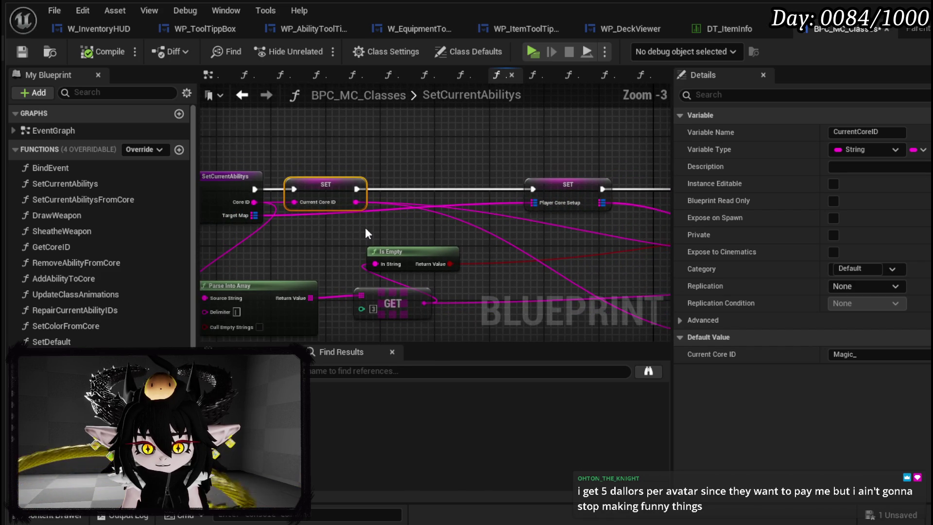
drag(368, 226, 231, 223)
drag(492, 220, 352, 210)
drag(536, 235, 427, 248)
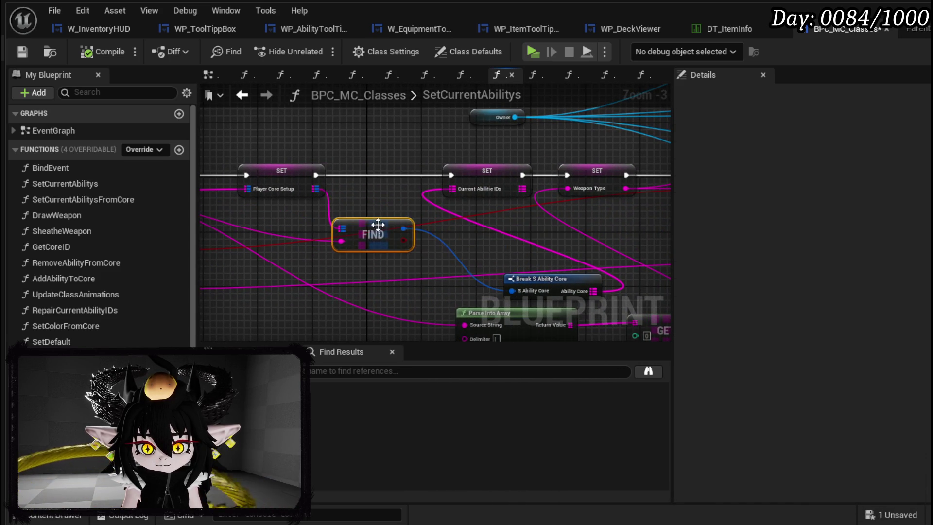
Connect the function's Target Map input to the Player Core Setup SET node.
drag(379, 227, 616, 210)
drag(342, 208, 352, 212)
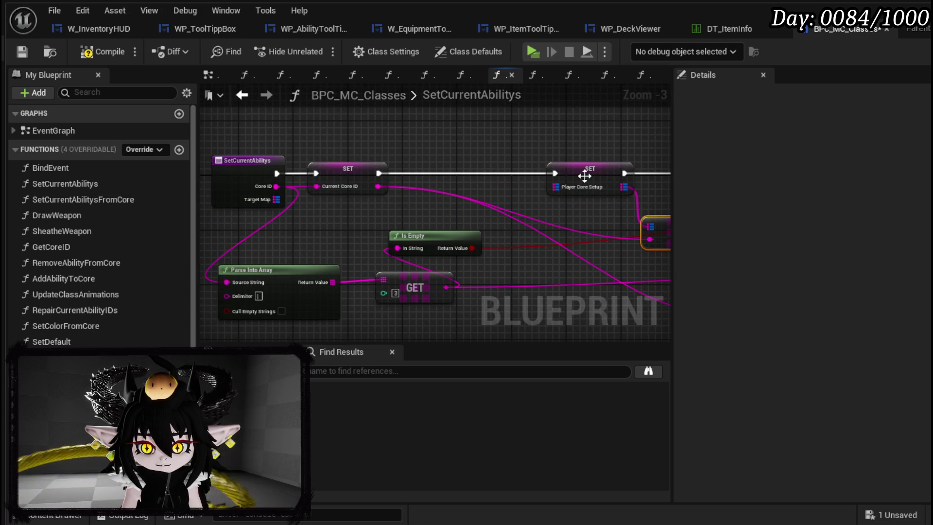
mouse_move(276, 199)
mouse_down()
mouse_move(587, 184)
mouse_move(567, 186)
mouse_up()
Add a breakpoint on the SetCurrentAbilitys entry node, compile with F7 and save with Ctrl+S.
right_click(258, 176)
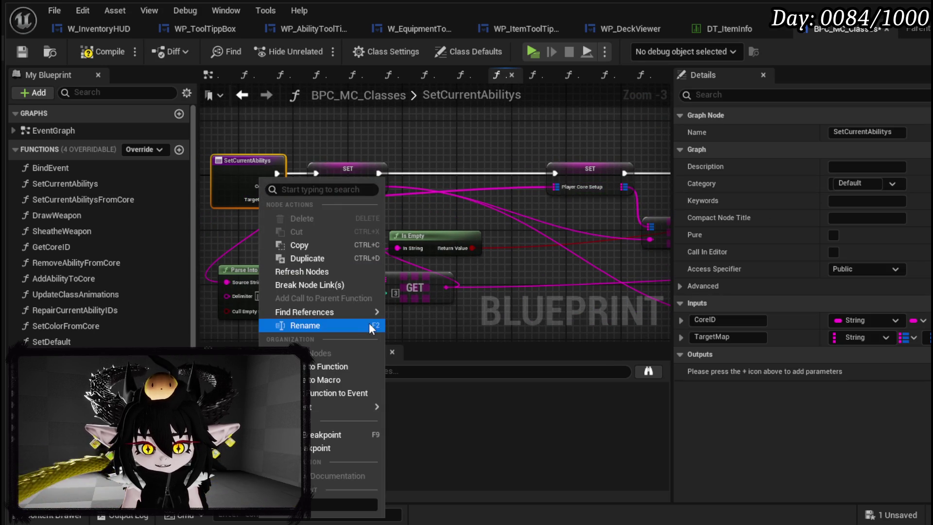
click(313, 435)
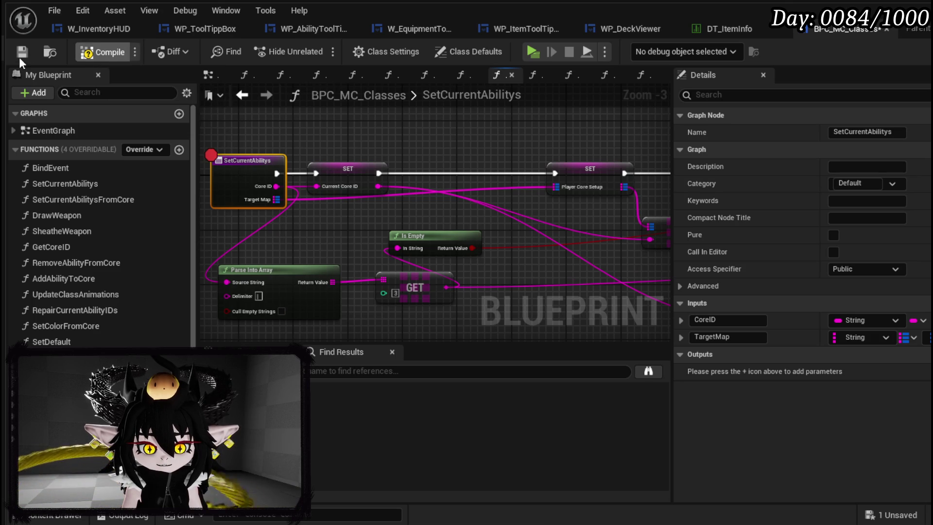
key(F7)
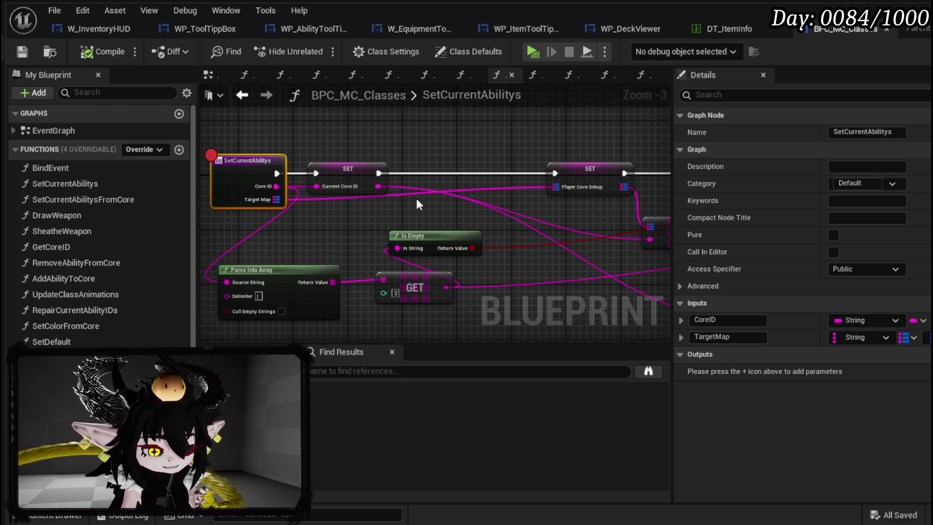
key(ctrl+s)
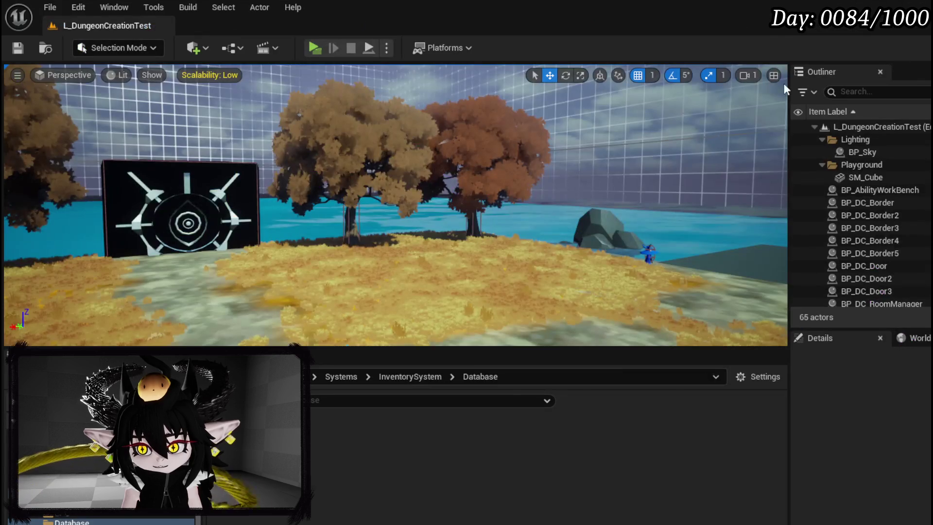
Start play to hit the breakpoint and step to the Current Core ID SET node.
click(313, 46)
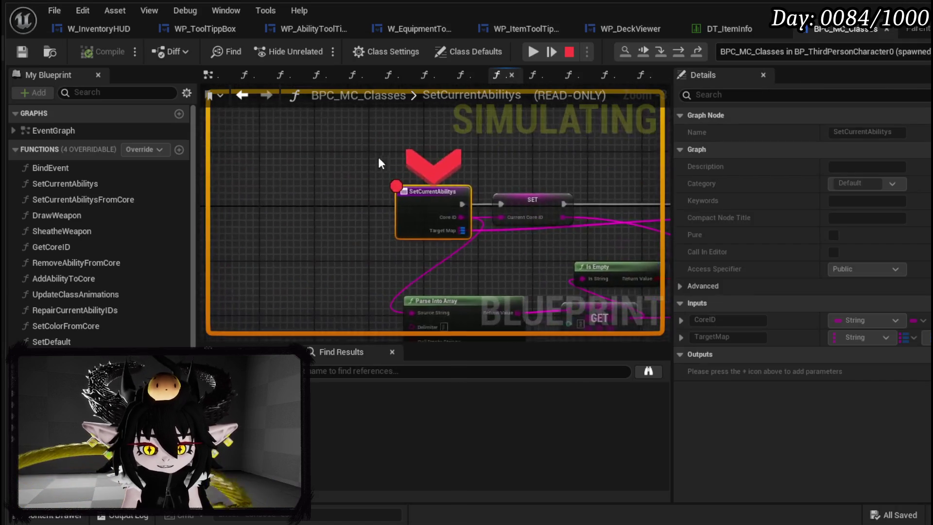
drag(449, 172, 220, 172)
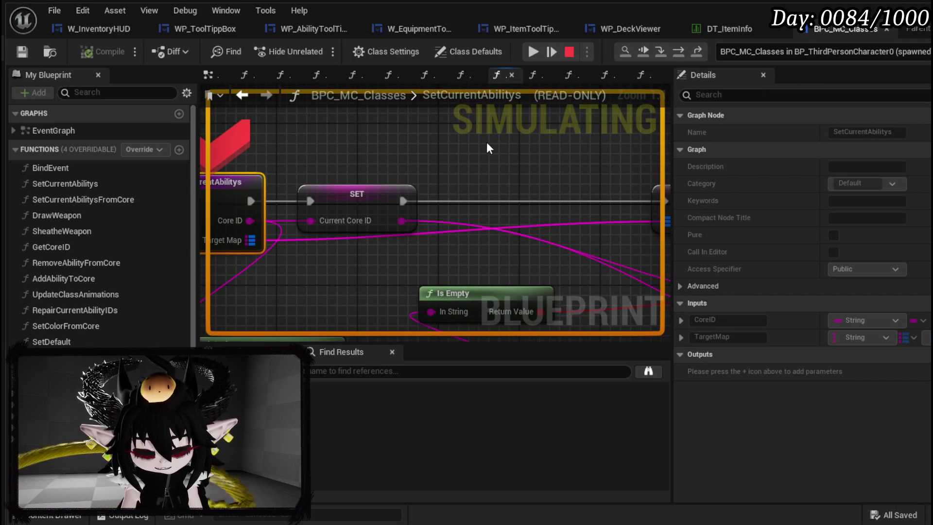
drag(317, 192, 408, 186)
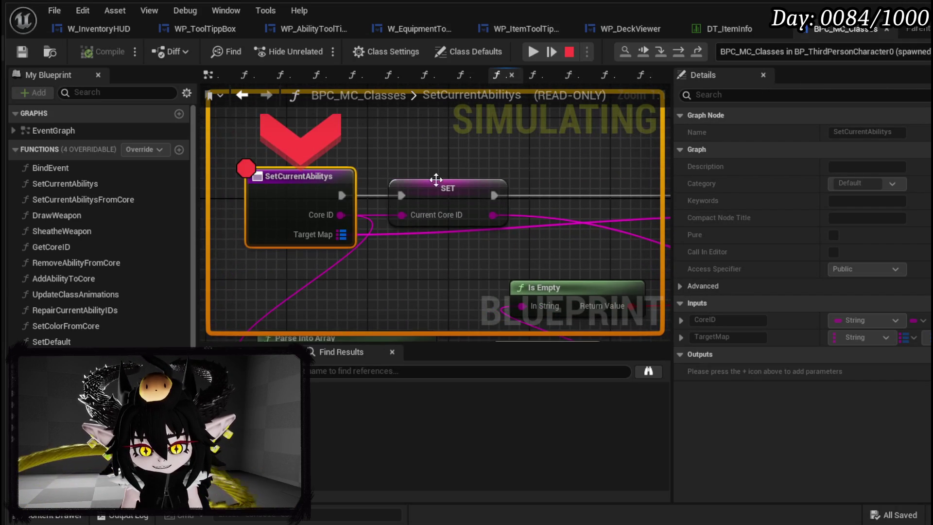
click(679, 53)
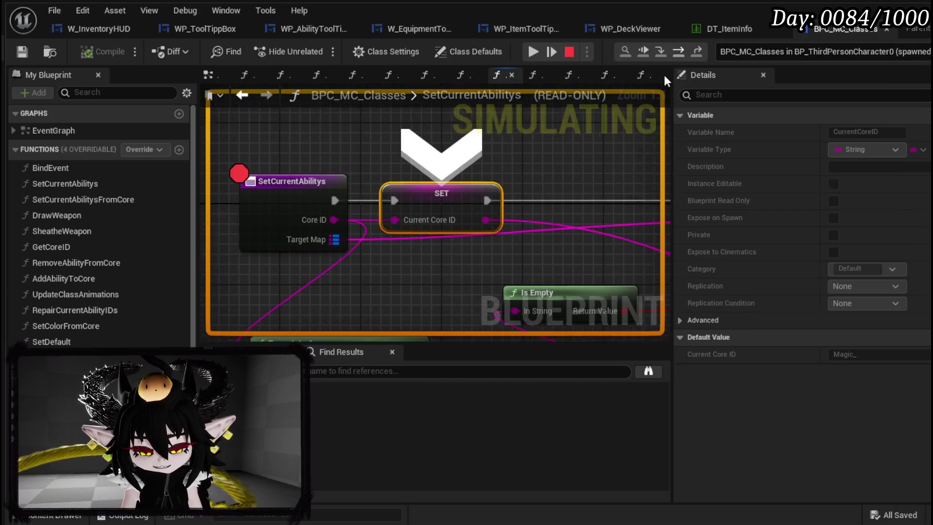
scroll(428, 183, down, 2)
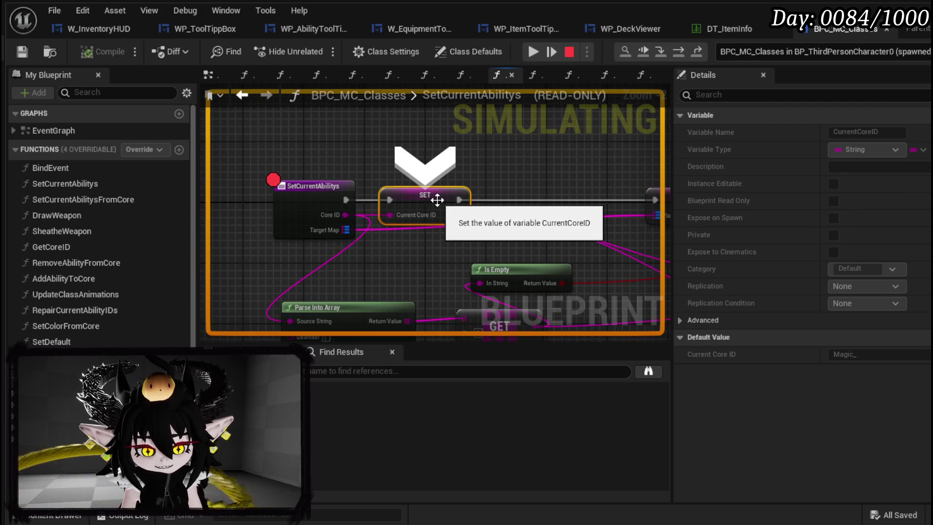
mouse_move(525, 175)
mouse_down()
mouse_move(475, 183)
mouse_move(543, 192)
mouse_up()
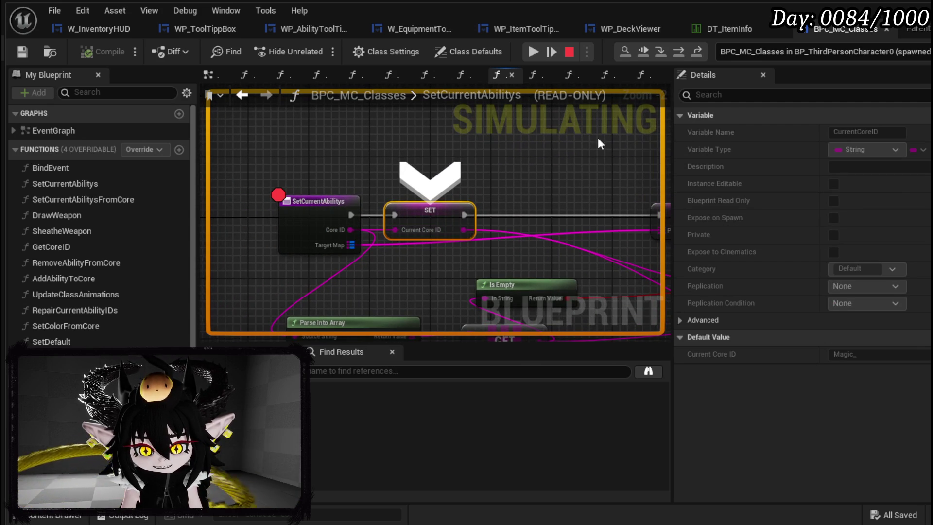
Step on through the FIND, Player Core Setup and Current Abilitie IDs SET nodes.
click(643, 51)
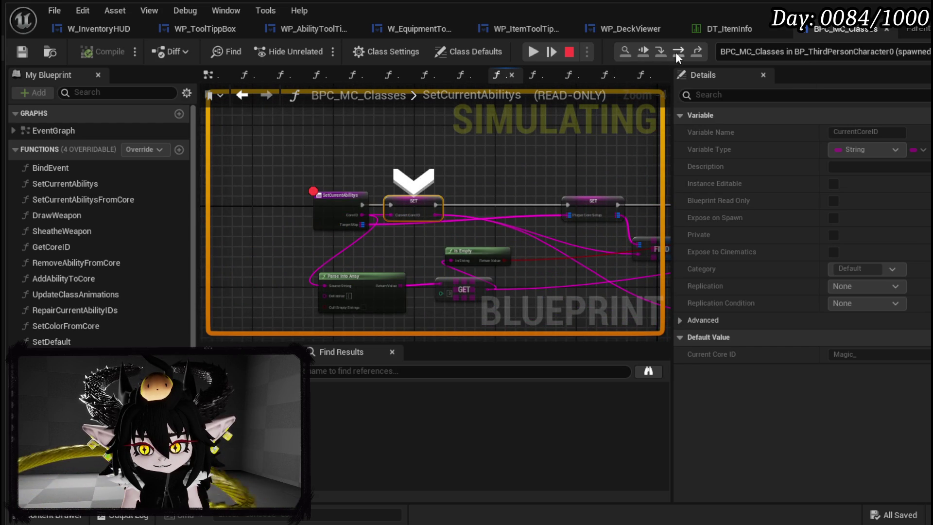
click(678, 51)
mouse_move(394, 224)
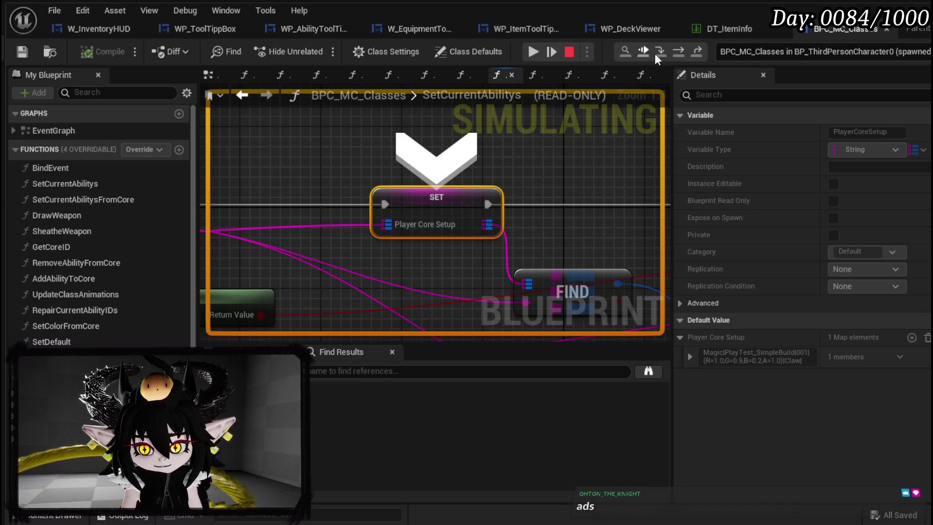
click(681, 52)
click(669, 61)
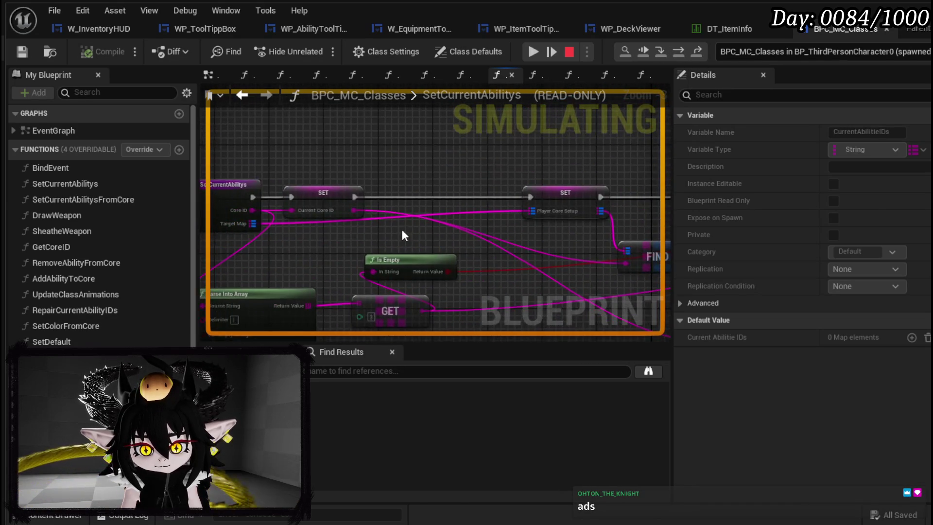
drag(368, 179, 368, 178)
Stop the play session and switch to the WP_DeckViewer blueprint's FillGrid graph.
click(568, 59)
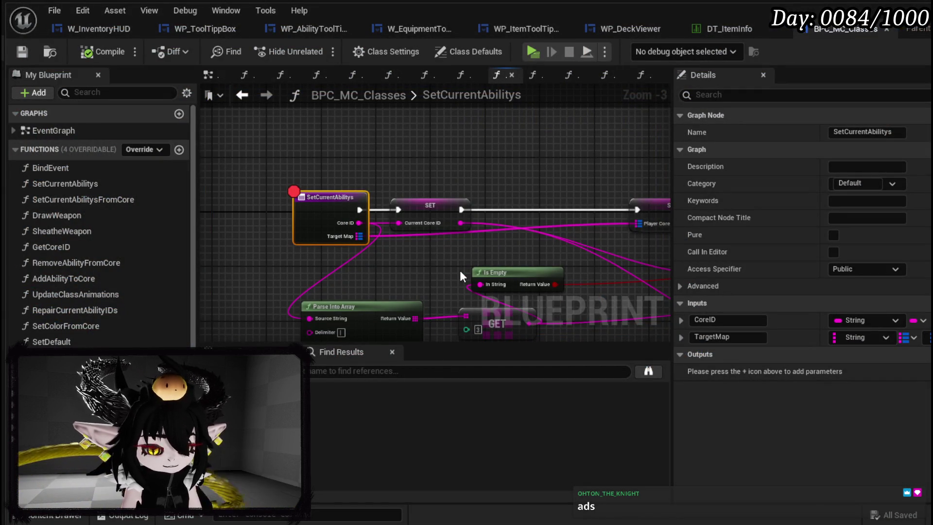
click(388, 147)
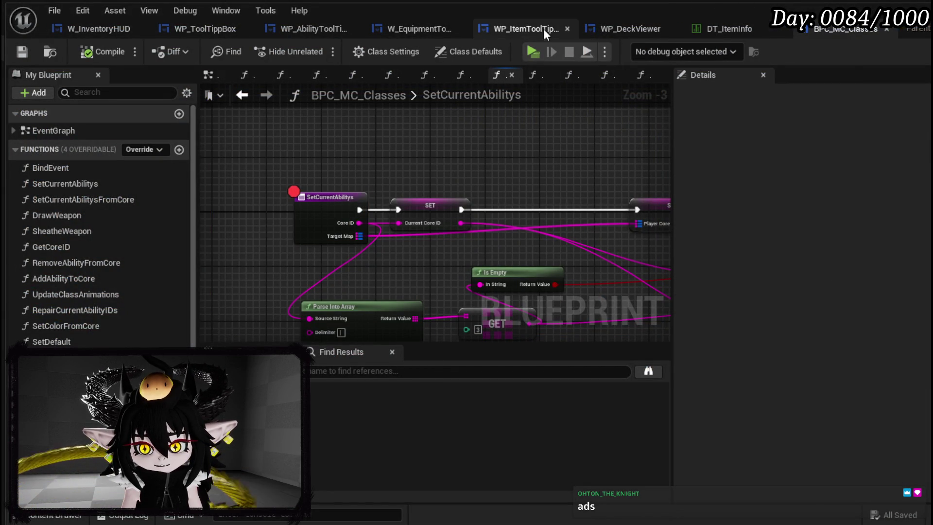
click(524, 30)
click(613, 31)
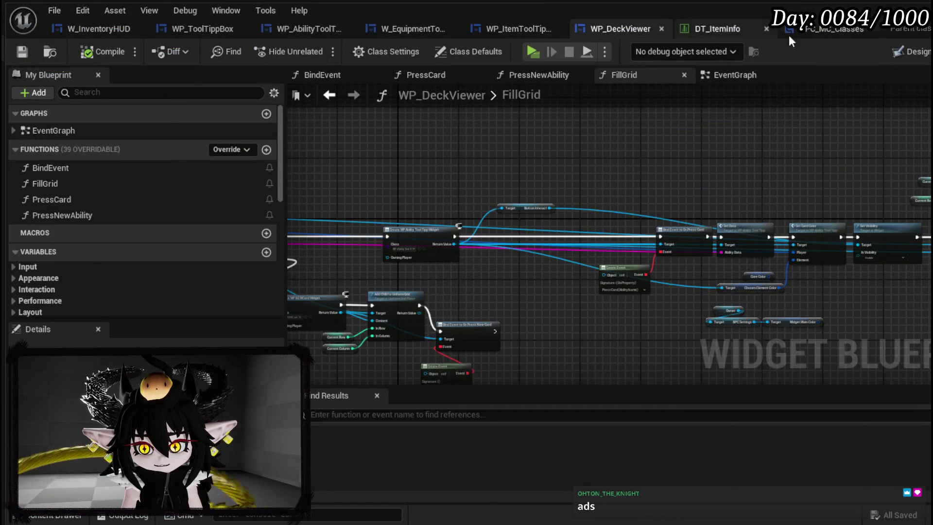
Back in BPC_MC_Classes, remove the breakpoint from the SetCurrentAbilitys node.
click(821, 31)
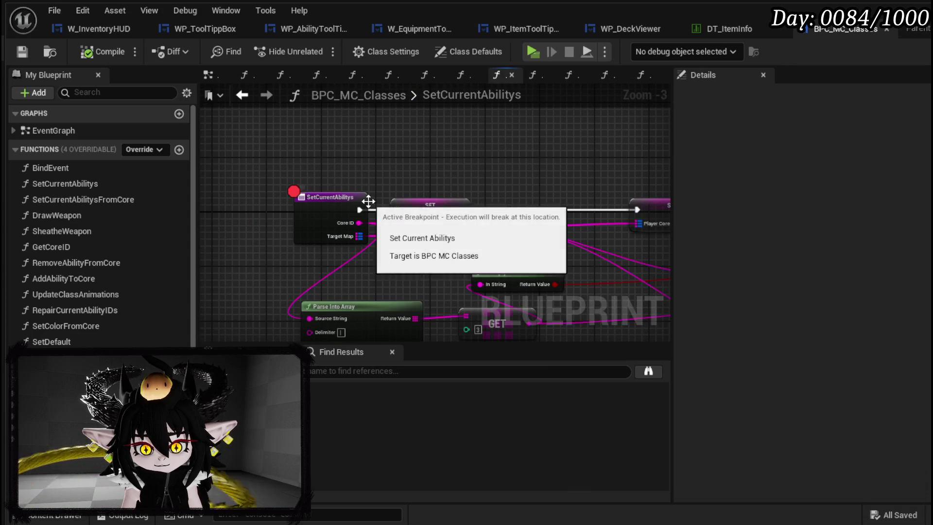
right_click(334, 202)
click(250, 139)
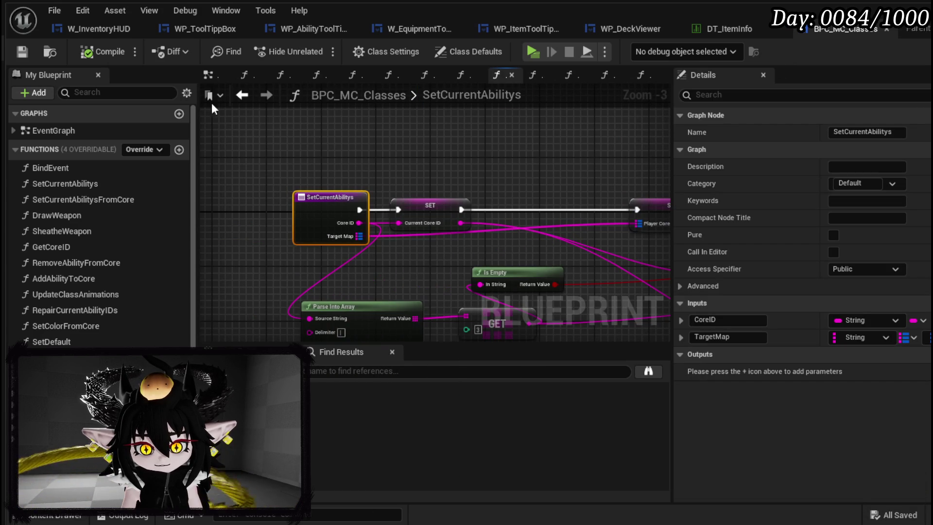
Navigate back to SetCurrentAbilitysFromCore and add a breakpoint on its entry node.
click(243, 96)
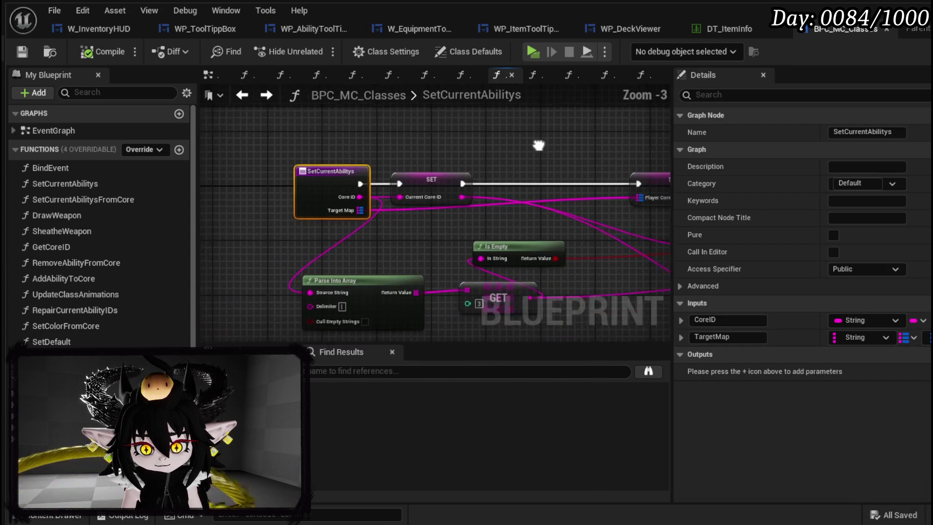
click(250, 97)
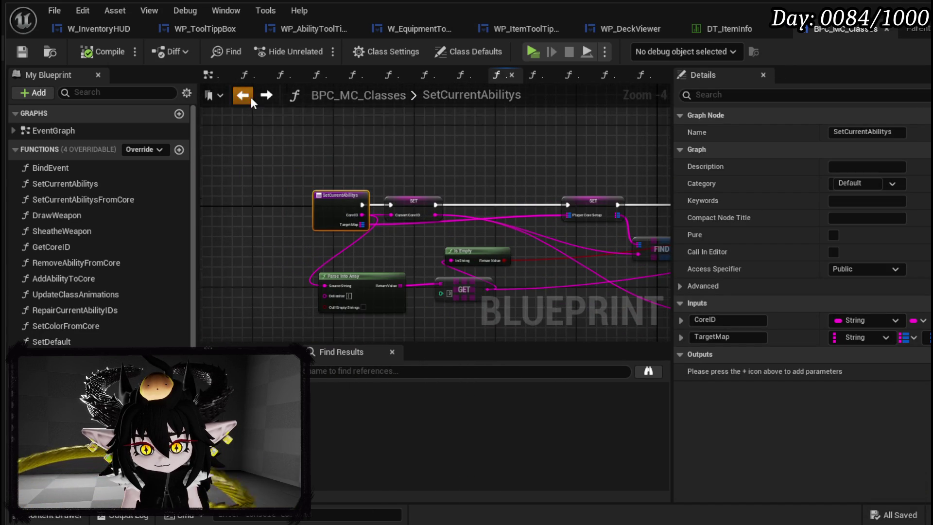
click(251, 97)
click(251, 97)
click(251, 97)
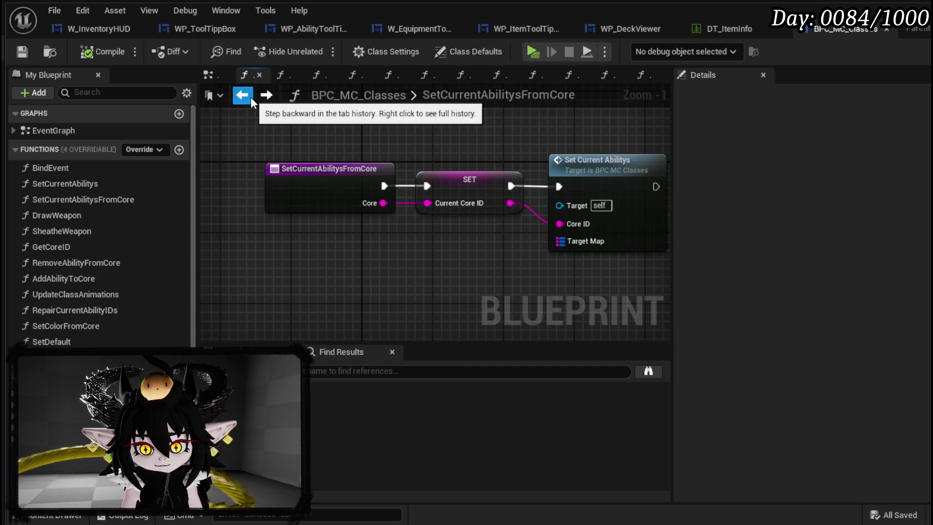
right_click(311, 181)
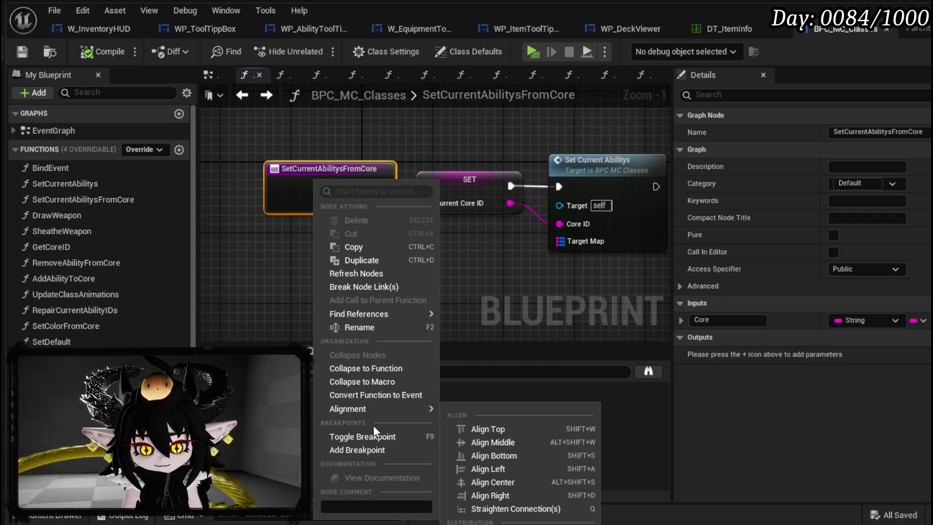
click(336, 492)
Save the blueprint and return to the L_DungeonCreationTest level editor.
click(310, 278)
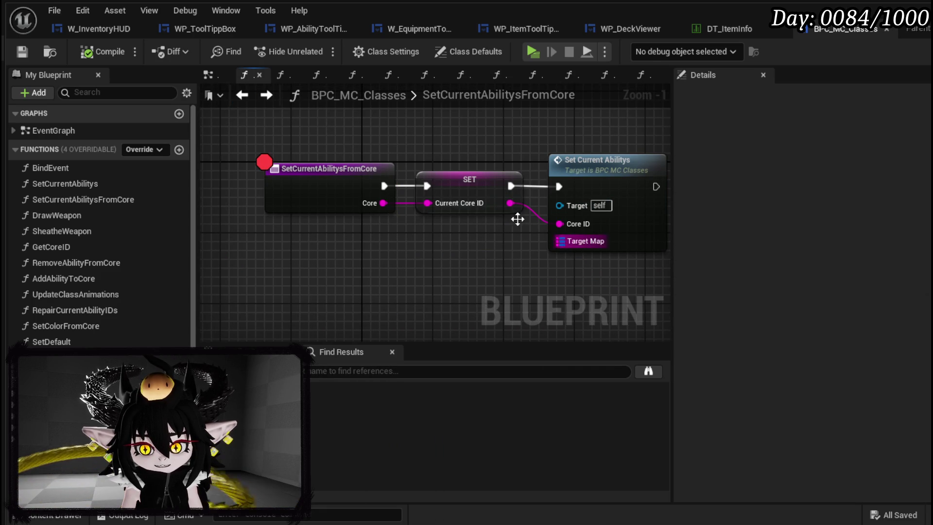
click(21, 51)
click(813, 33)
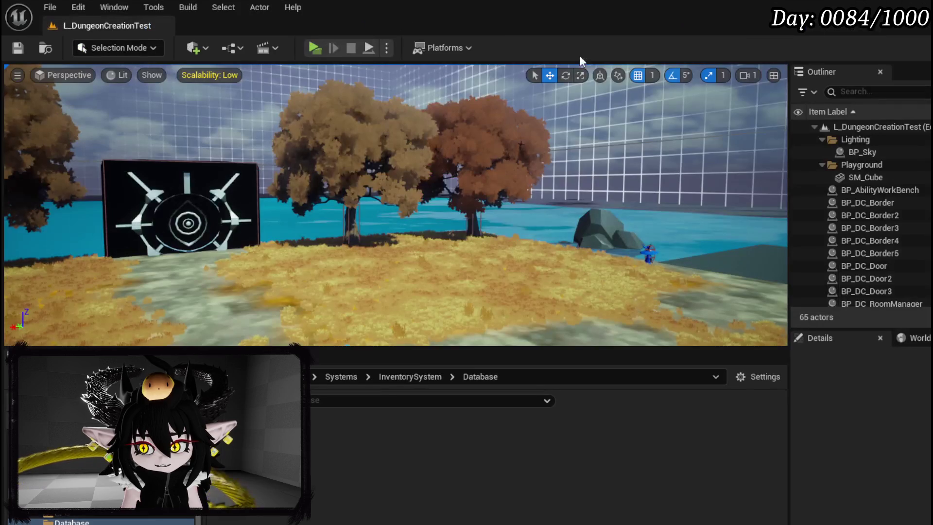
Play the game, browse the card deck, Iron Head helmet and core status menus, then stop.
click(315, 55)
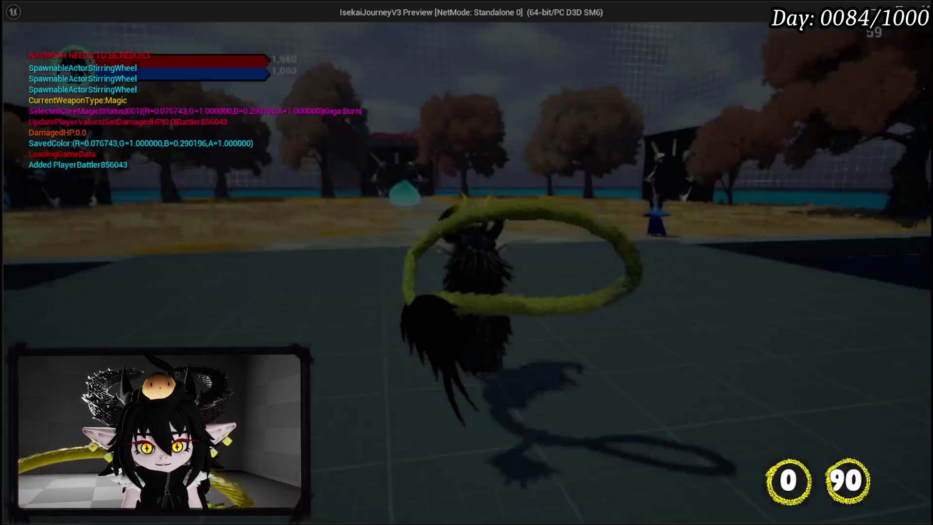
key(Tab)
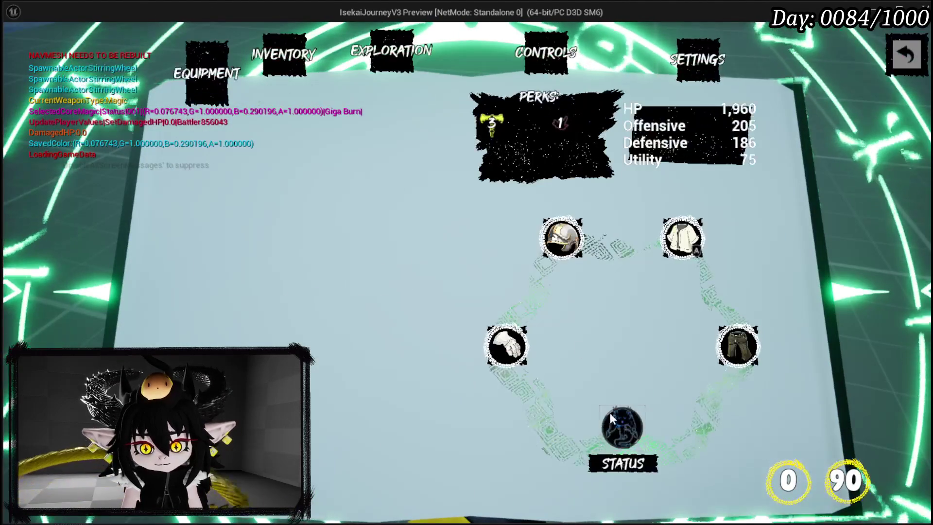
click(610, 413)
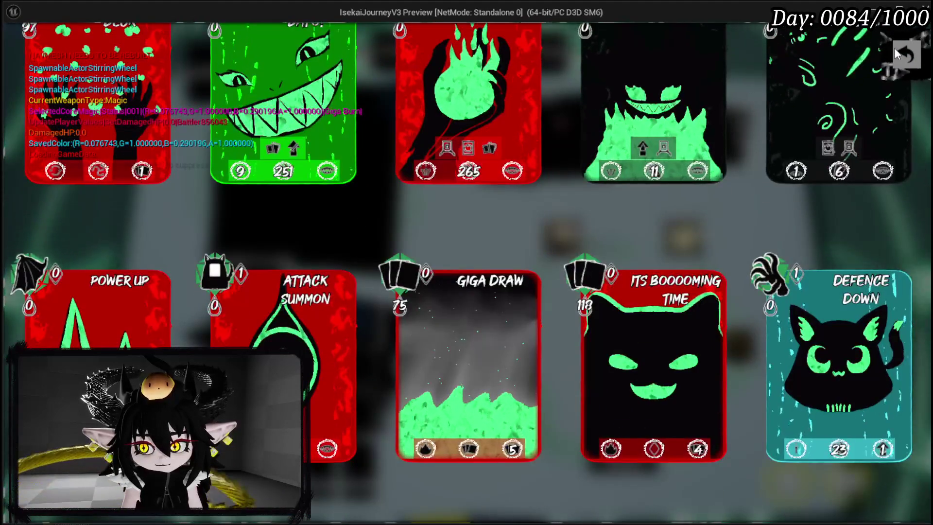
click(894, 47)
click(562, 238)
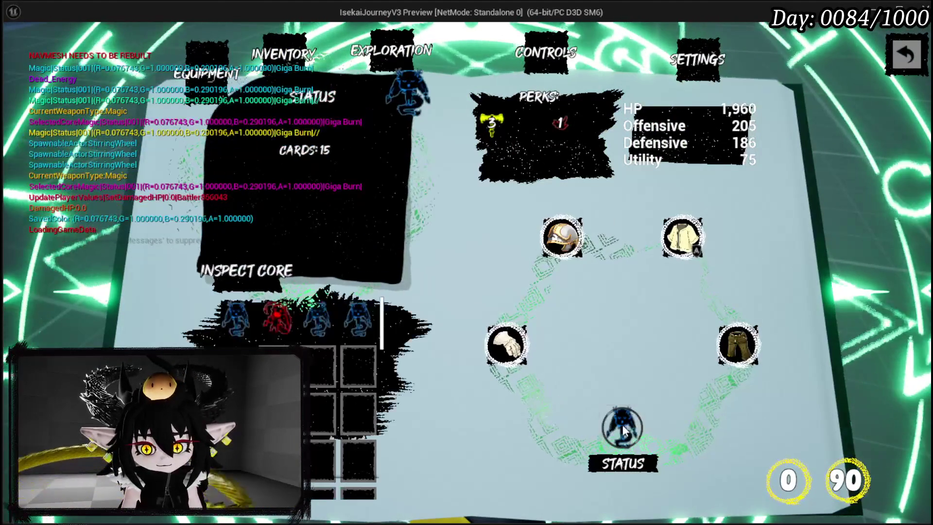
click(321, 336)
click(326, 327)
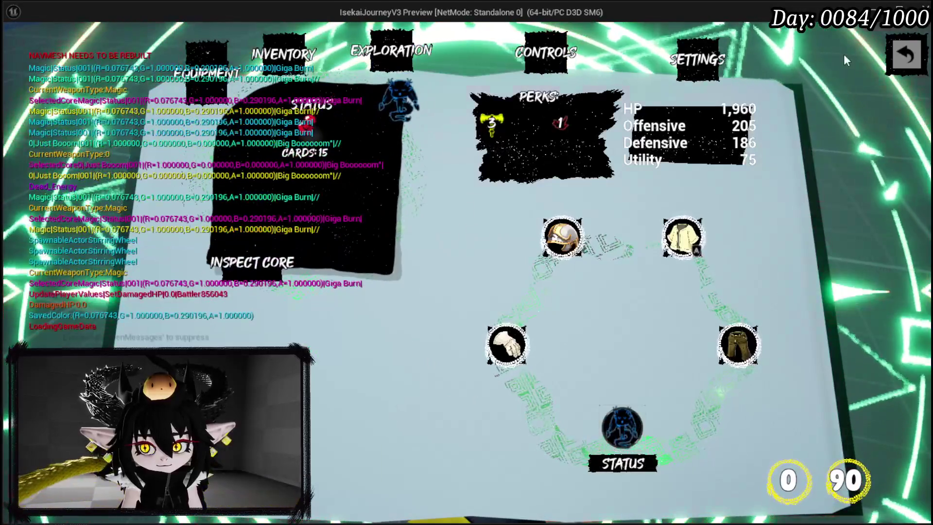
click(906, 54)
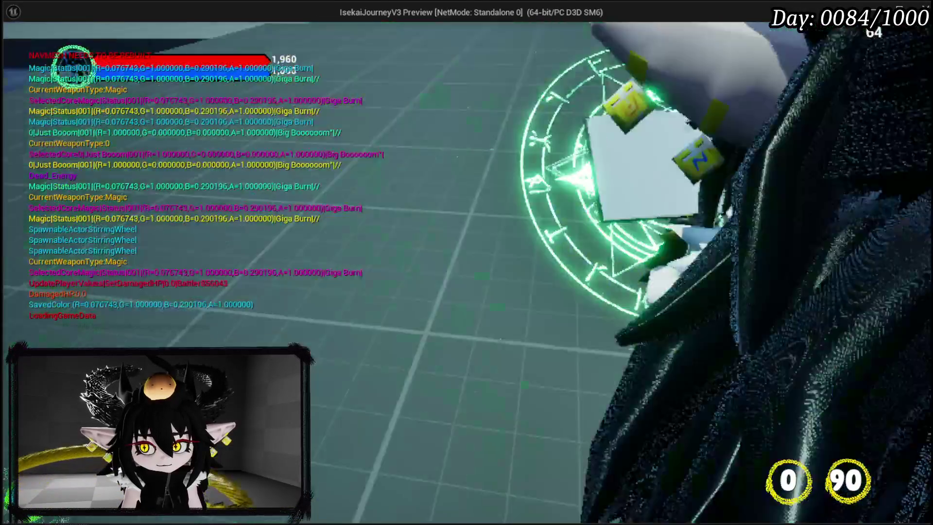
key(Escape)
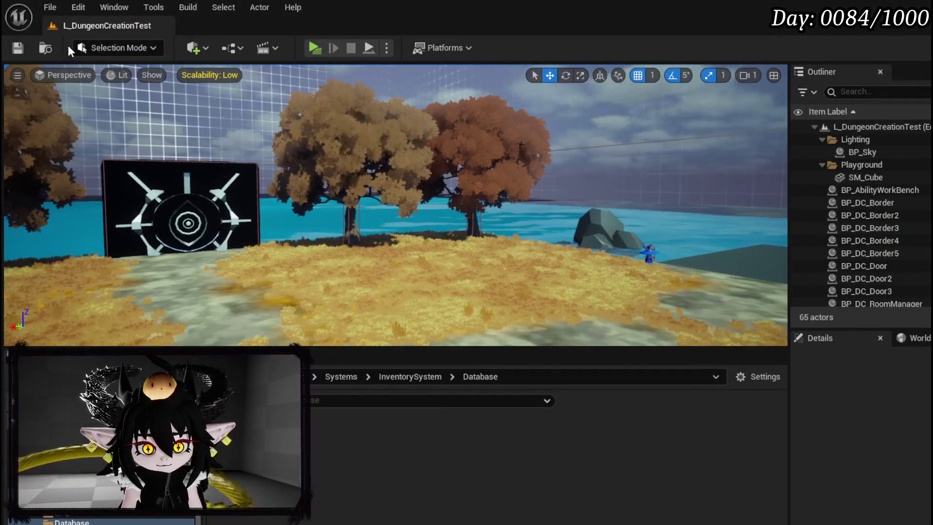
Save the level, wire Player Core Setup into Target Map, and launch a standalone test with Alt+P.
click(11, 51)
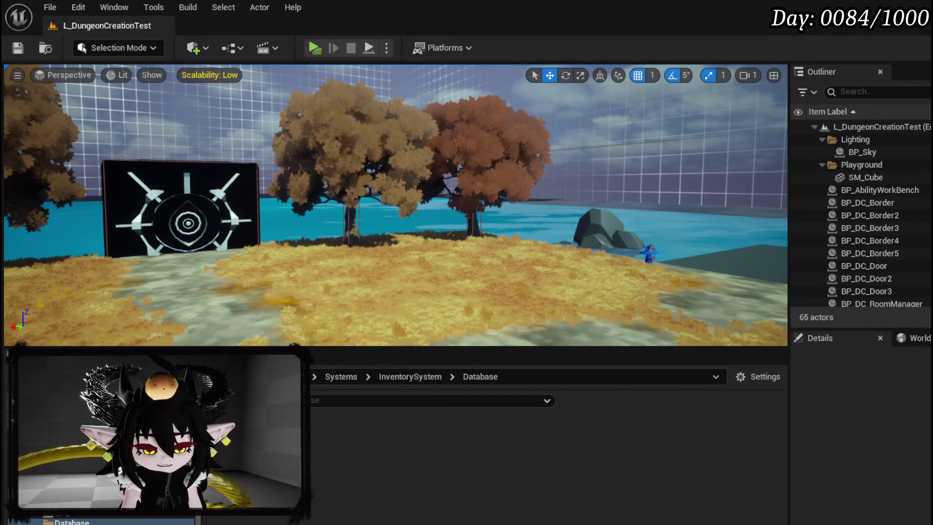
key(alt+Tab)
mouse_move(404, 283)
mouse_down()
mouse_move(282, 291)
mouse_move(354, 294)
mouse_up()
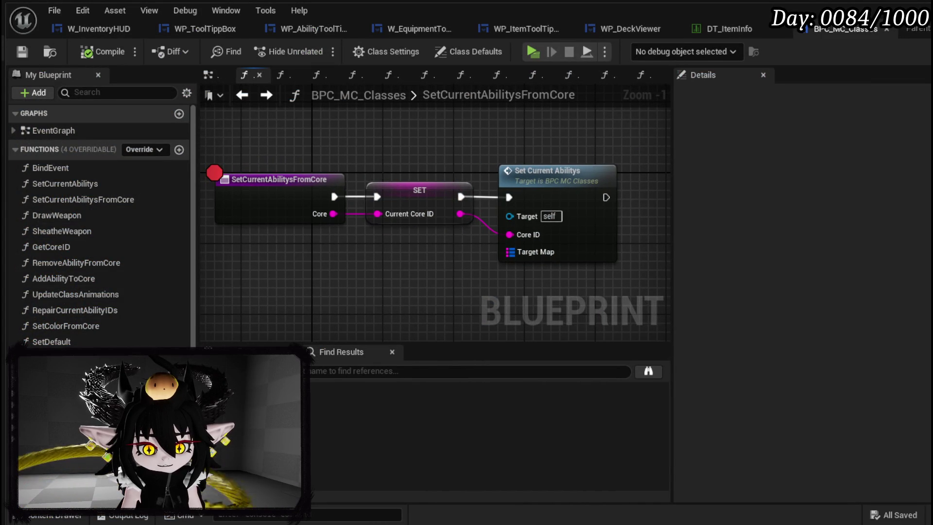
drag(64, 413, 510, 252)
drag(413, 244, 344, 270)
click(448, 304)
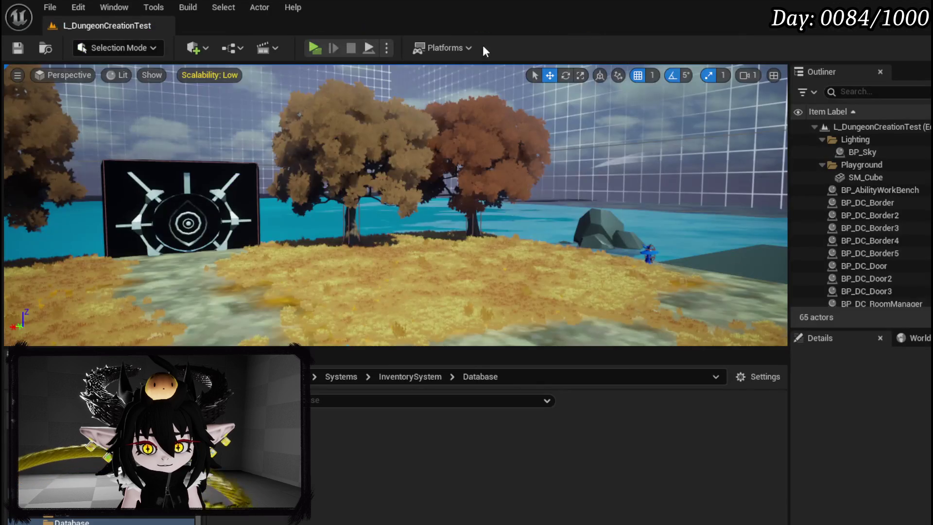
key(alt+p)
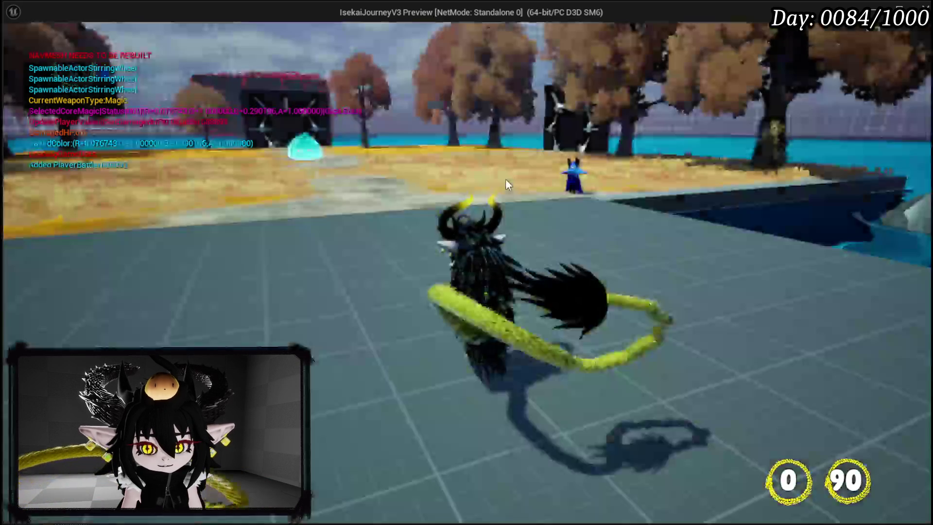
Open the in-game book and inspect the fire and cat abilities on the Inventory page.
key(Tab)
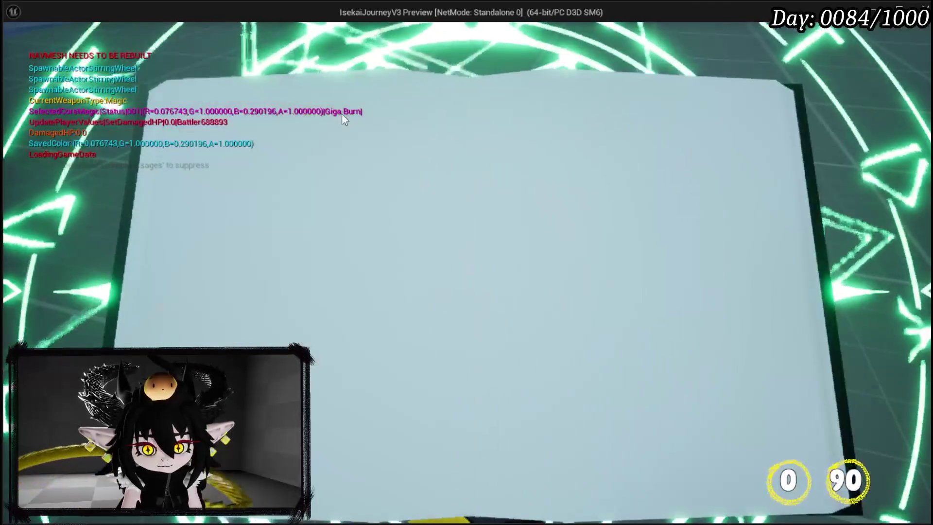
click(293, 64)
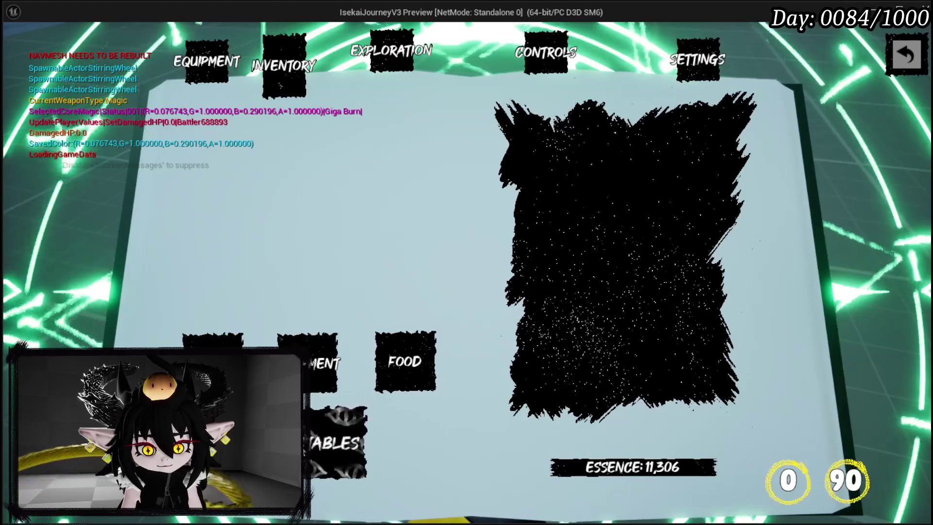
click(580, 139)
click(554, 134)
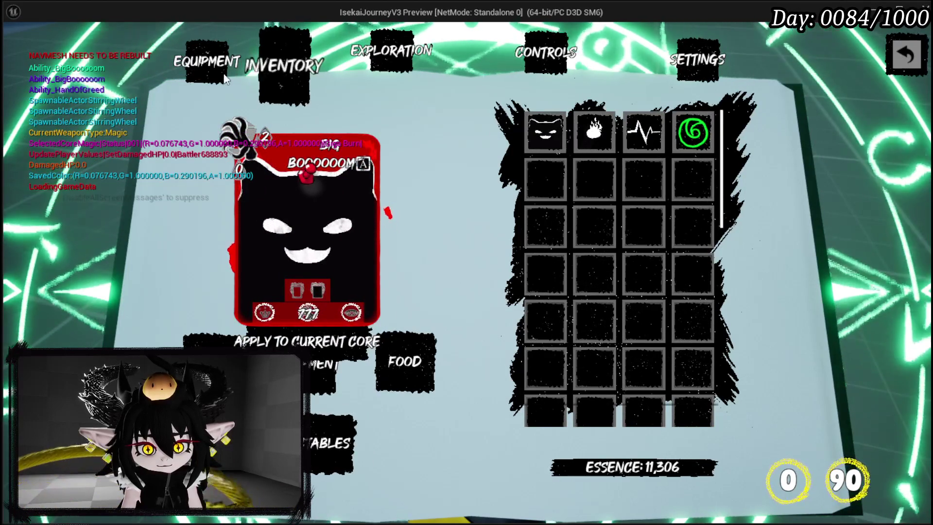
On the Equipment page, review the current core's full list of cards.
click(222, 73)
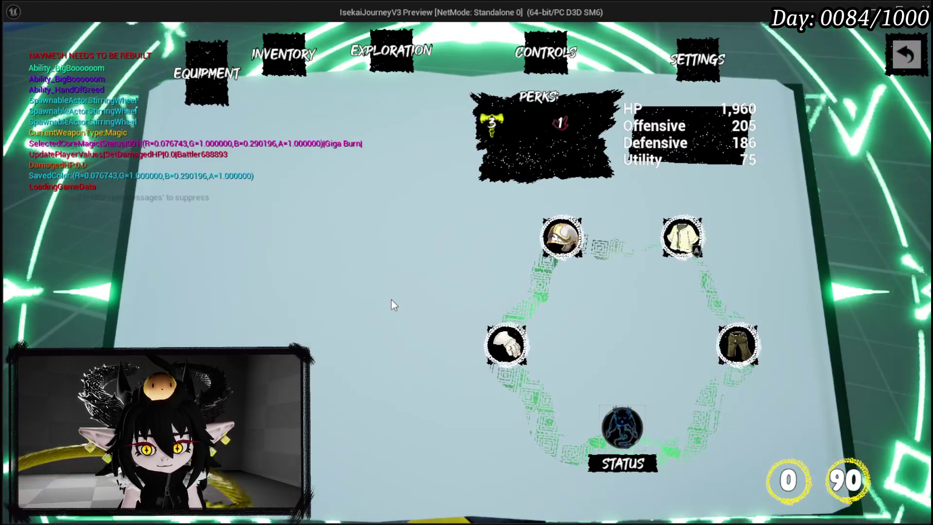
click(613, 419)
click(614, 419)
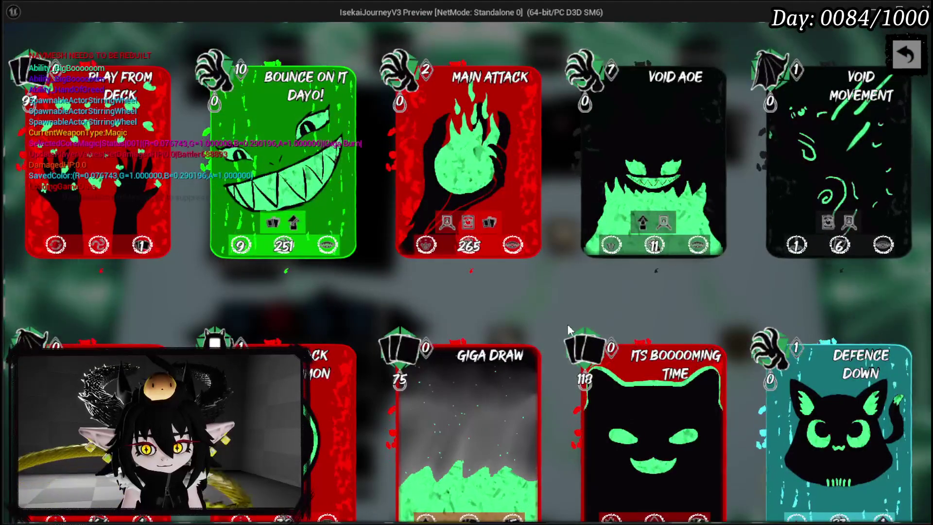
scroll(553, 311, down, 5)
scroll(552, 313, up, 4)
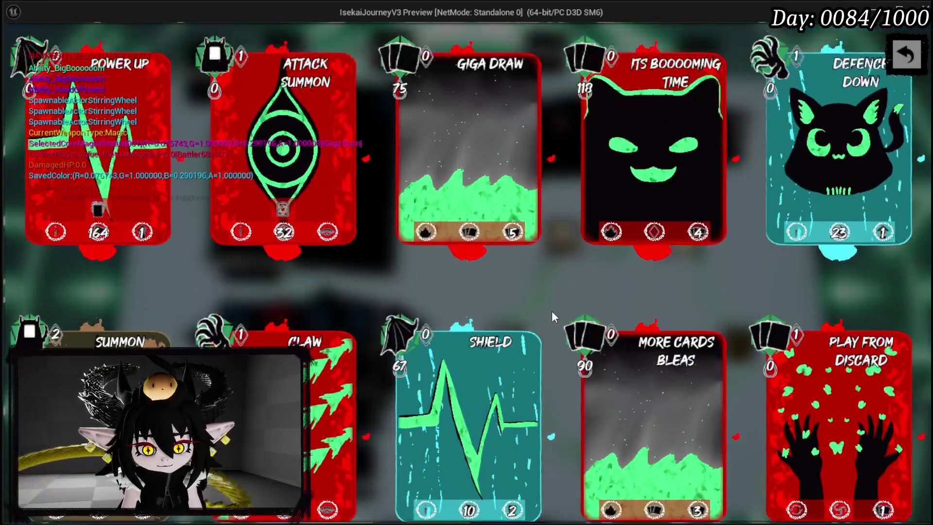
scroll(552, 310, up, 3)
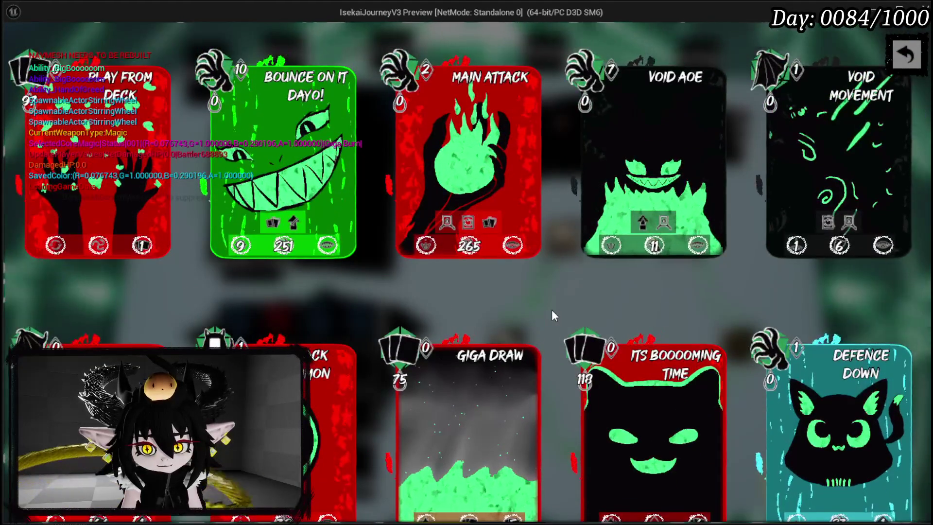
scroll(553, 310, down, 6)
scroll(552, 311, down, 2)
key(Escape)
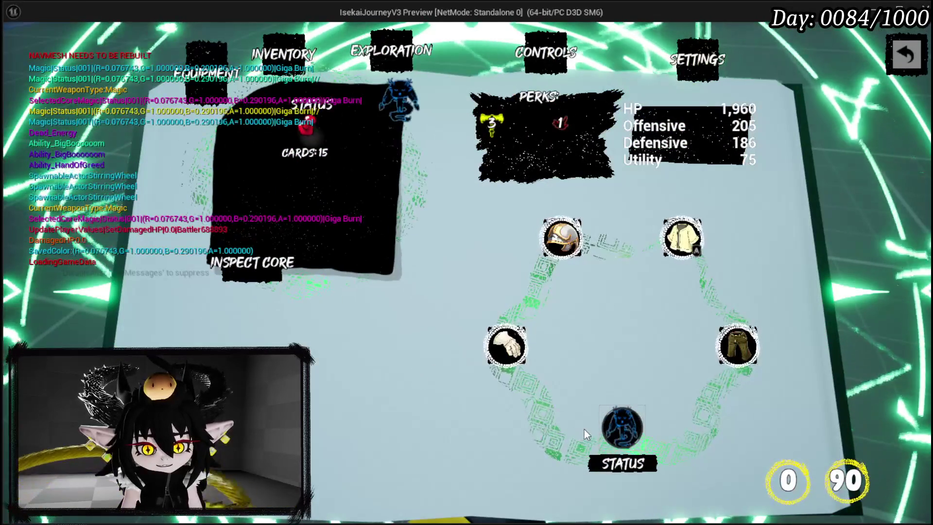
Check the Summon, Just Booom and Status cores' cards, then stop play and save the level.
click(277, 318)
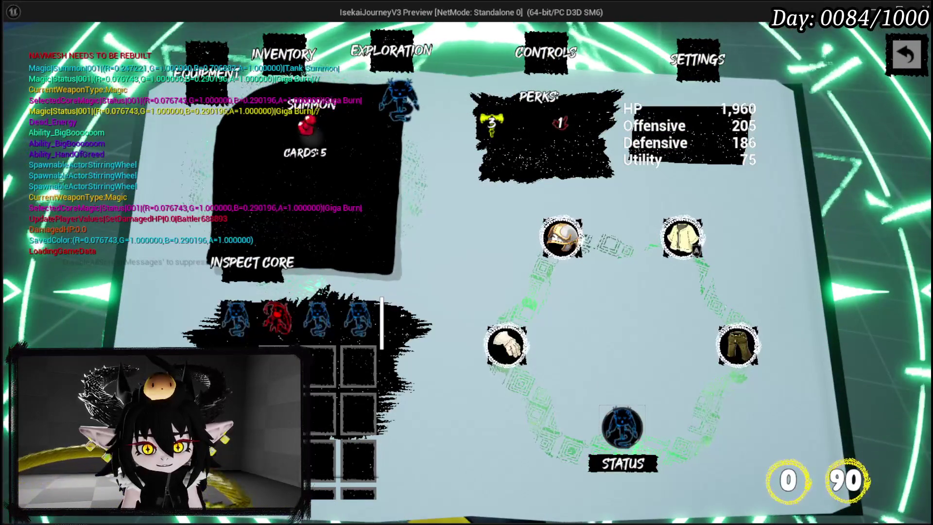
click(336, 330)
click(323, 323)
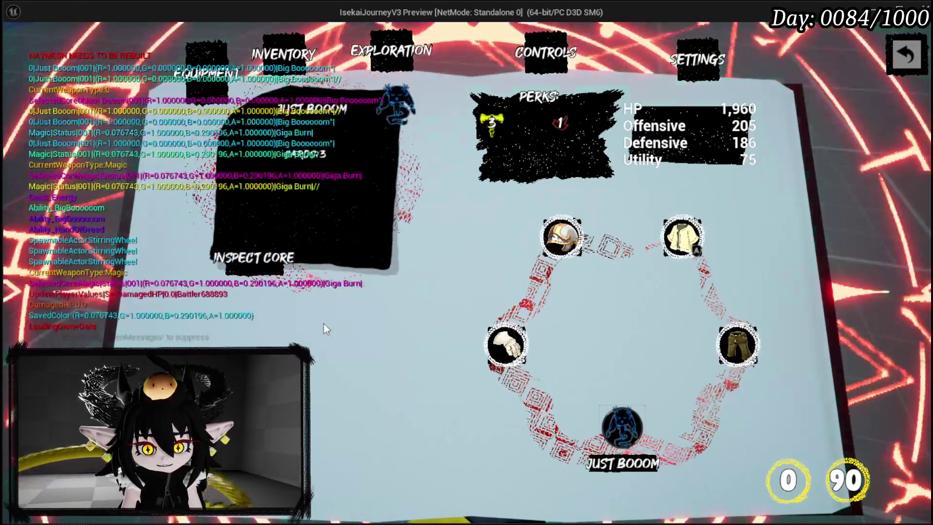
click(627, 430)
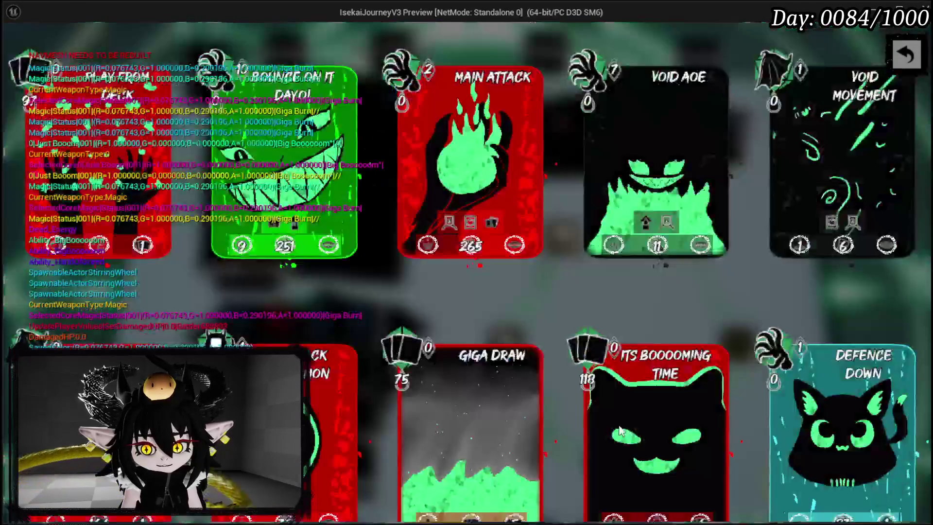
scroll(438, 332, down, 5)
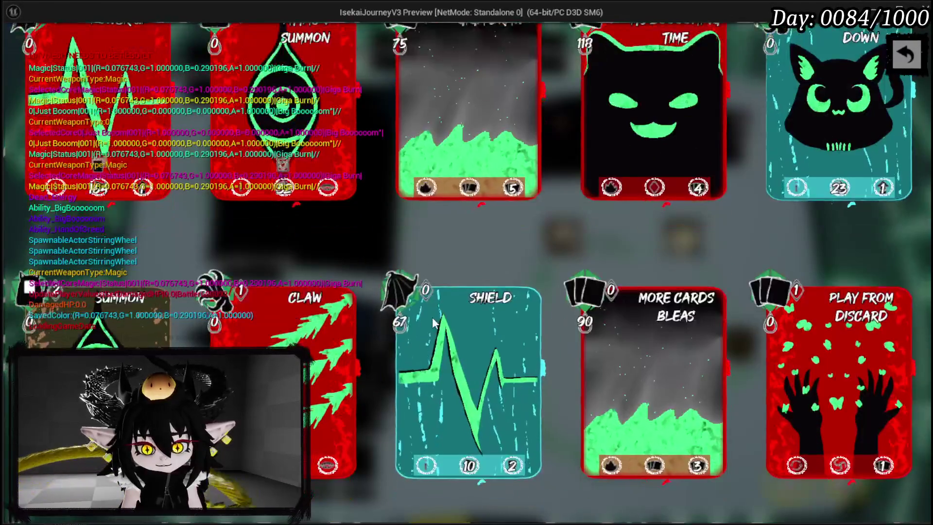
scroll(428, 315, up, 4)
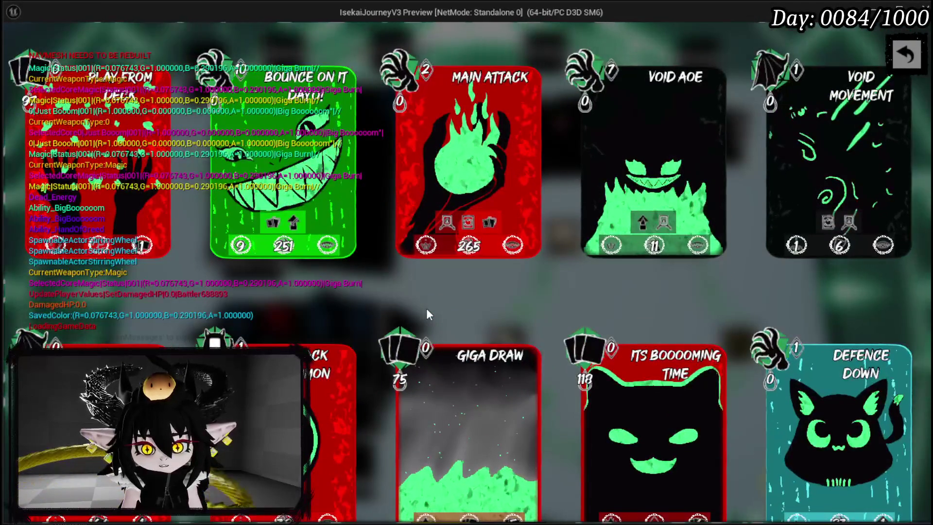
key(Escape)
key(ctrl+s)
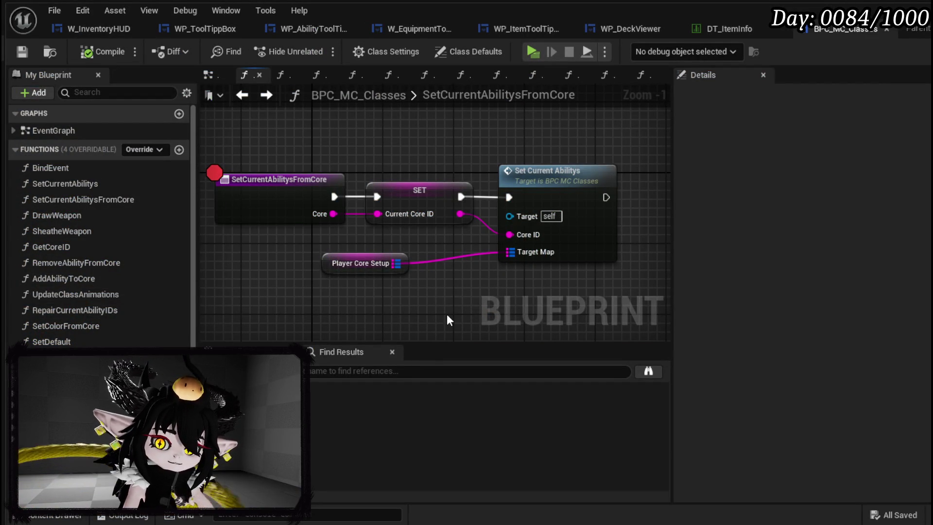
Inspect the Player Core Setup node's details, then move W_InventoryHUD's Set Current Abilitys node right.
drag(399, 302, 328, 262)
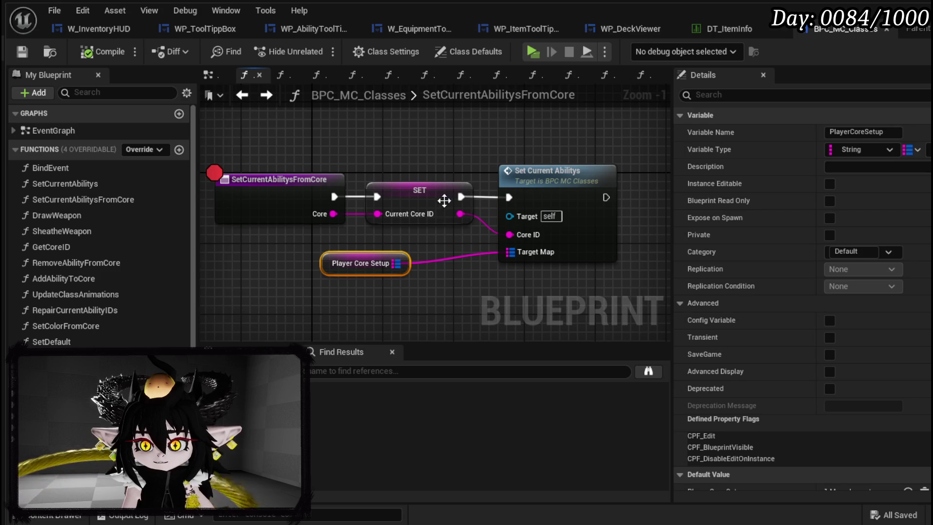
click(104, 24)
scroll(552, 271, down, 2)
drag(636, 151, 848, 151)
scroll(525, 244, down, 2)
scroll(593, 226, up, 3)
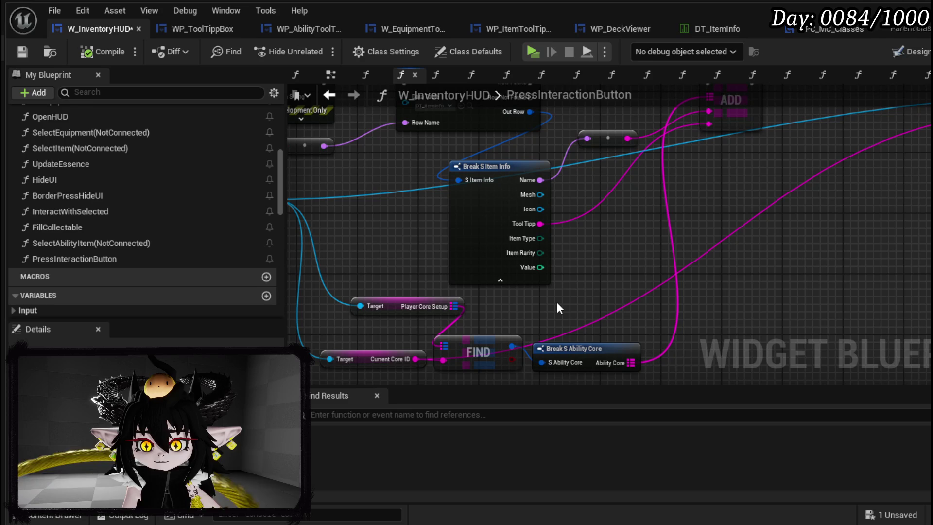
Add a SET Player Core Setup node after ADD, chained into Set Current Abilitys.
drag(456, 307, 584, 291)
text(Set)
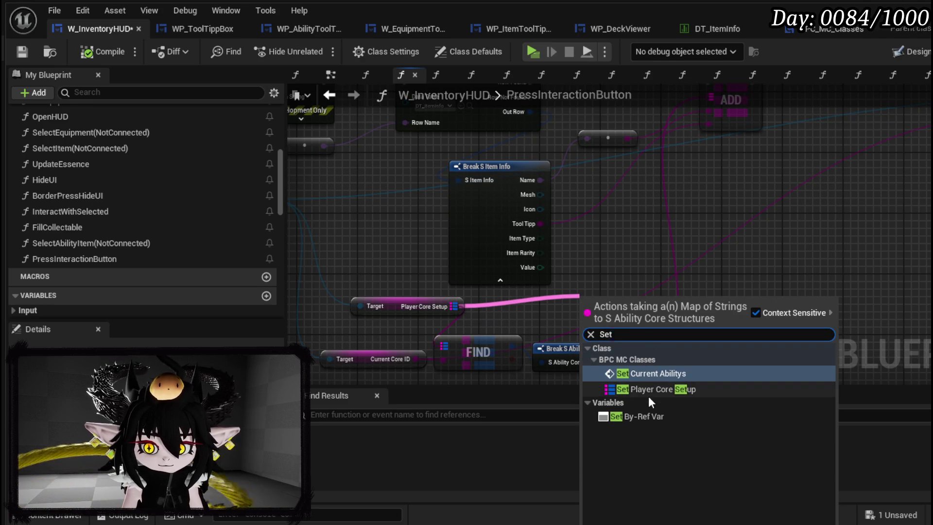
click(656, 388)
mouse_move(603, 291)
mouse_down()
mouse_move(680, 146)
mouse_move(664, 159)
mouse_move(688, 139)
mouse_up()
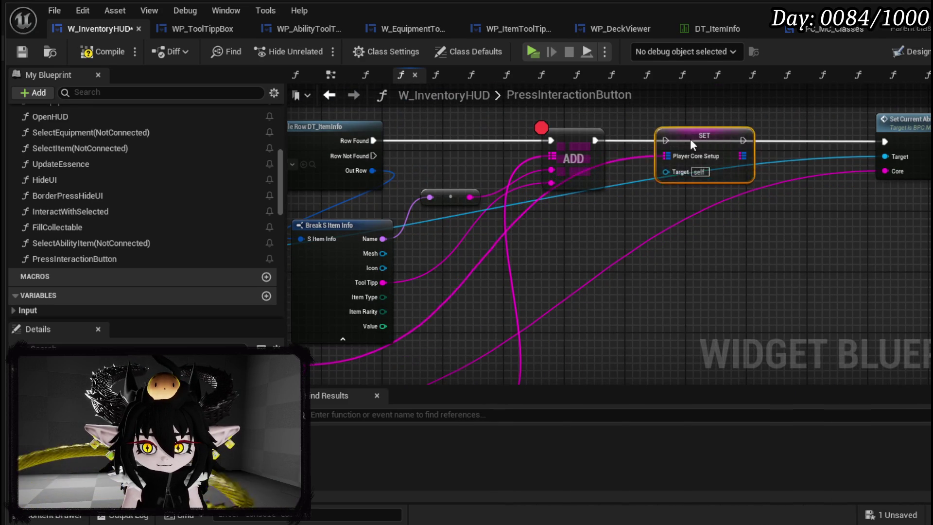
drag(595, 140, 632, 139)
mouse_move(761, 136)
mouse_down()
mouse_move(795, 147)
mouse_move(892, 141)
mouse_up()
Add a Make Map node for the setter's input, then delete it.
drag(750, 156, 681, 241)
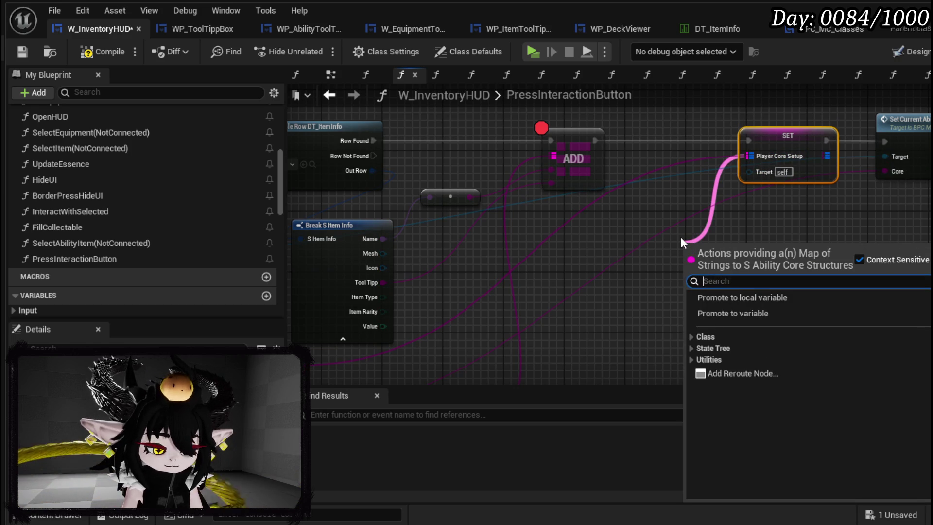
text(Make)
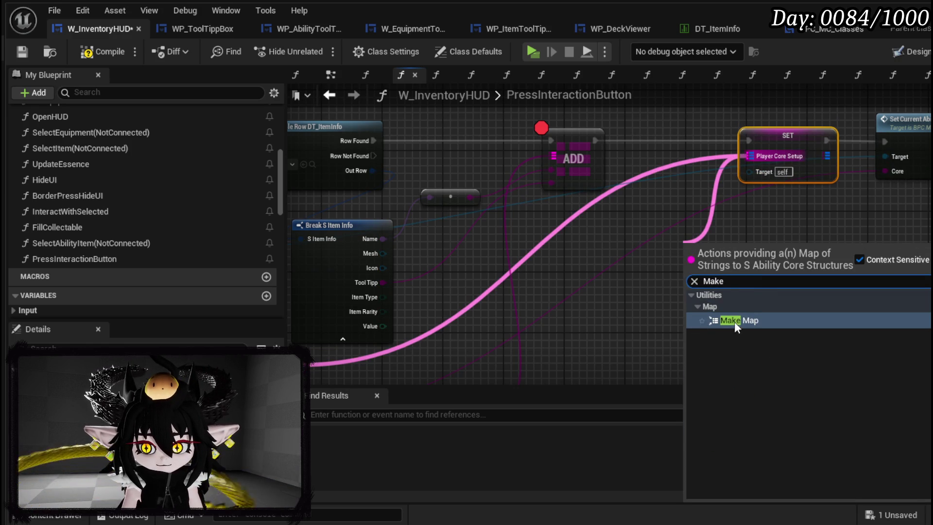
click(734, 322)
scroll(546, 272, down, 3)
scroll(610, 251, up, 3)
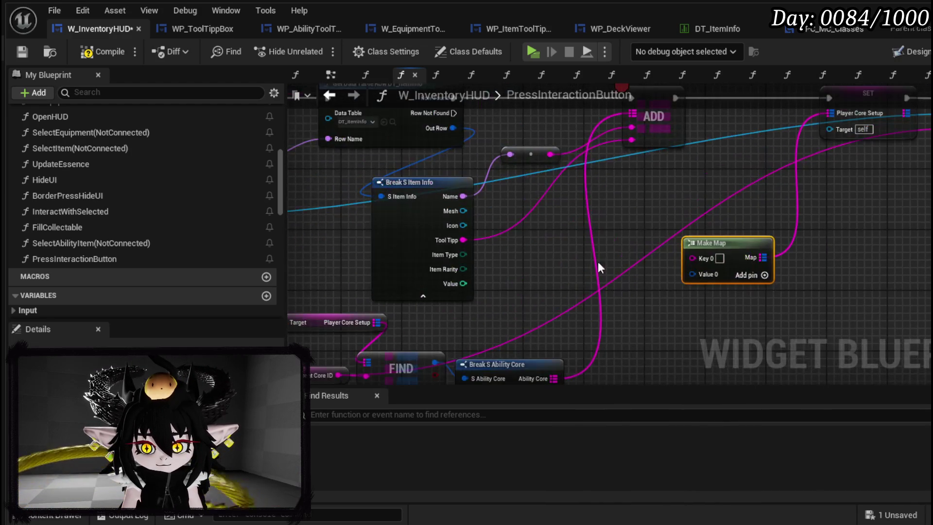
mouse_move(556, 282)
mouse_down()
mouse_move(655, 235)
mouse_move(649, 239)
mouse_move(636, 192)
mouse_move(635, 256)
mouse_move(488, 328)
mouse_up()
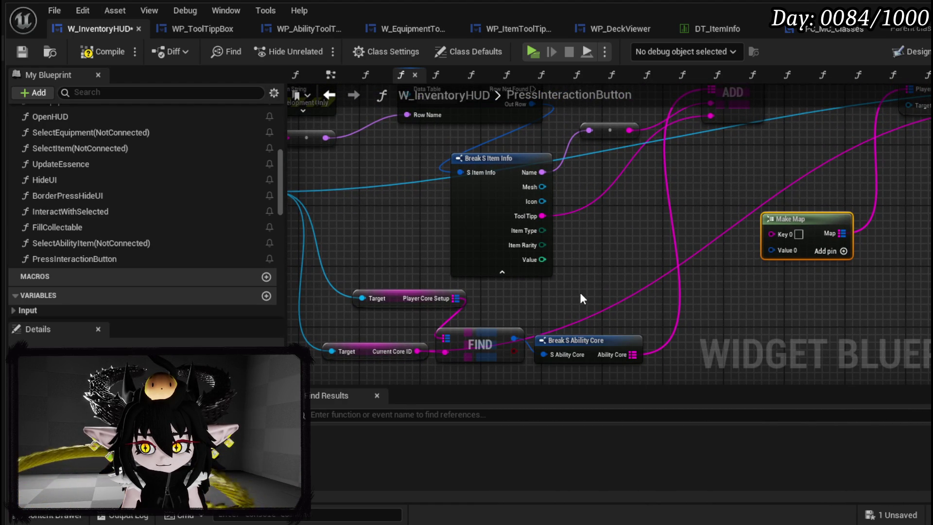
mouse_move(583, 298)
mouse_down()
mouse_move(473, 346)
mouse_move(616, 295)
mouse_up()
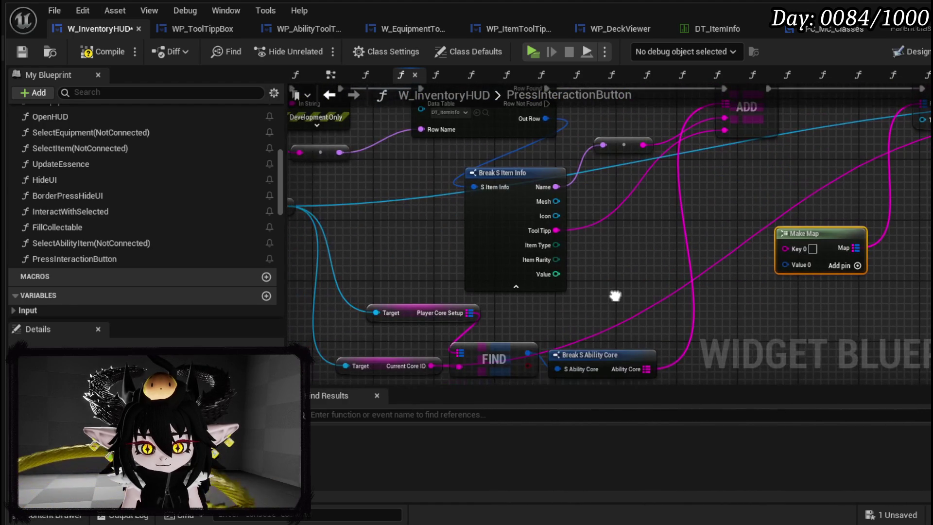
key(Delete)
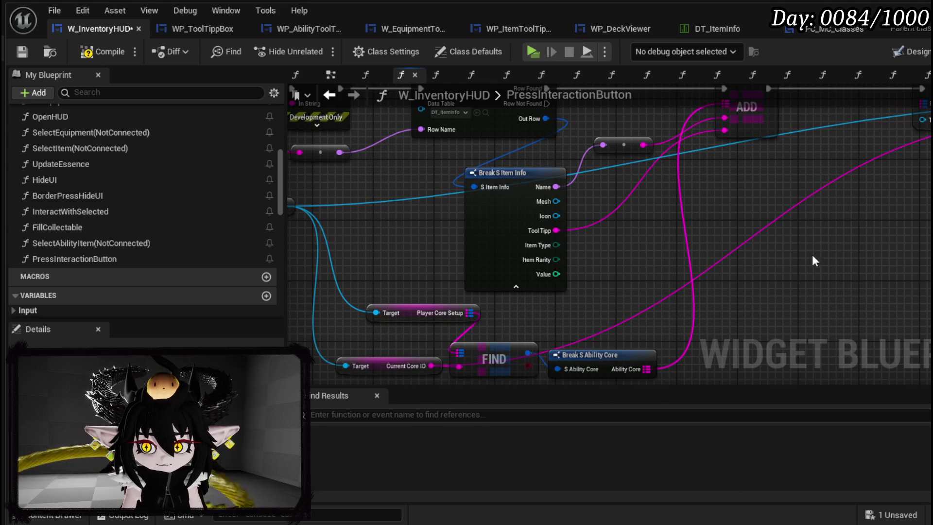
Wire Player Core Setup into the SET node and BPC MC Classes into its Target.
mouse_move(514, 313)
mouse_down()
mouse_move(508, 351)
mouse_move(512, 315)
mouse_move(471, 314)
mouse_move(925, 98)
mouse_move(922, 112)
mouse_up()
mouse_move(852, 160)
mouse_down()
mouse_move(783, 204)
mouse_move(681, 300)
mouse_move(928, 265)
mouse_up()
drag(448, 256, 348, 257)
mouse_move(926, 170)
mouse_down()
mouse_move(768, 157)
mouse_move(774, 165)
mouse_up()
mouse_move(768, 251)
mouse_down()
mouse_move(919, 137)
mouse_move(852, 242)
mouse_move(644, 257)
mouse_up()
Rearrange the Break S Ability Core, Target, FIND, ADD and Break S Item Info nodes neatly.
mouse_move(555, 301)
mouse_down()
mouse_move(632, 235)
mouse_move(589, 244)
mouse_move(735, 198)
mouse_up()
click(333, 361)
drag(333, 361, 516, 287)
mouse_move(573, 320)
mouse_down()
mouse_move(745, 299)
mouse_move(654, 278)
mouse_up()
mouse_move(603, 148)
mouse_down()
mouse_move(708, 150)
mouse_move(708, 101)
mouse_move(729, 45)
mouse_up()
click(685, 133)
drag(577, 193, 699, 170)
drag(573, 205, 684, 228)
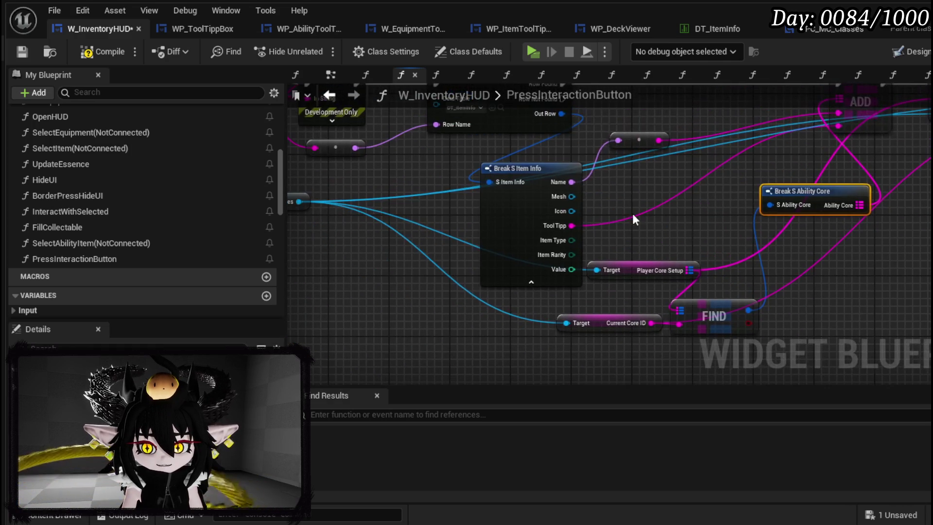
drag(514, 169, 462, 144)
drag(476, 204, 576, 317)
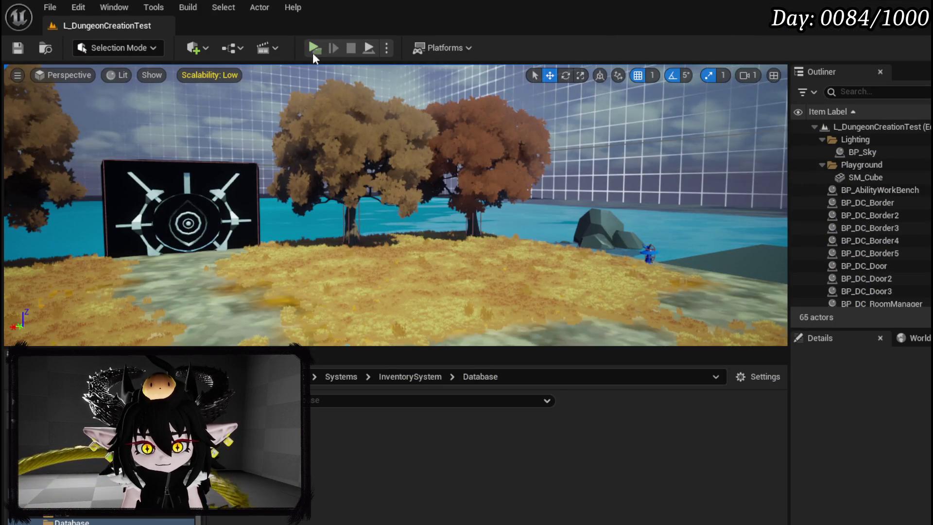
Play the game and apply the Big Boooooom card from Inventory to the current core.
click(313, 51)
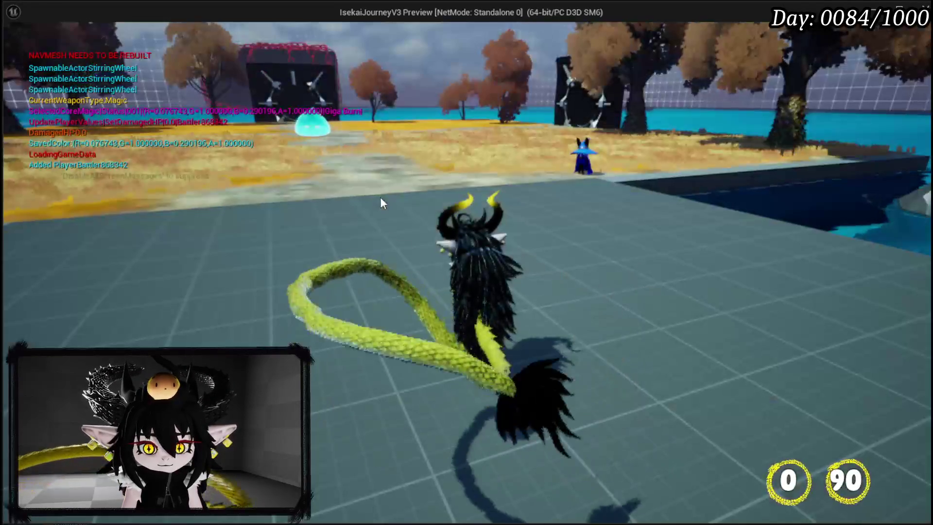
key(i)
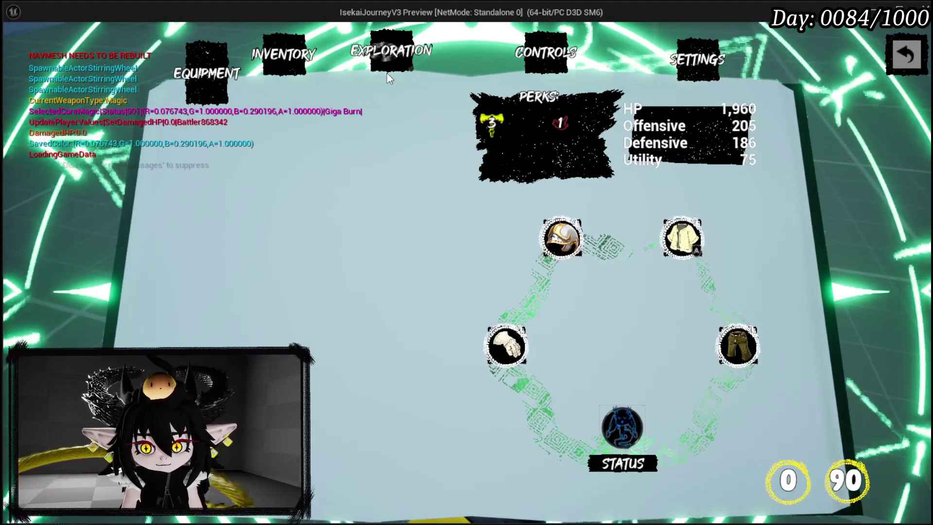
click(387, 74)
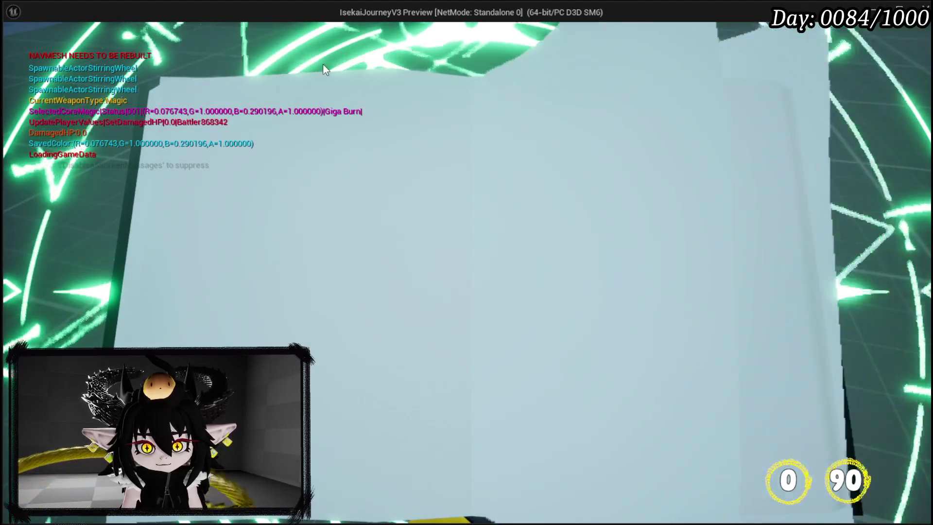
click(285, 64)
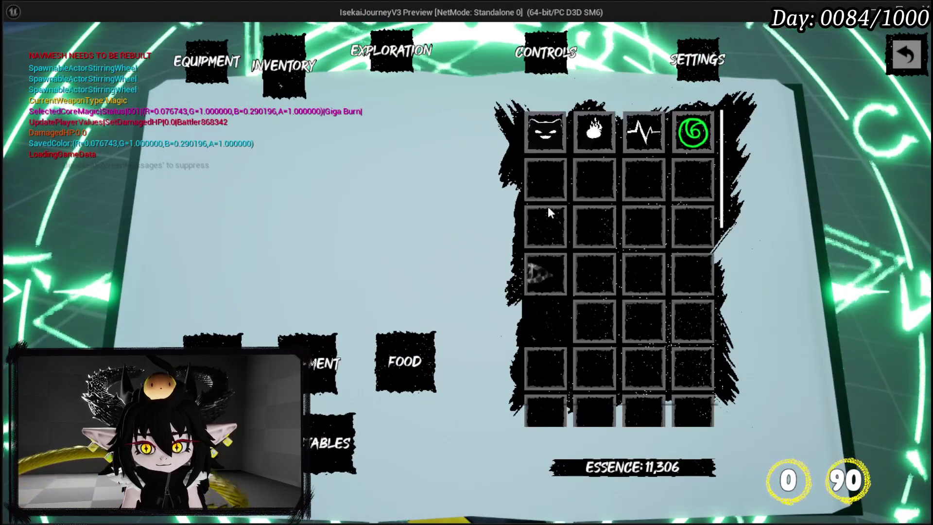
click(558, 119)
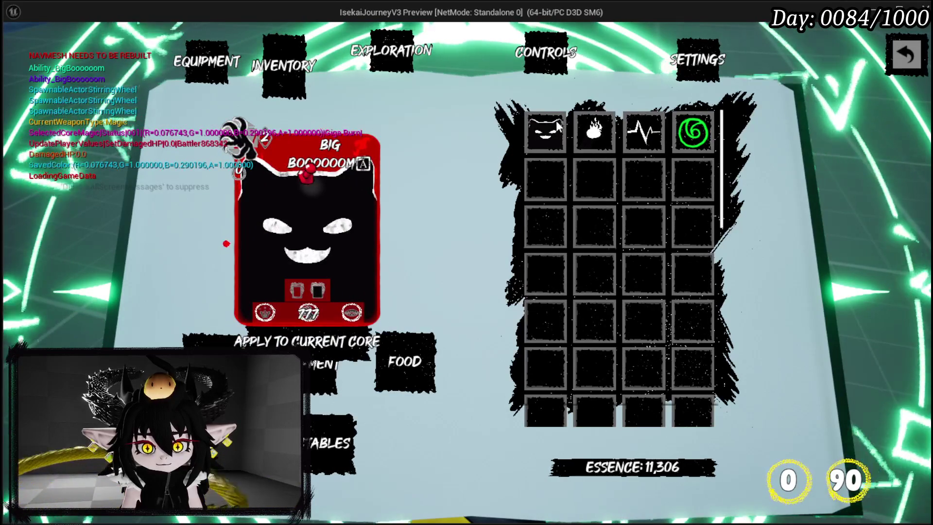
click(319, 355)
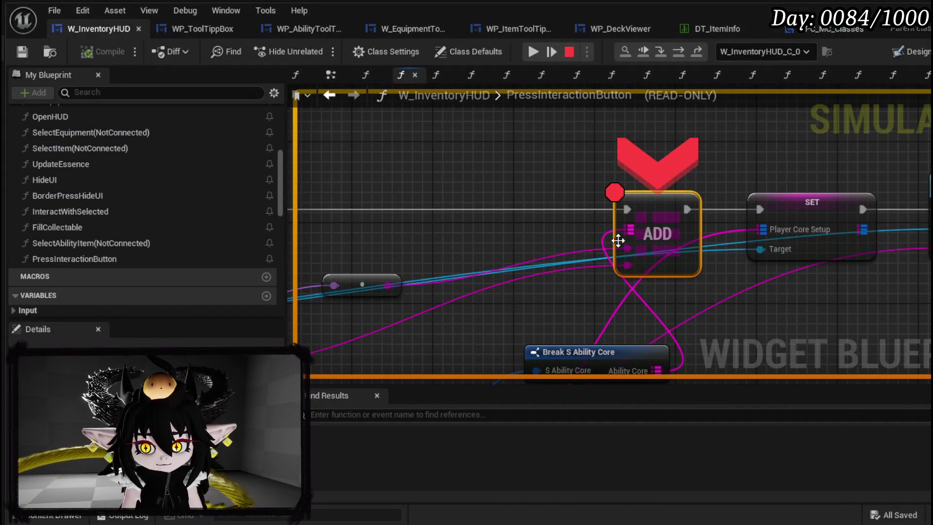
Step from ADD through the SET node into SetCurrentAbilitysFromCore's Current Core ID SET.
mouse_move(625, 247)
mouse_move(628, 263)
drag(629, 263, 483, 224)
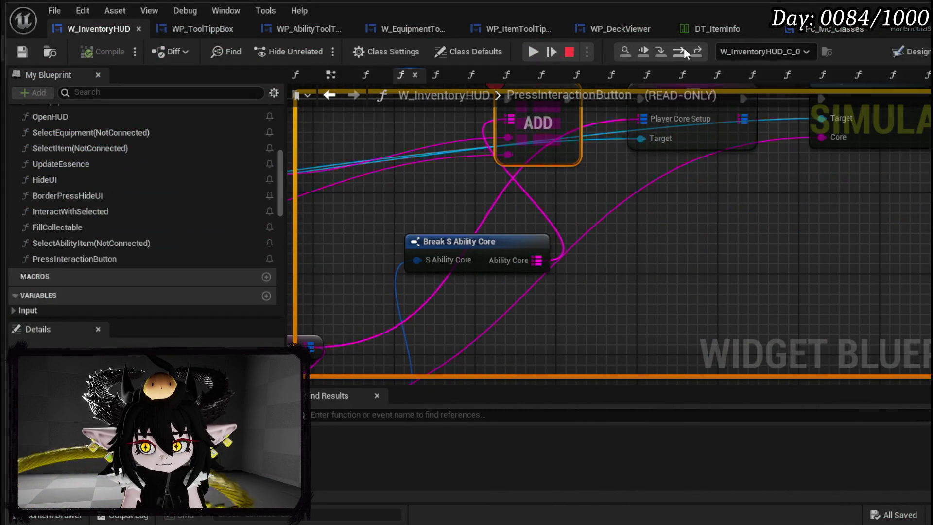
click(683, 48)
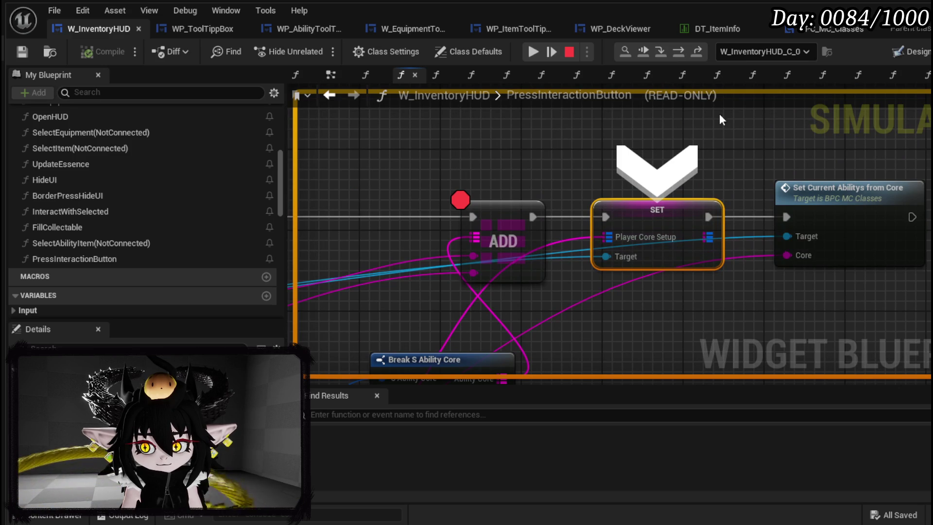
click(678, 52)
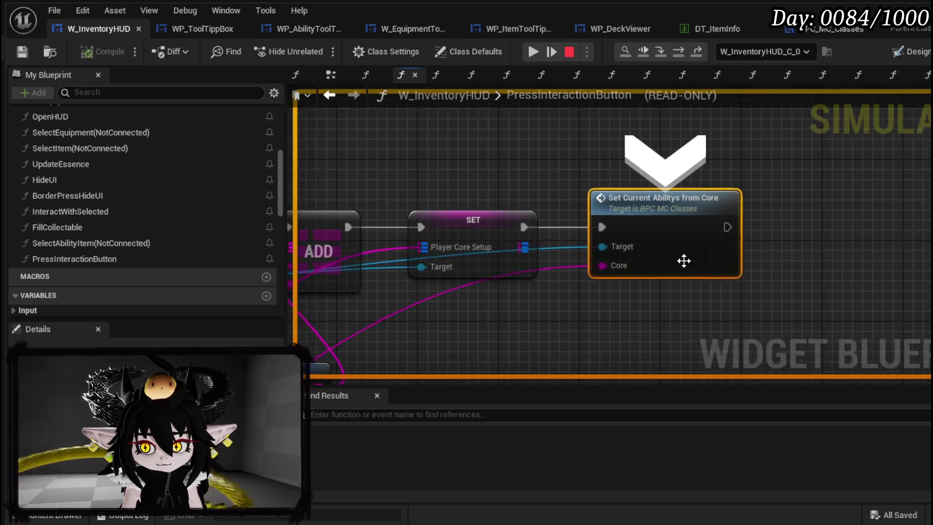
click(661, 52)
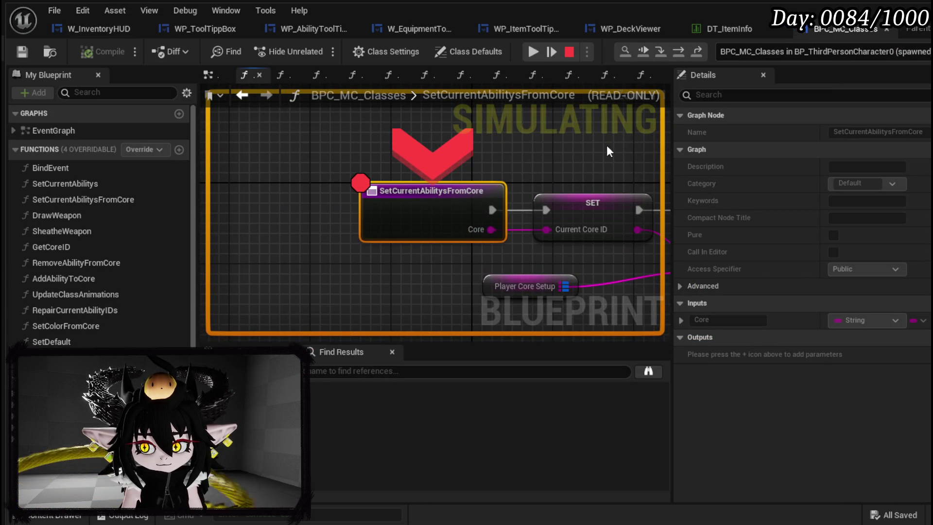
click(676, 52)
Inspect the Core ID and Player Core Setup values, then step into SetCurrentAbilitys.
mouse_move(398, 227)
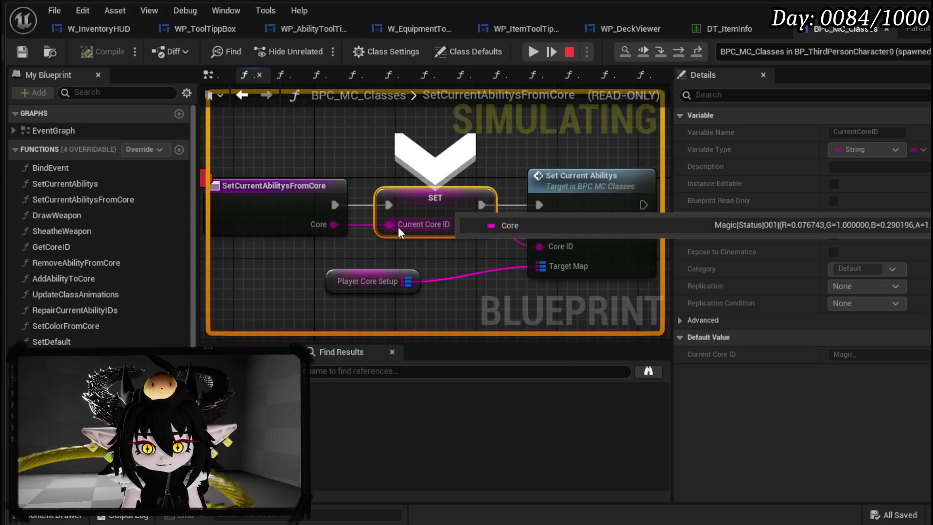
mouse_move(398, 292)
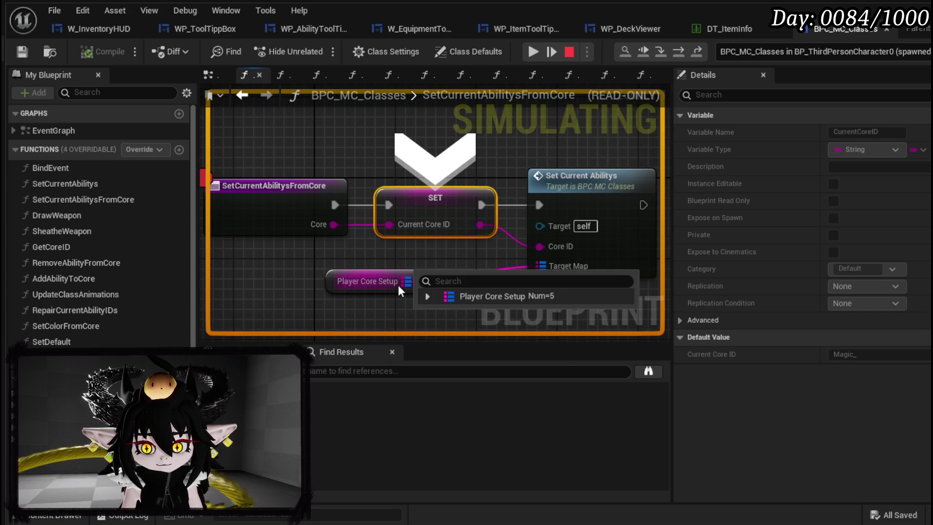
click(679, 51)
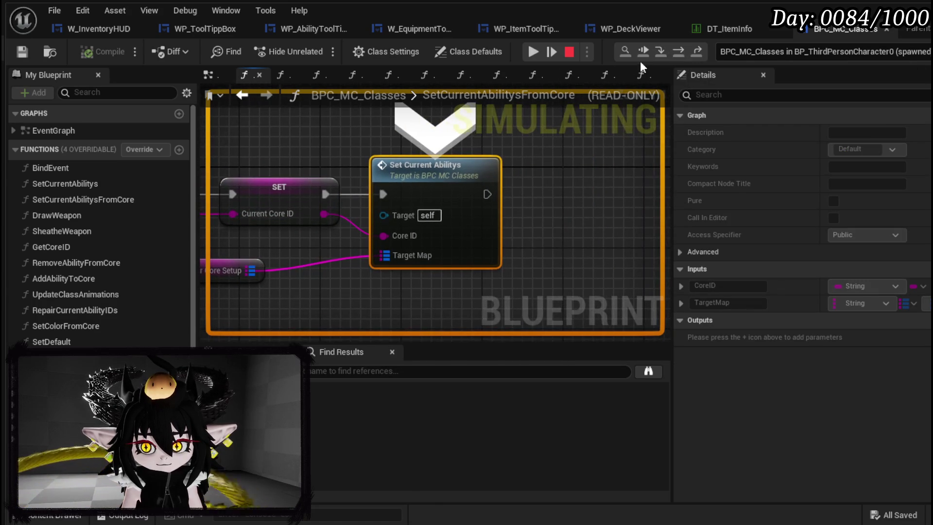
click(659, 52)
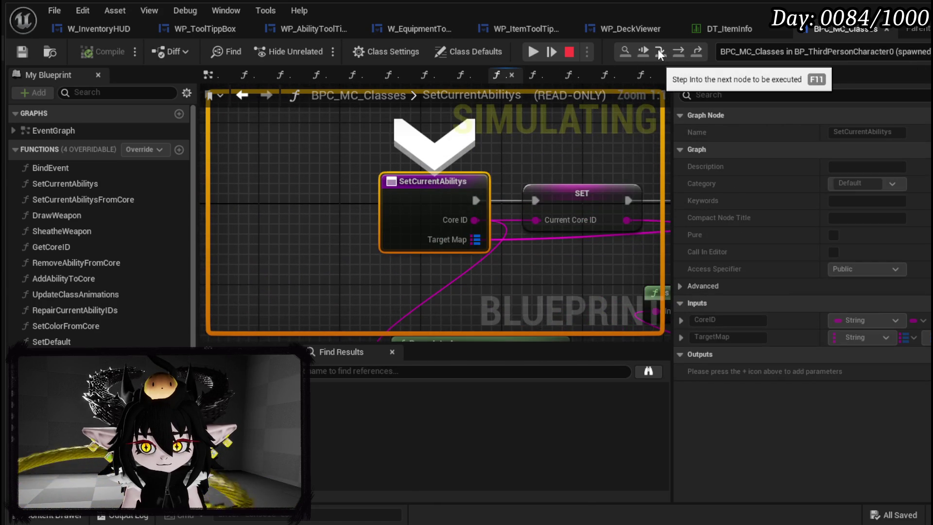
Step through SetCurrentAbilitys to the Weapon Type SET, with Current Abilitie IDs holding 15 entries.
mouse_move(476, 220)
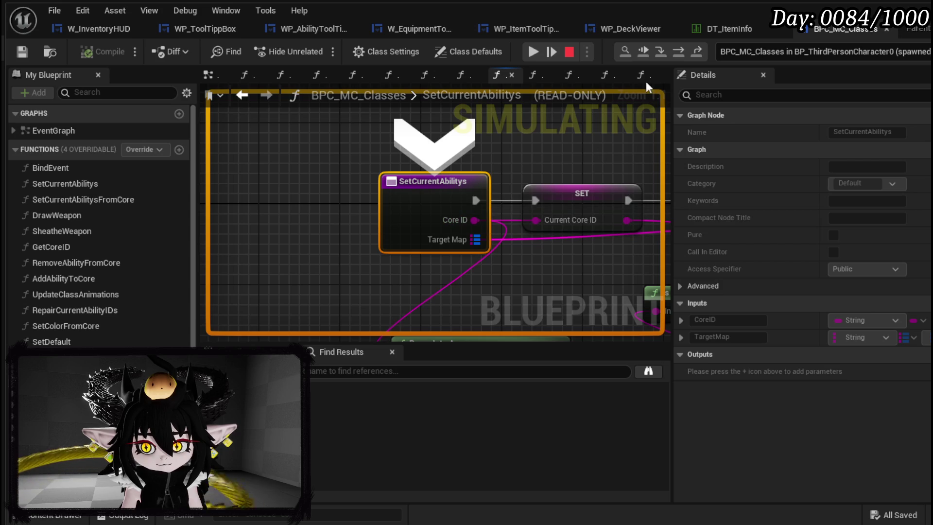
click(682, 54)
click(682, 53)
click(682, 53)
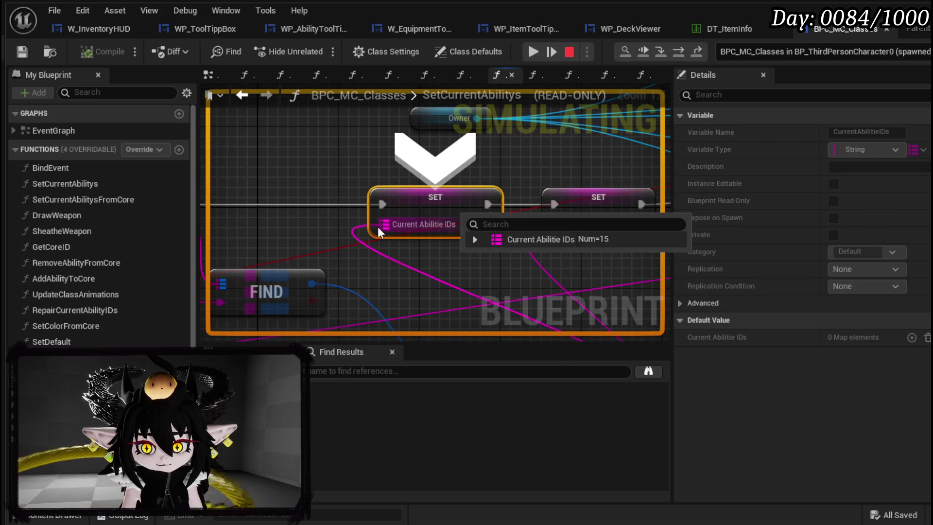
click(685, 56)
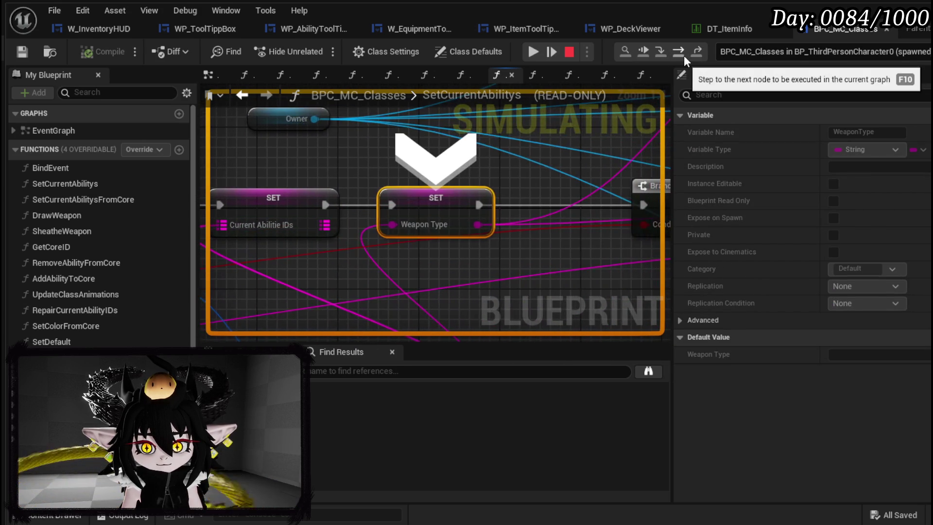
scroll(451, 229, down, 2)
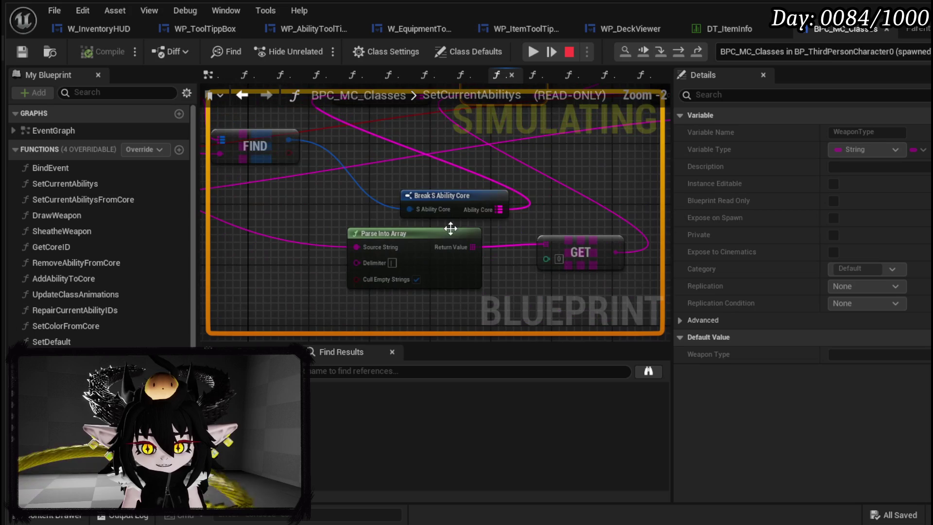
drag(470, 205, 545, 263)
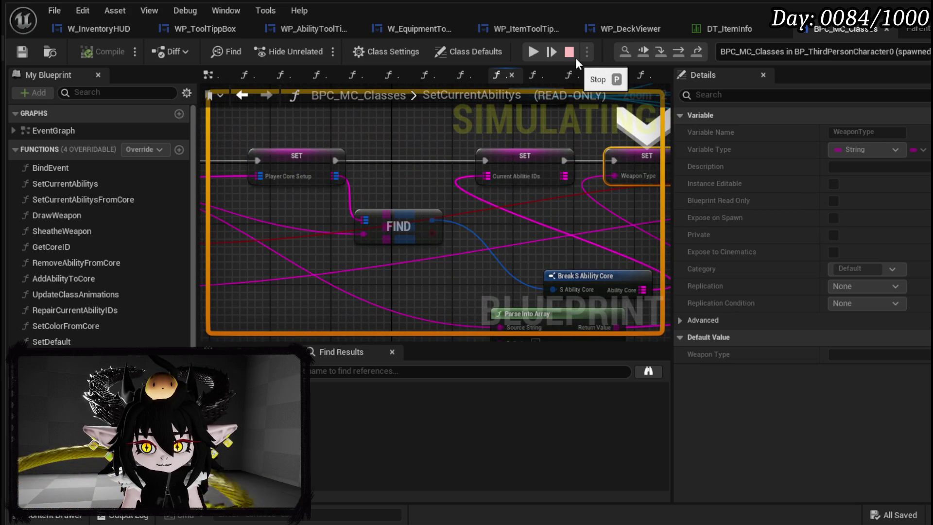
Resume the game, review the Status core's 15 ability cards, then end play.
click(531, 54)
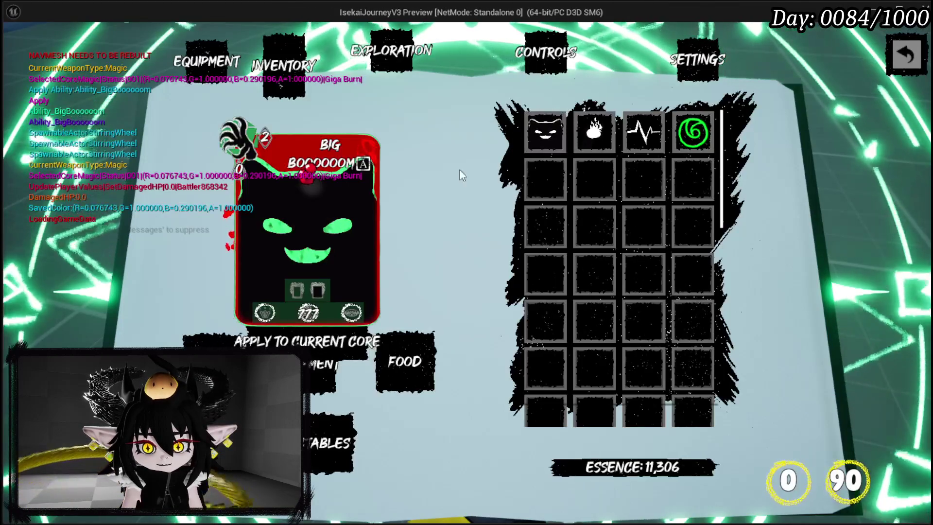
click(199, 69)
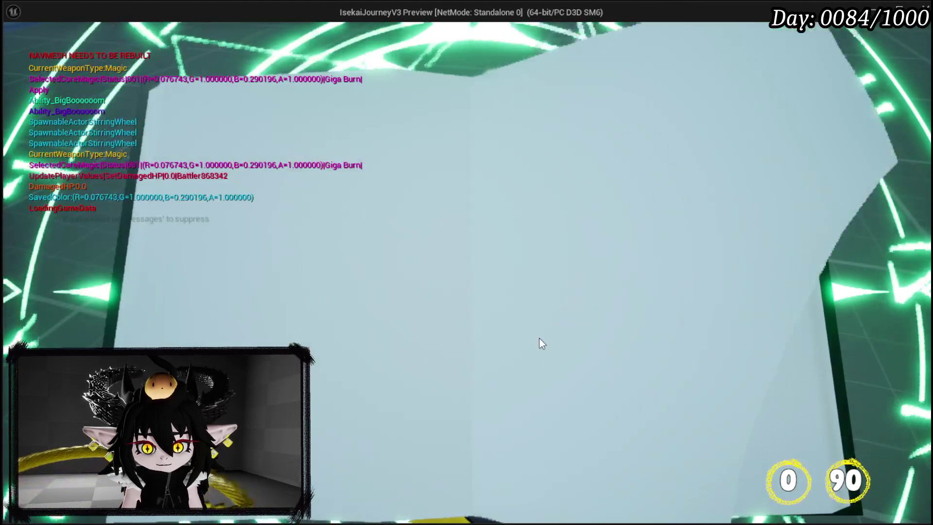
click(637, 420)
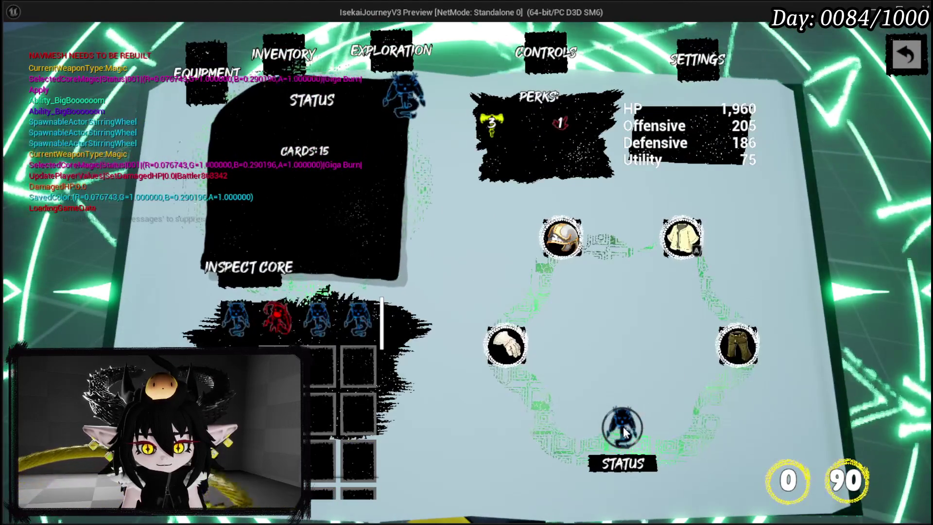
scroll(562, 340, down, 5)
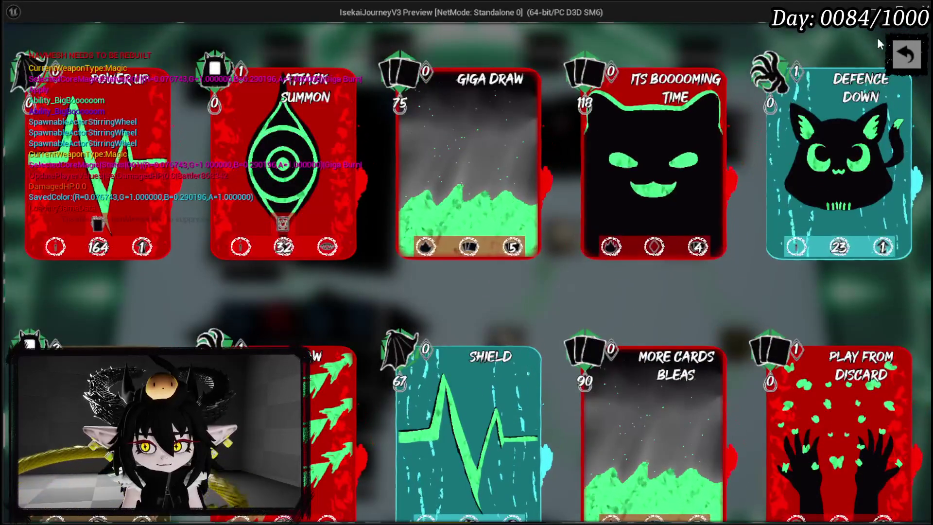
key(Escape)
click(318, 332)
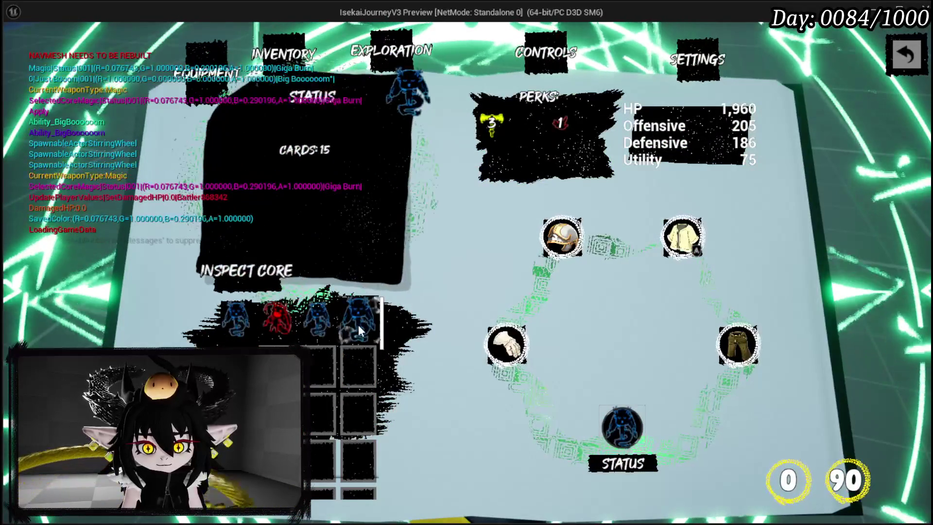
key(Escape)
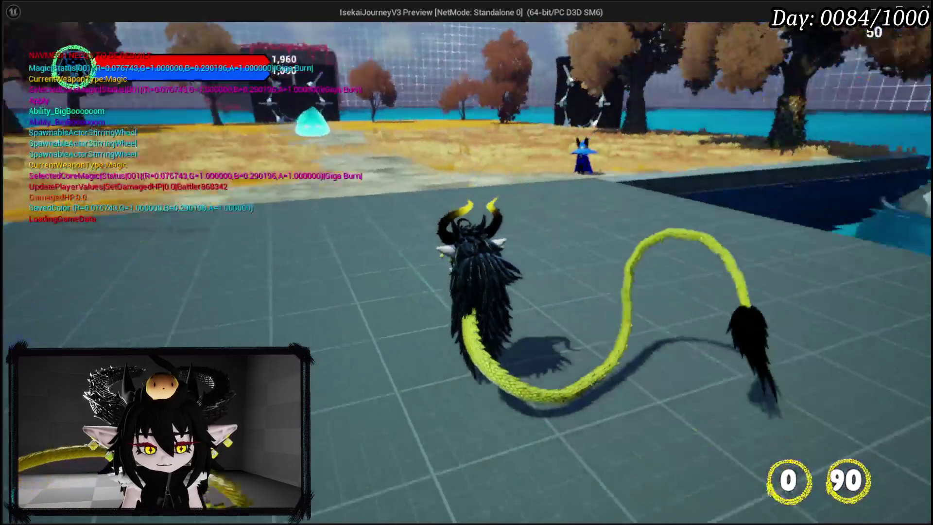
key(Escape)
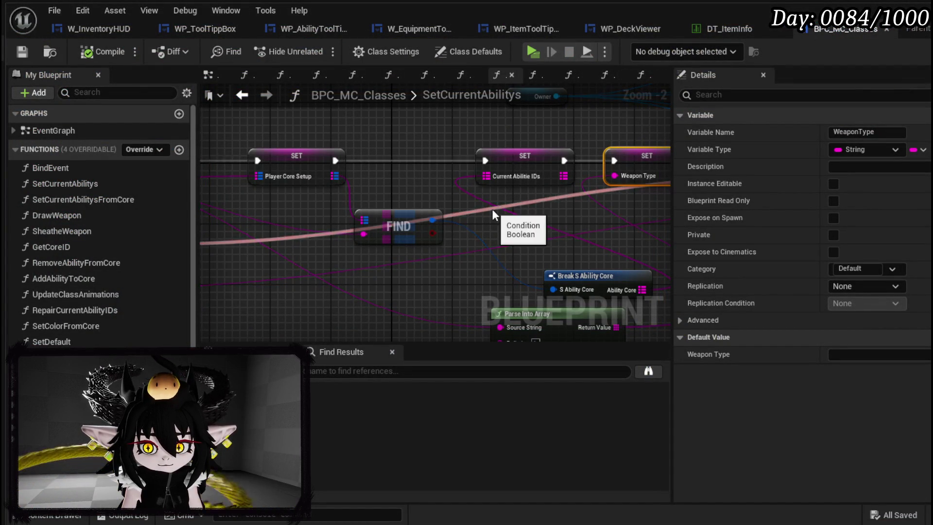
Check the Current Abilitie IDs SET node and tooltip blueprints, then return to W_InventoryHUD's PressInteractionButton.
click(520, 156)
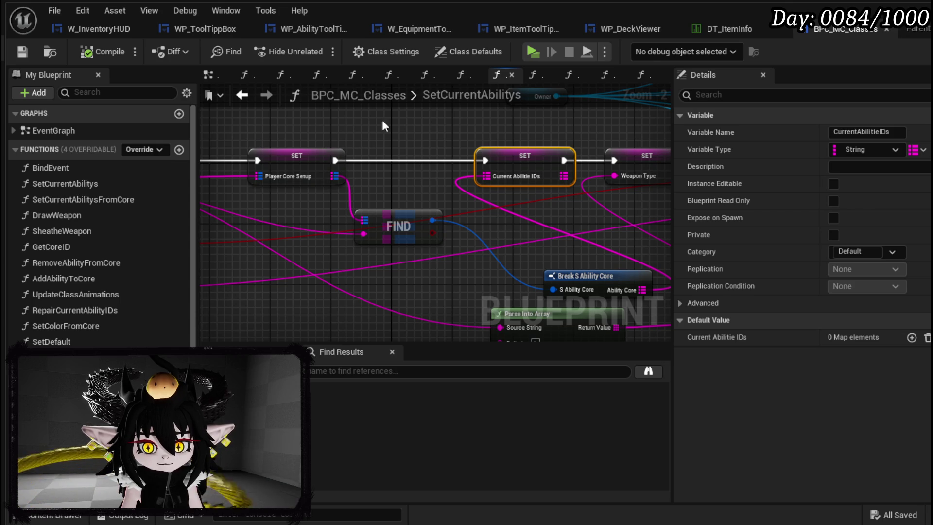
click(519, 29)
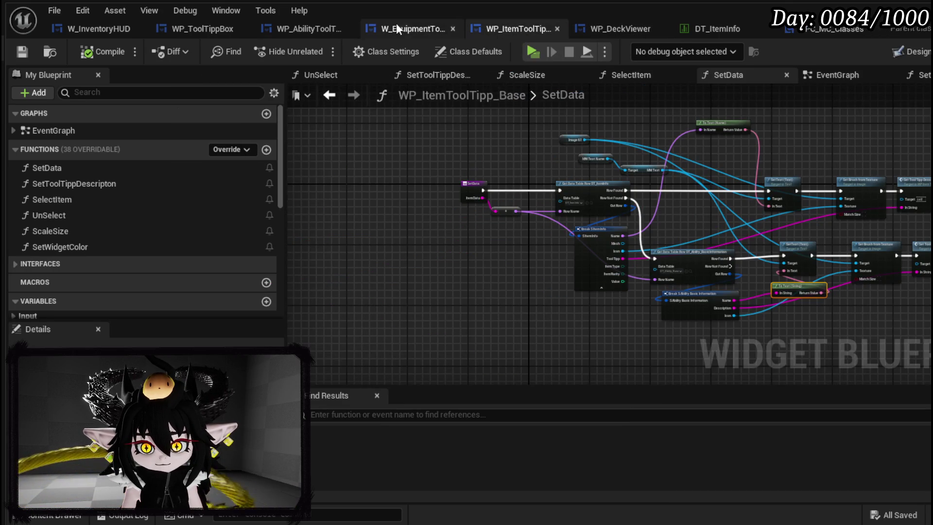
click(386, 24)
click(263, 29)
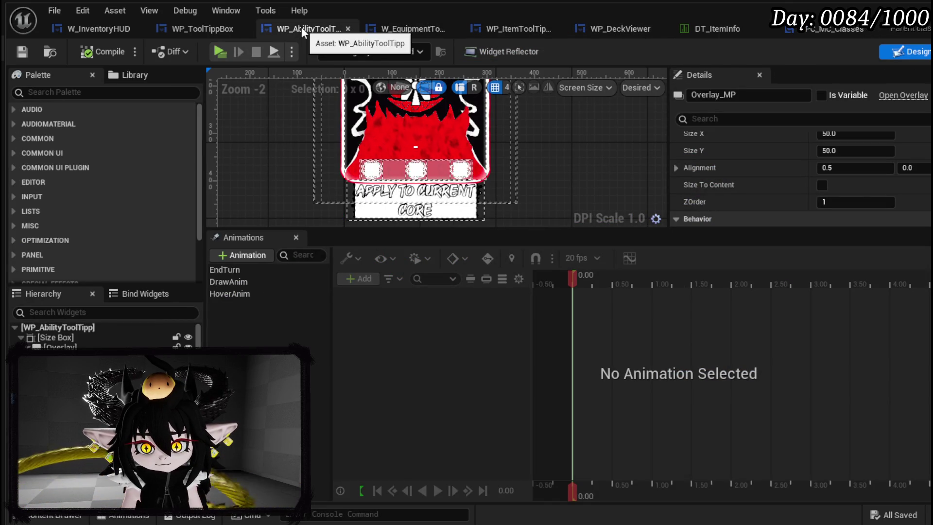
click(175, 31)
click(93, 34)
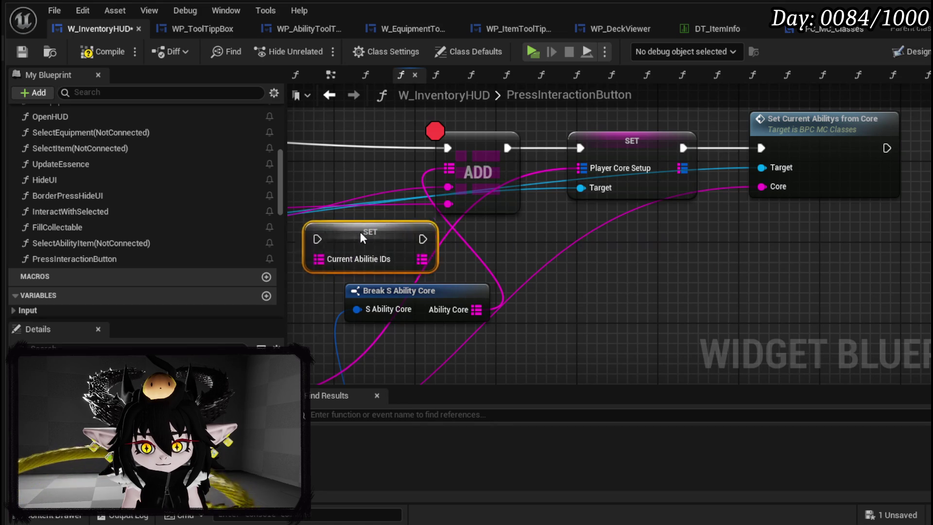
Feed a Get Current Abilitie IDs node from BPC MC Classes into ADD, then compile and save.
drag(377, 243, 529, 220)
mouse_move(649, 202)
mouse_down()
mouse_move(833, 175)
mouse_move(643, 245)
mouse_up()
drag(737, 147, 713, 226)
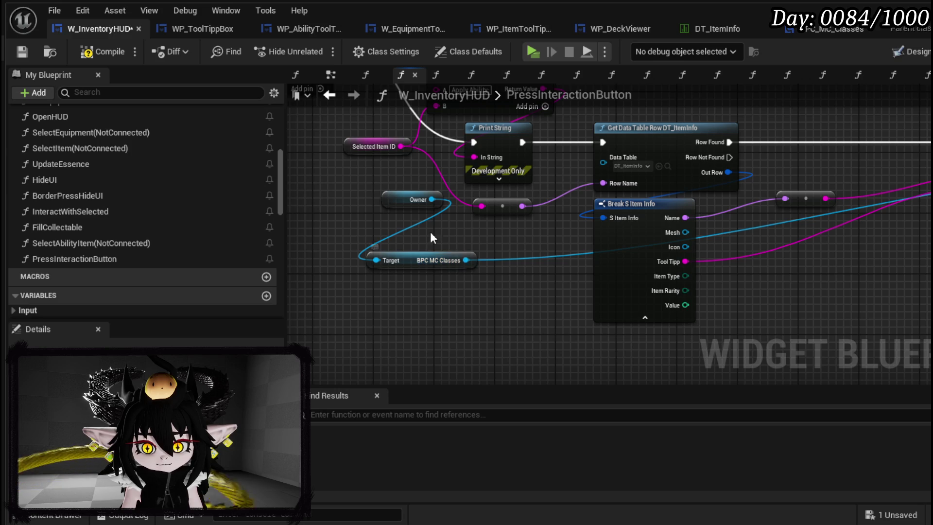
text(current)
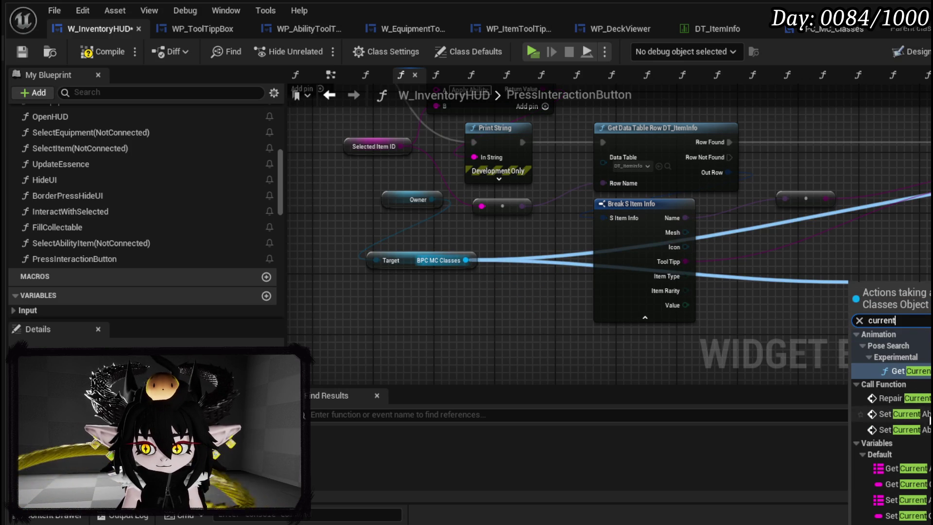
click(906, 468)
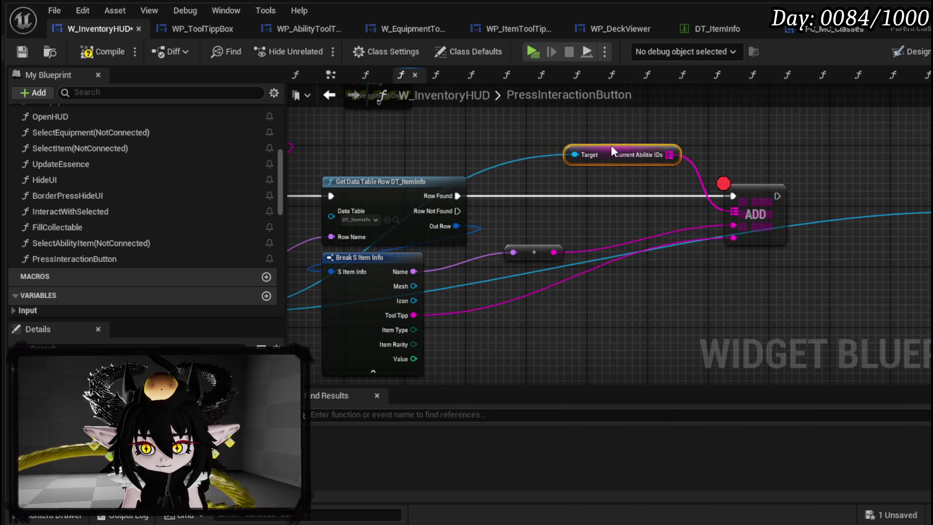
click(17, 51)
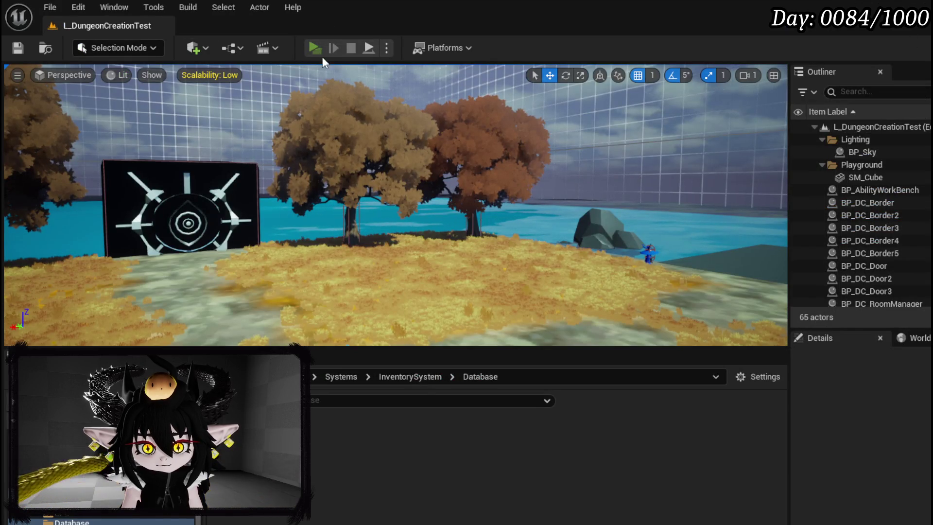
click(325, 53)
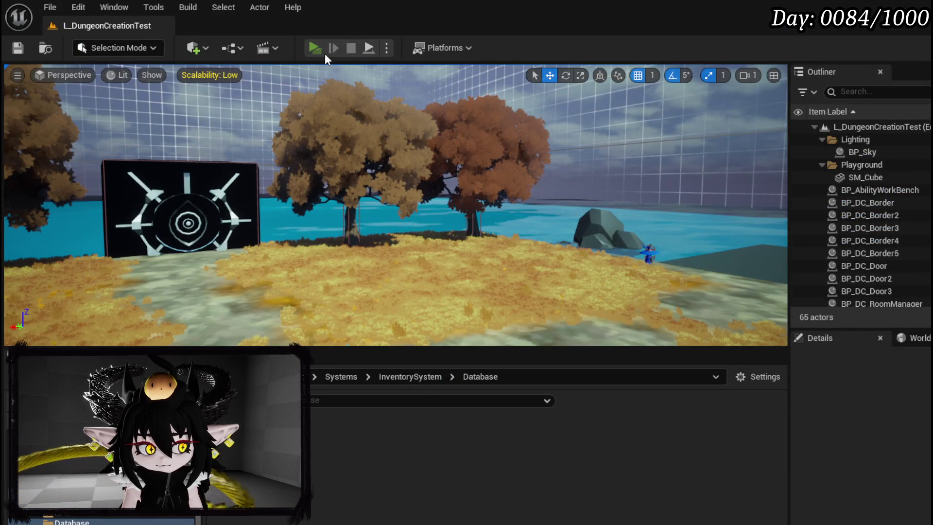
Open the book's Inventory ability items and apply Big Boooooom to the current core.
key(Tab)
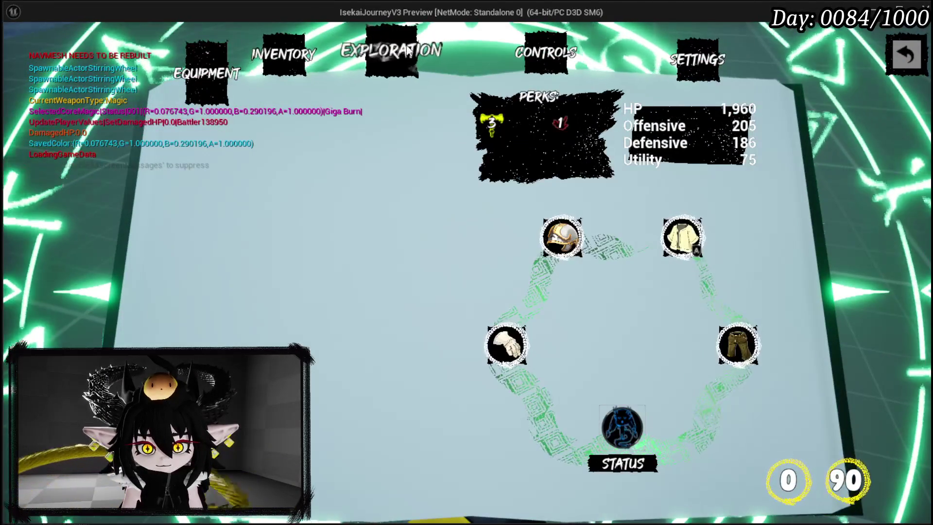
key(Tab)
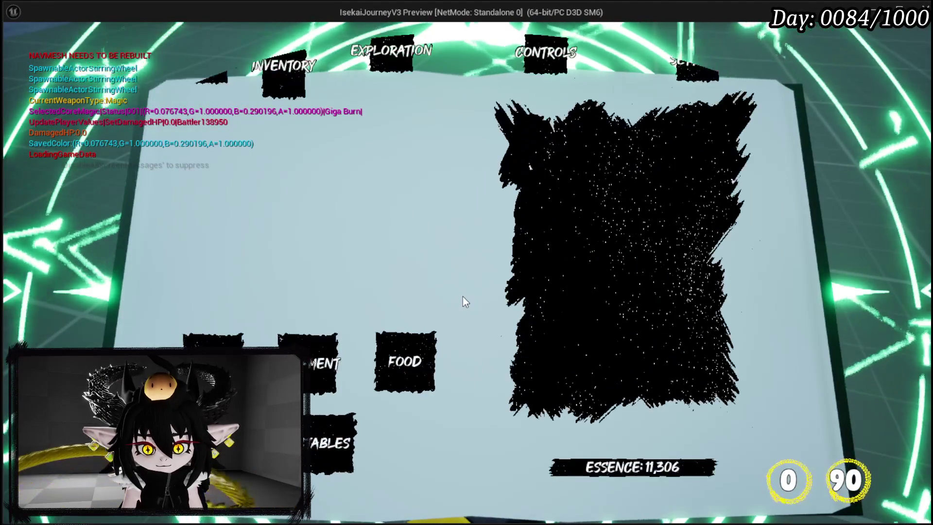
click(345, 449)
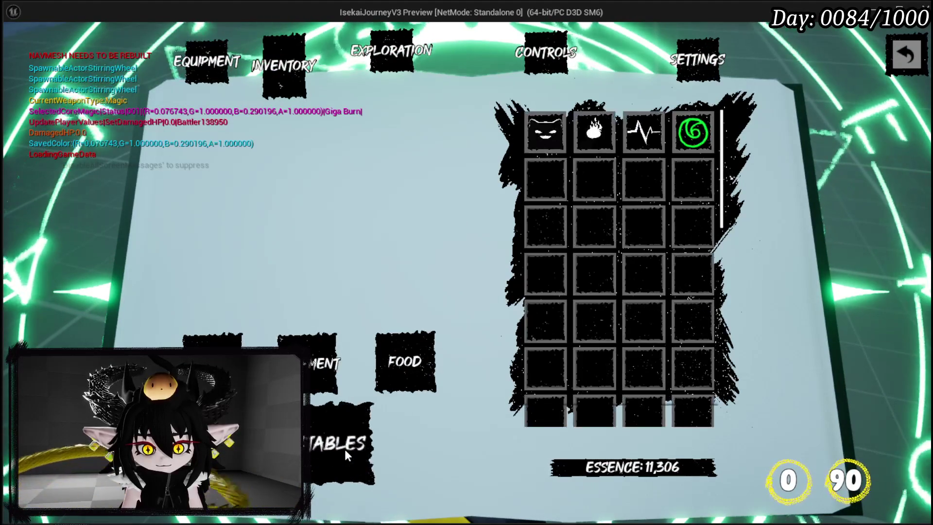
click(546, 133)
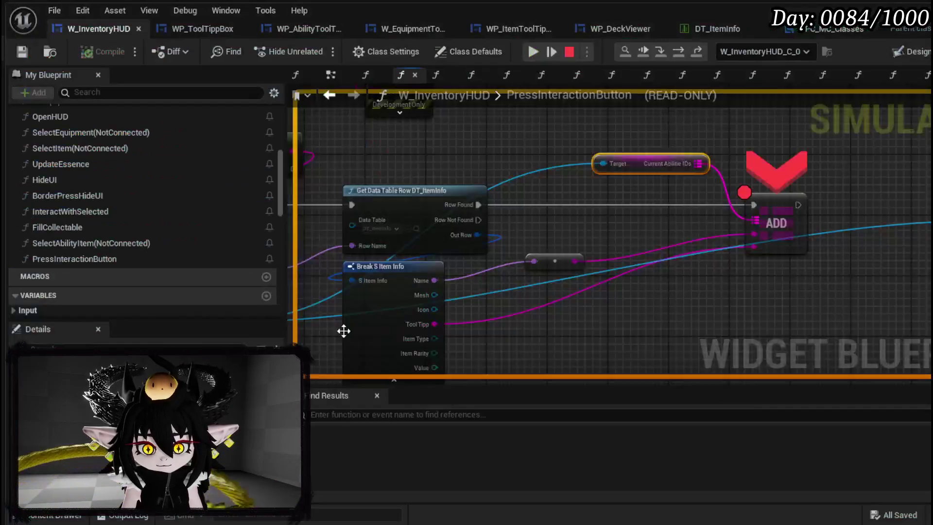
Confirm the ADD and Get Data Table Row pins carry Ability_BigBoooooom, then resume play.
scroll(578, 251, up, 2)
mouse_move(624, 248)
mouse_move(625, 266)
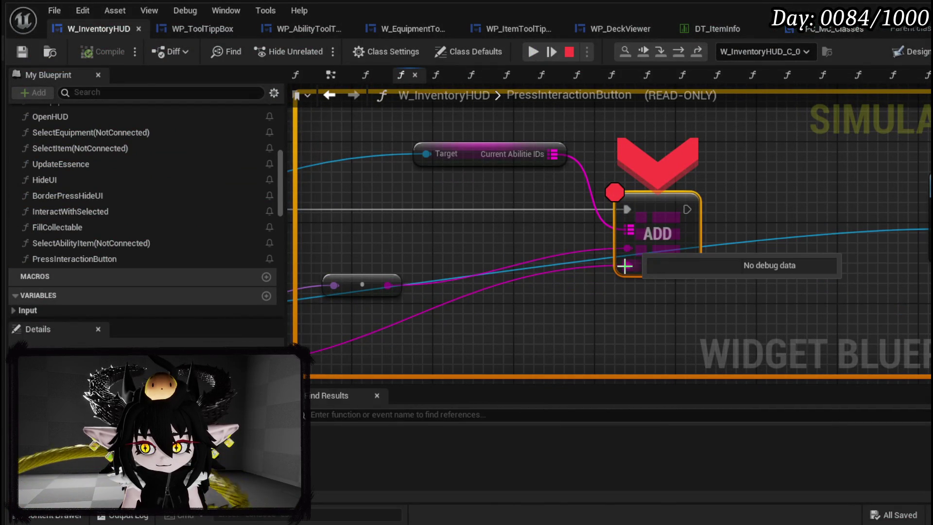
drag(535, 305, 846, 238)
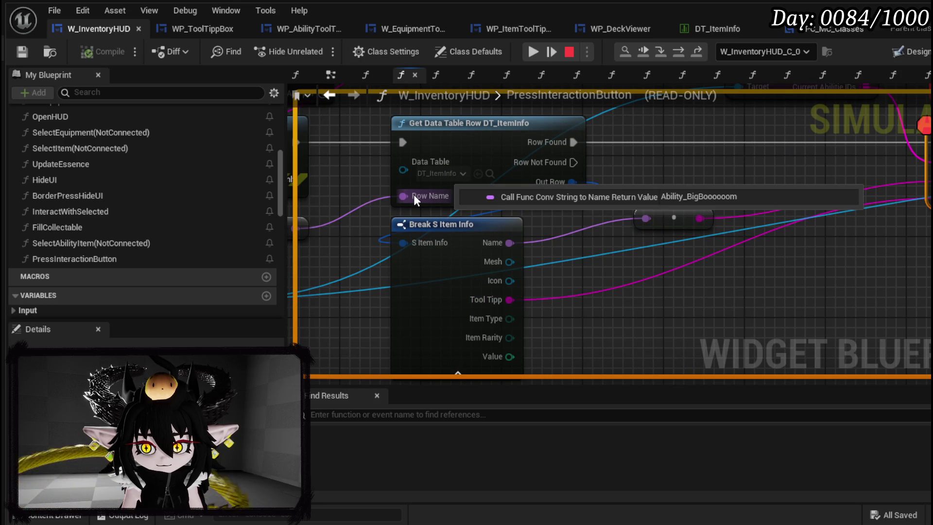
mouse_move(490, 305)
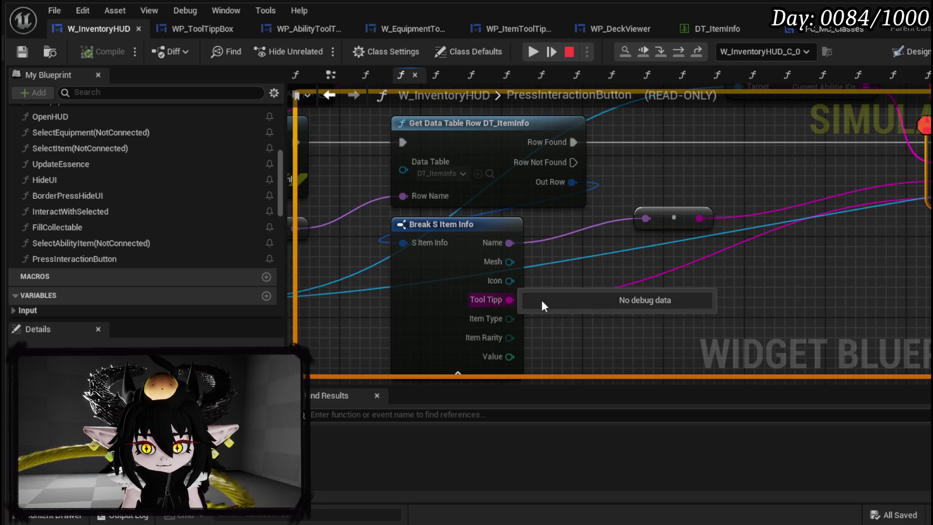
drag(509, 281, 354, 378)
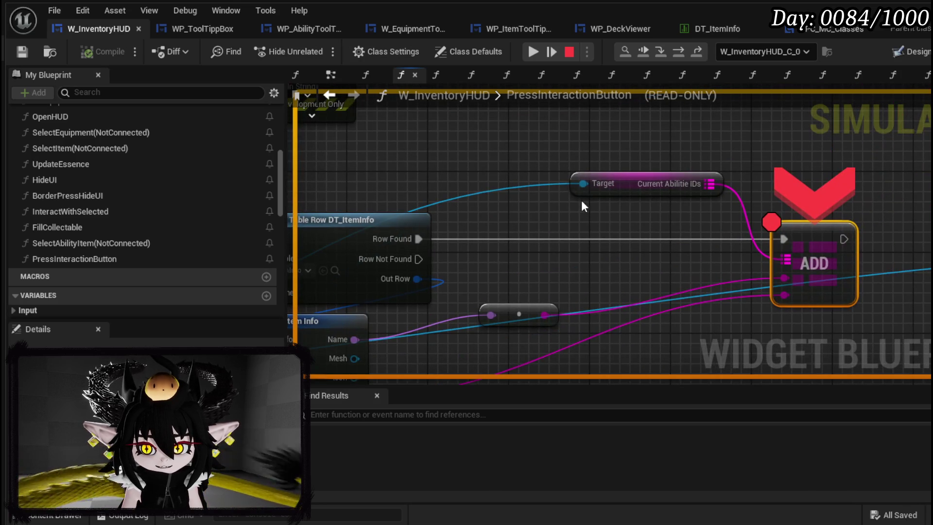
click(538, 51)
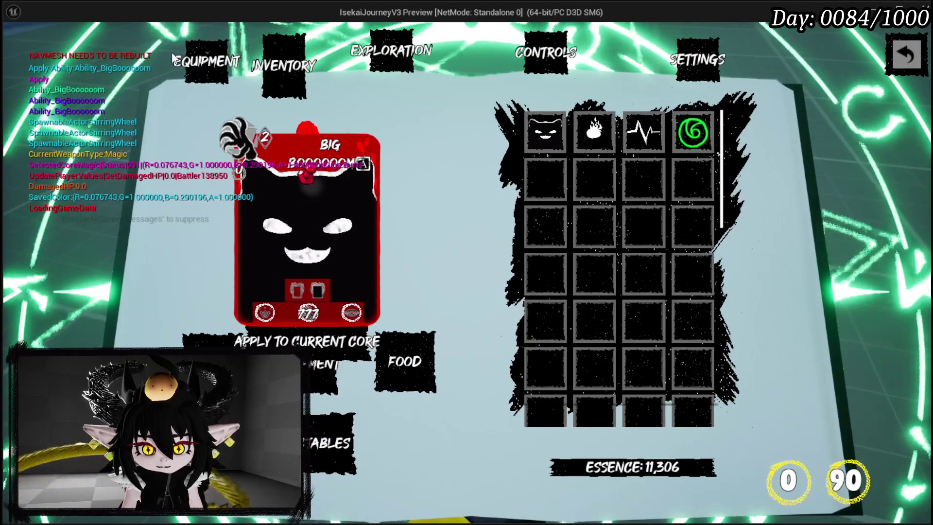
Review the current core's card collection and equipped helmet on the Equipment page, then close the book.
click(203, 54)
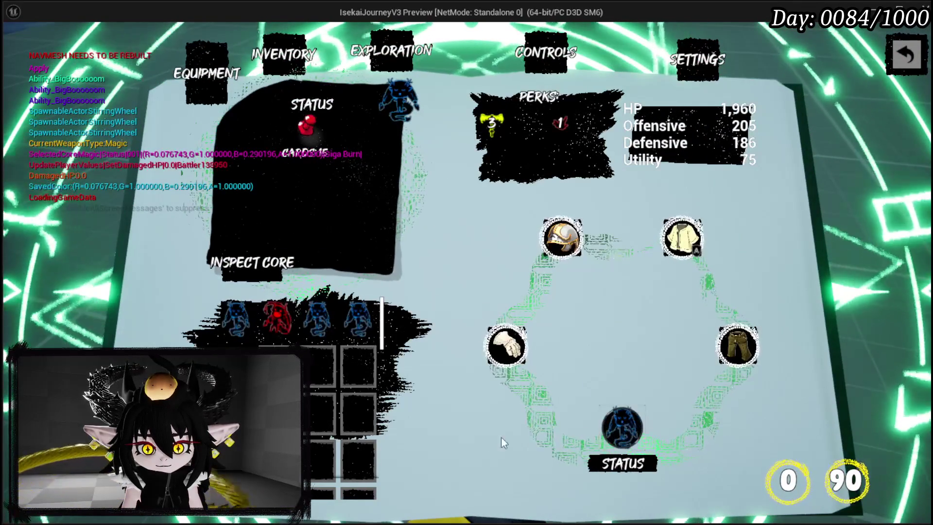
click(616, 424)
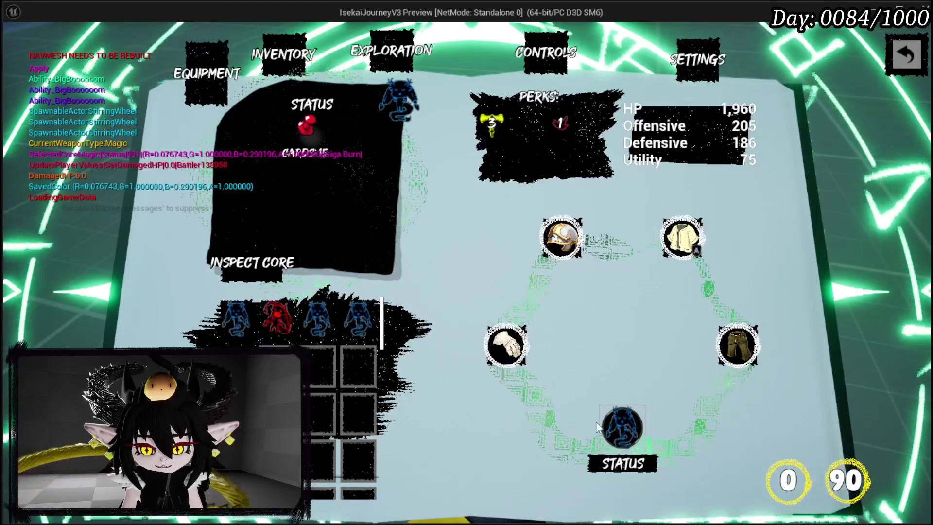
scroll(733, 223, down, 5)
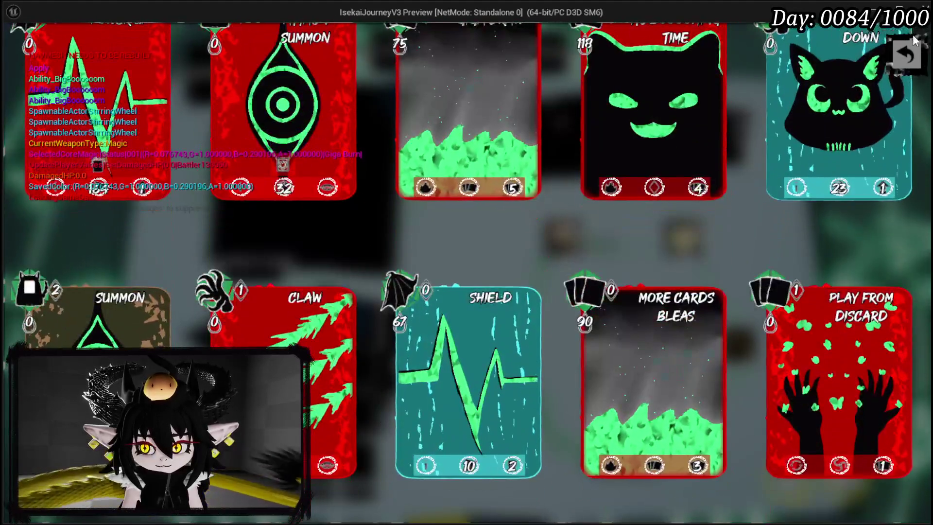
click(906, 54)
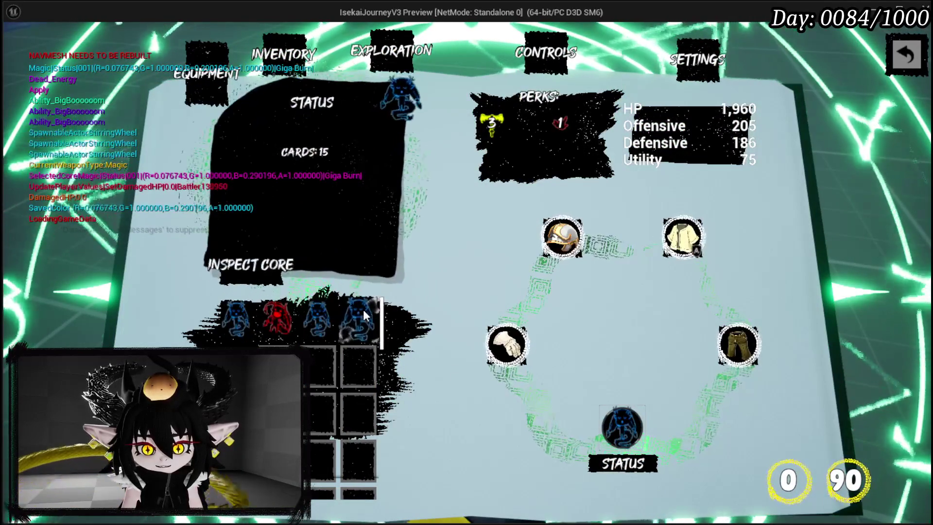
click(562, 238)
click(909, 51)
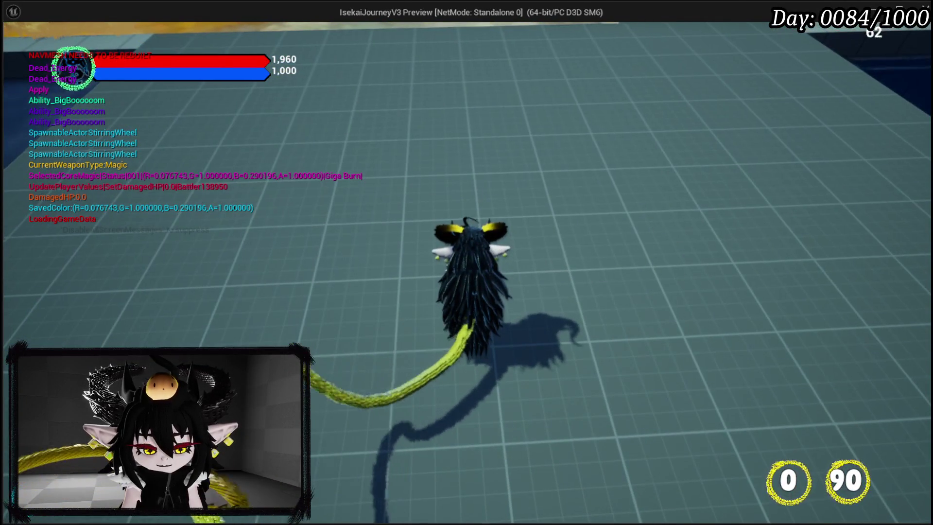
Apply Big Boooooom to the current core again past the breakpoints, then run toward the cyan slime.
key(e)
click(534, 50)
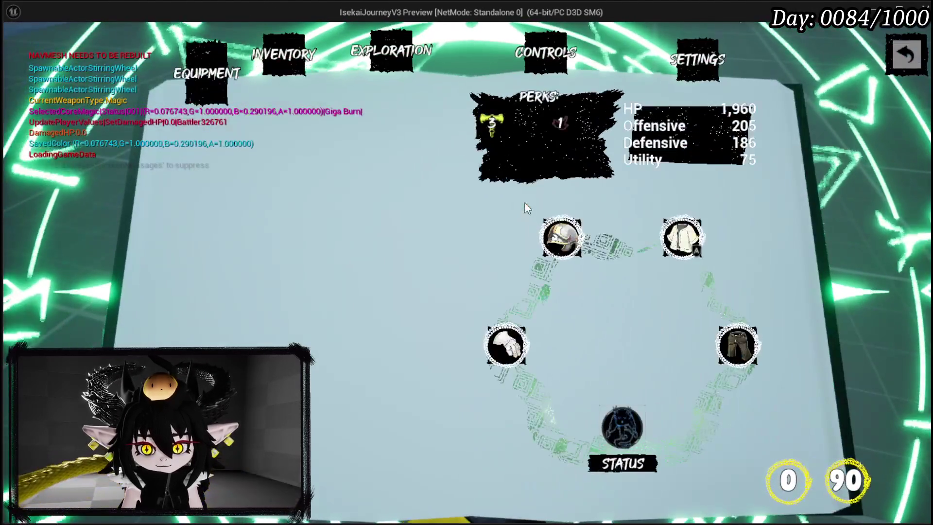
click(623, 425)
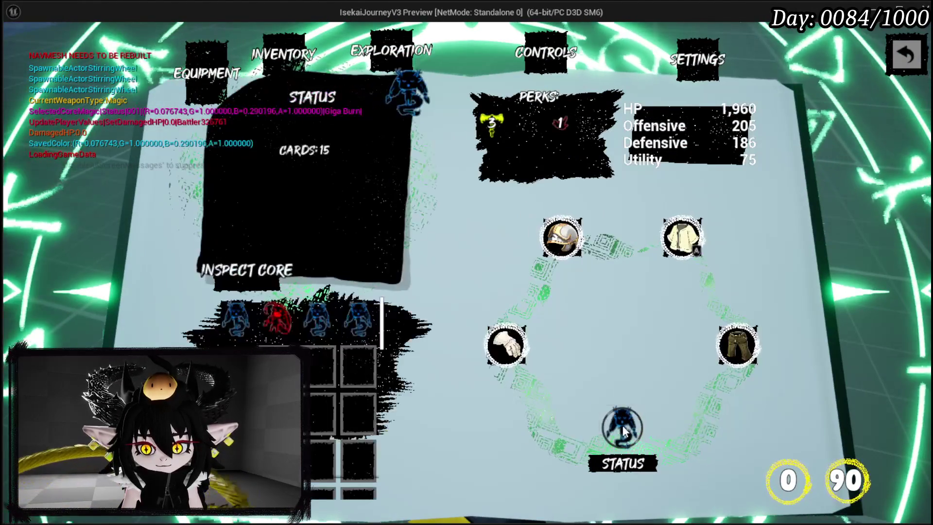
click(283, 54)
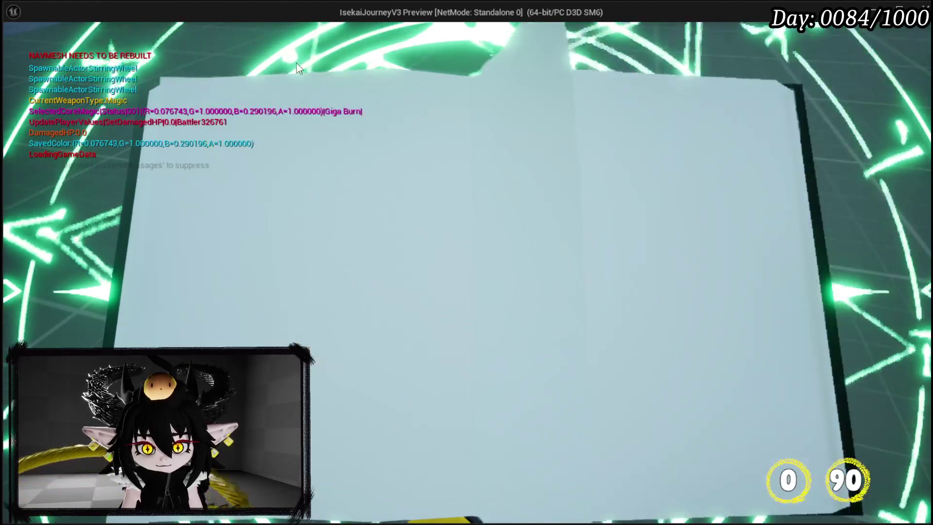
click(535, 132)
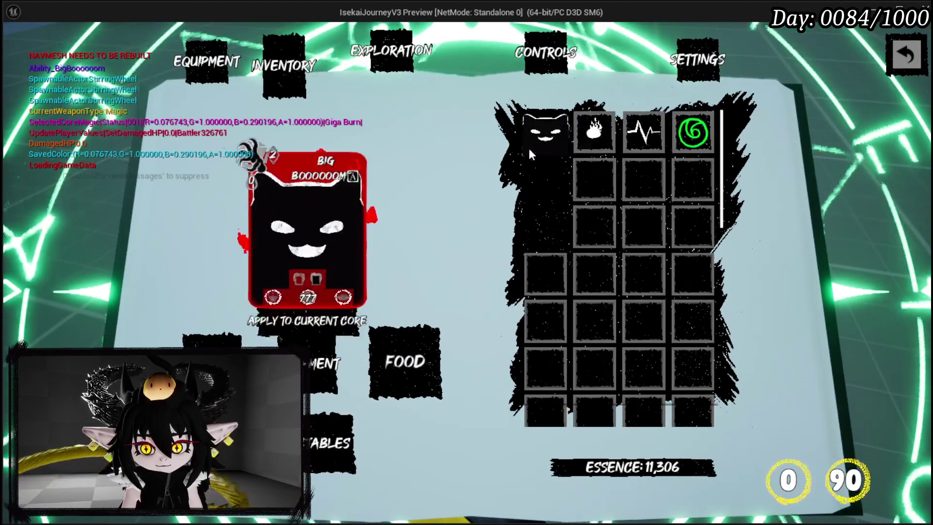
click(329, 335)
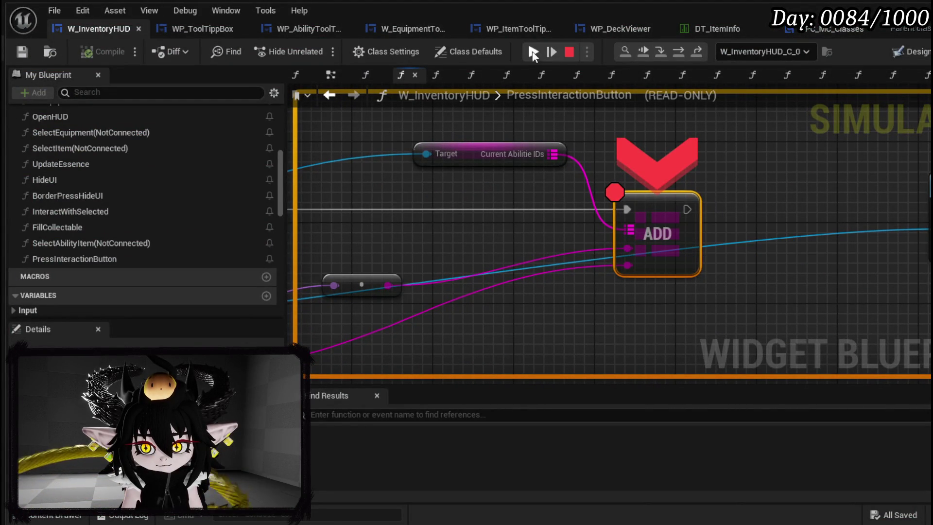
click(533, 51)
click(896, 53)
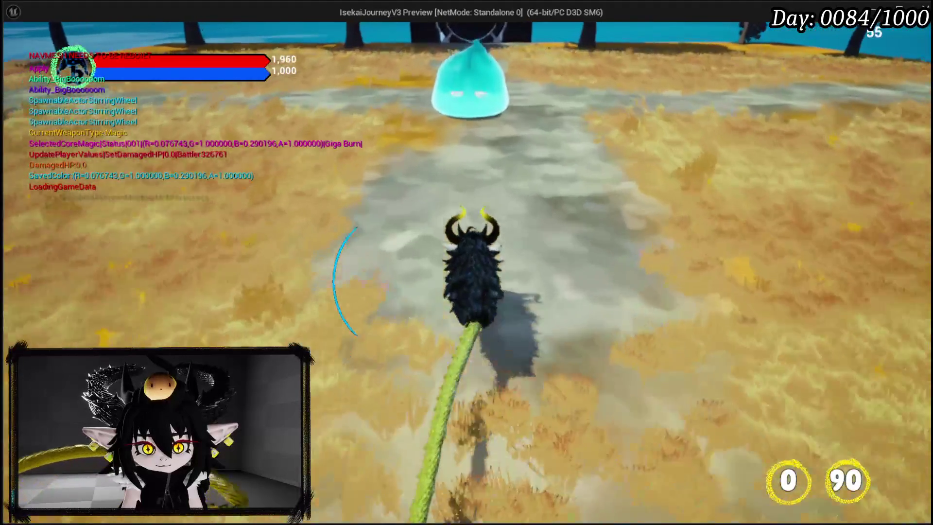
key(1)
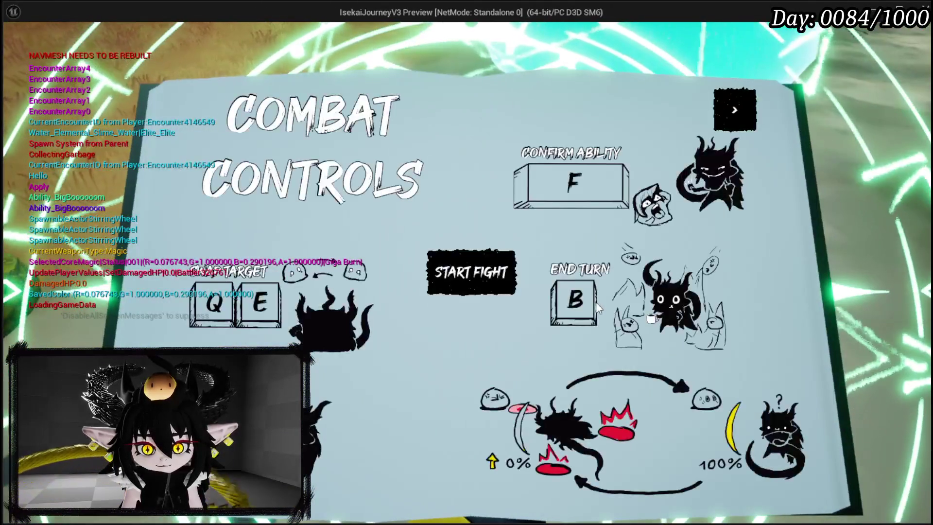
Start the slime fight, scroll through the full deck view, then close it.
click(459, 270)
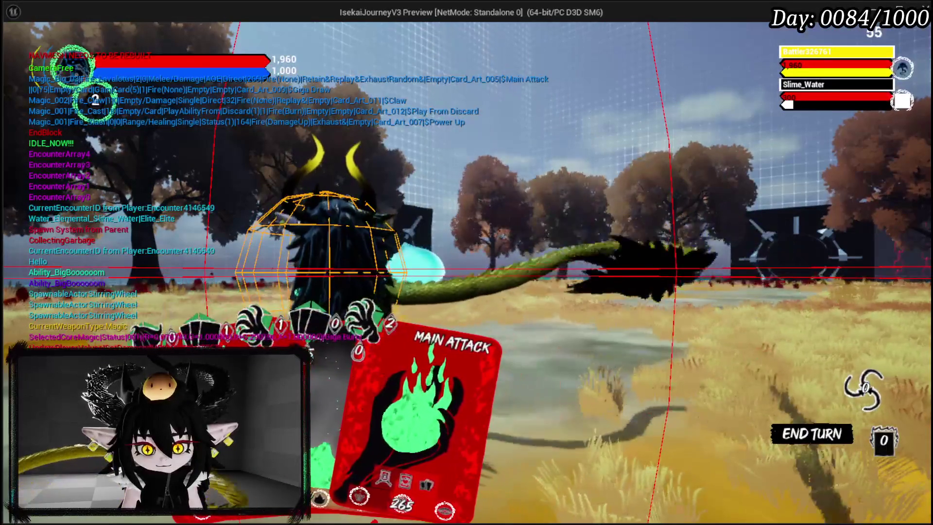
scroll(314, 226, down, 5)
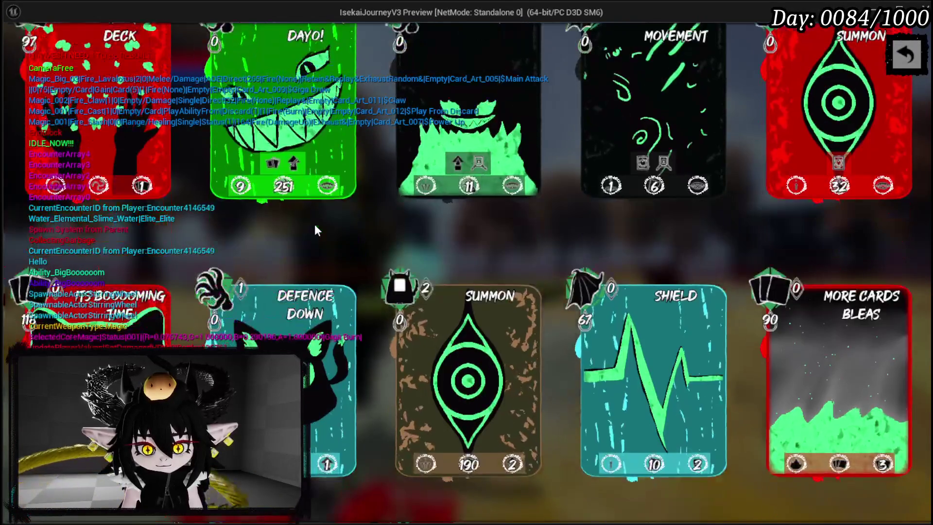
scroll(318, 267, down, 2)
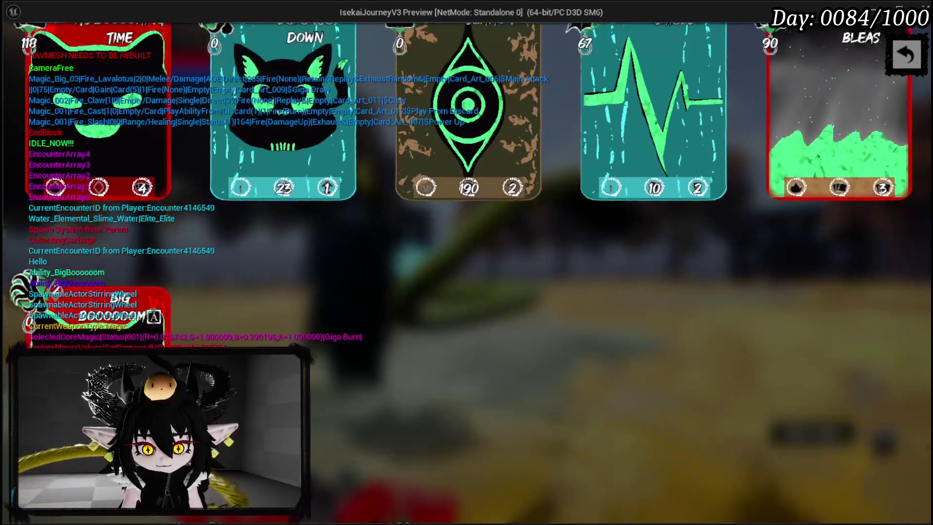
scroll(374, 269, up, 3)
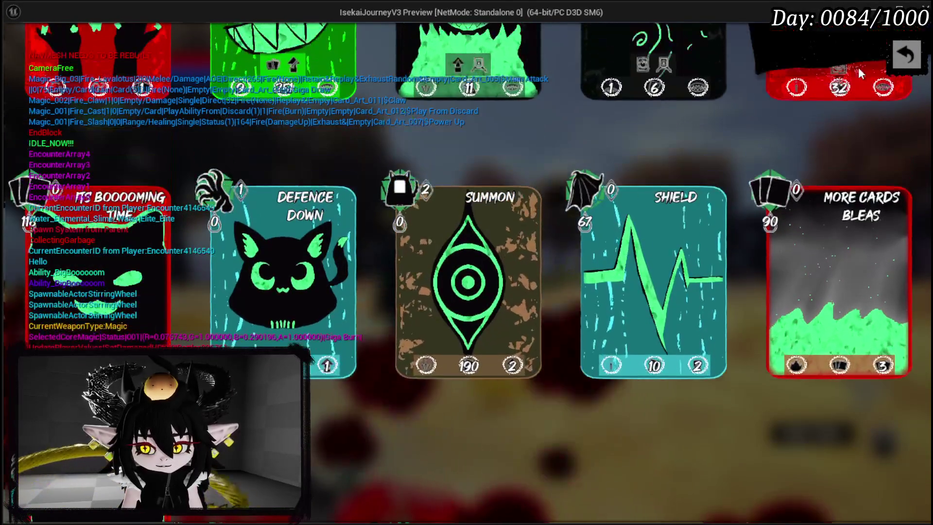
click(905, 55)
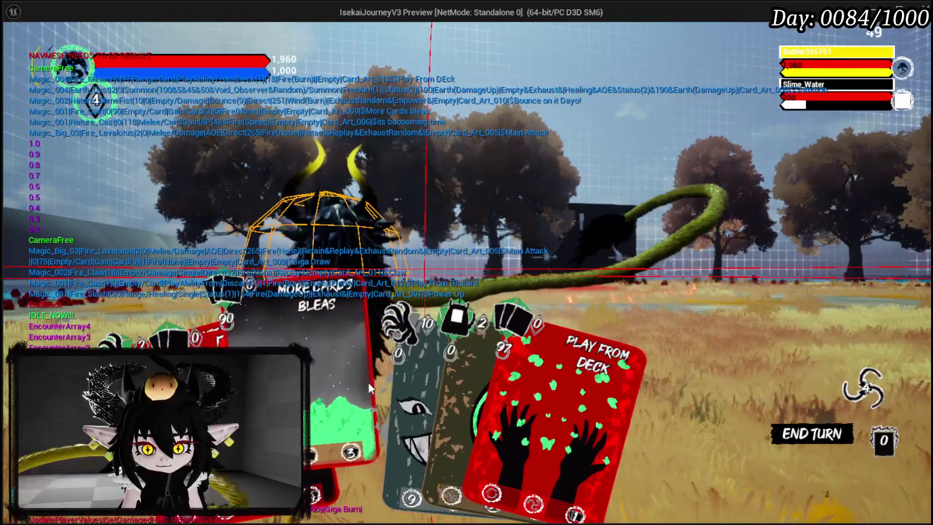
Play More Cards bleas, then Big Boooom for 1,082 damage on Slime_Water, and stop play.
click(381, 343)
click(395, 332)
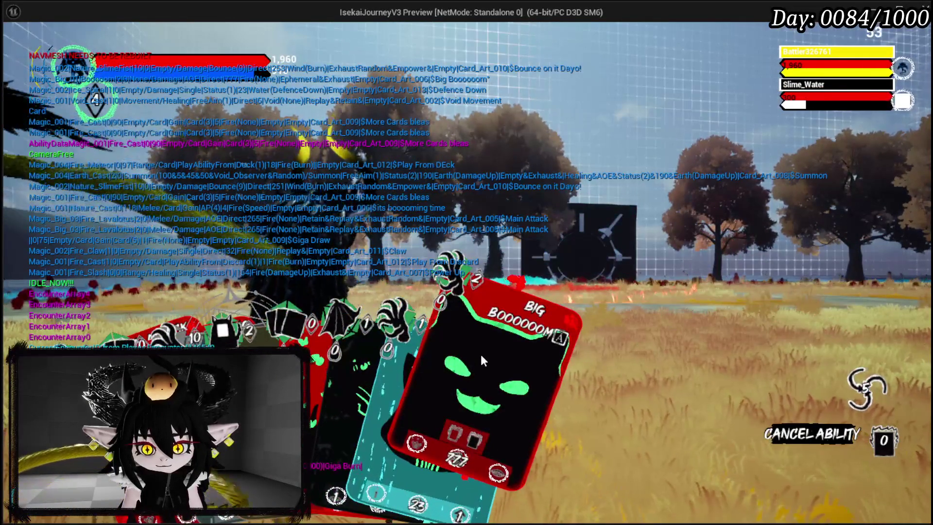
click(482, 356)
click(516, 343)
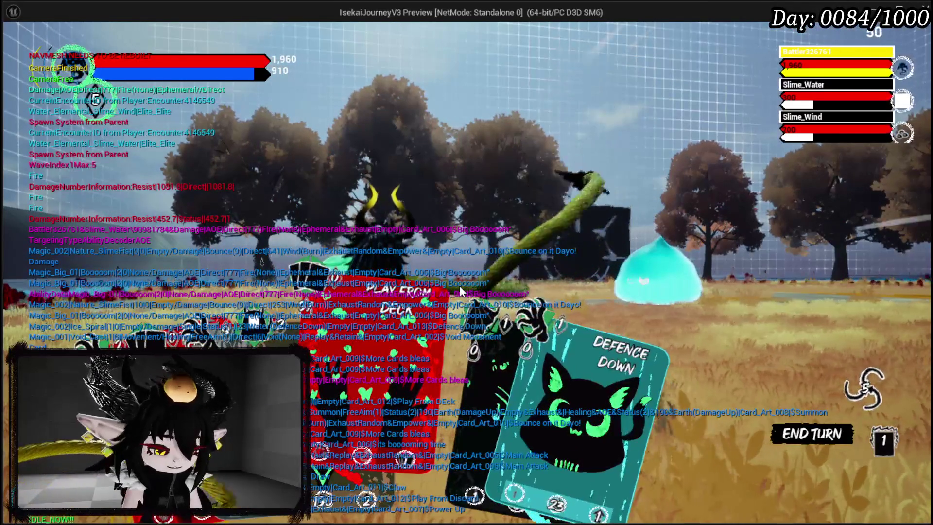
key(Escape)
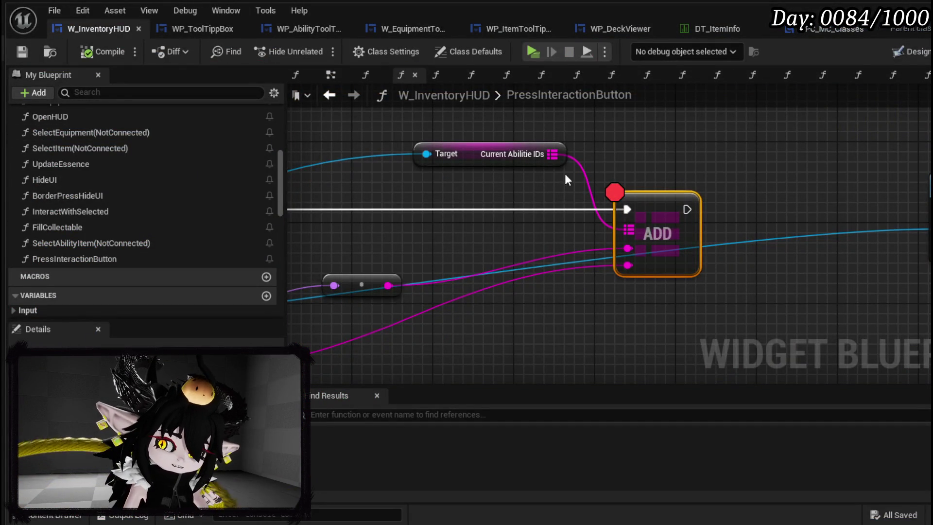
Move the Current Abilitie IDs getter up beside ADD and pan across PressInteractionButton's DT_ItemInfo nodes.
drag(568, 181, 490, 174)
drag(425, 160, 364, 150)
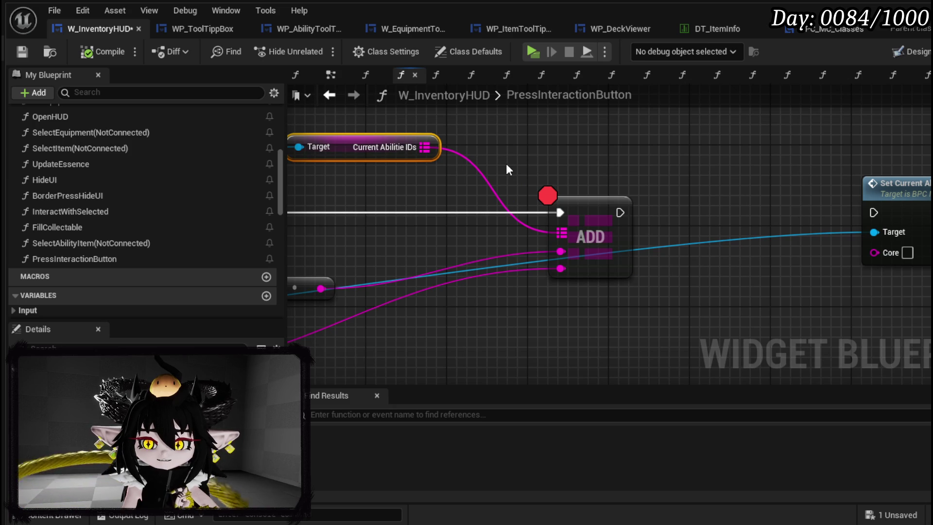
mouse_move(291, 283)
mouse_down()
mouse_move(470, 283)
mouse_move(479, 245)
mouse_move(479, 254)
mouse_up()
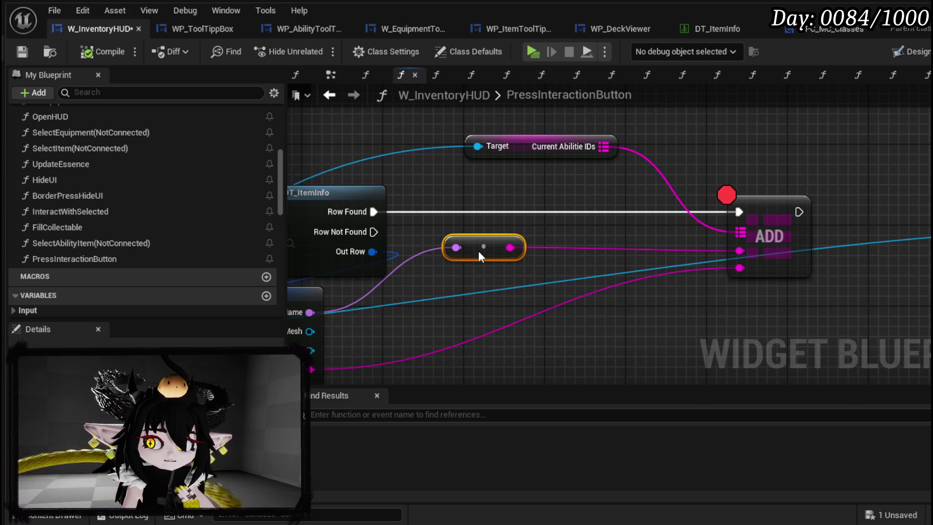
scroll(569, 238, down, 2)
mouse_move(569, 238)
mouse_down()
mouse_move(463, 229)
mouse_move(689, 222)
mouse_move(416, 214)
mouse_move(583, 220)
mouse_move(545, 224)
mouse_up()
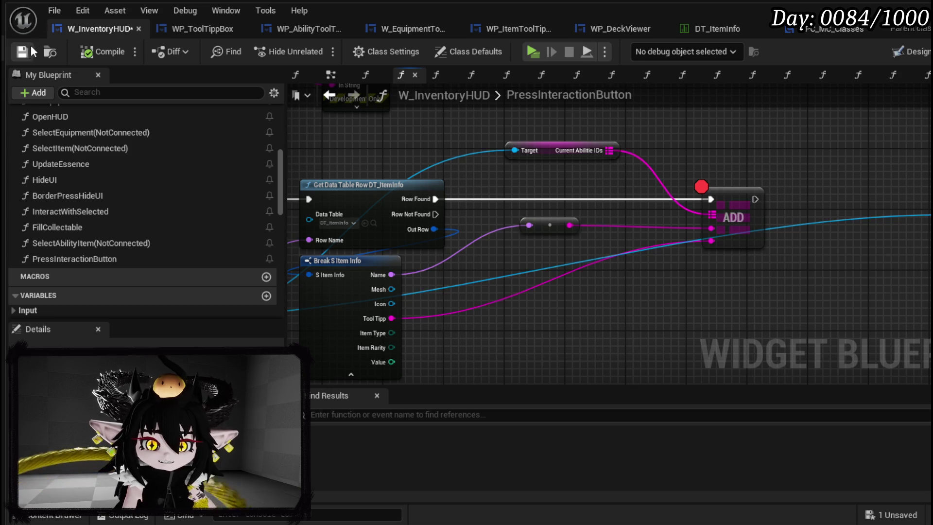
drag(676, 151, 309, 167)
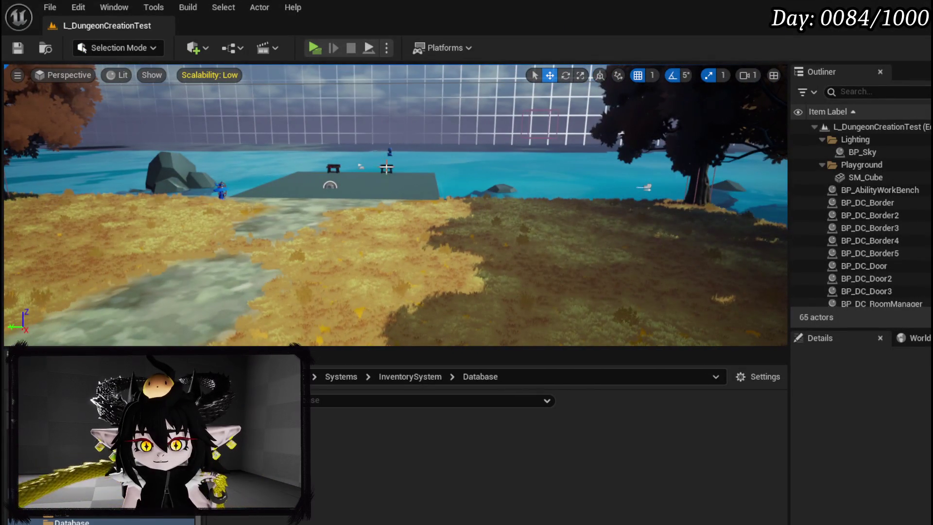
Open BP_AbilityWorkBench and check its GetInteractionIndicator, Construction Script and viewport tabs.
double_click(880, 189)
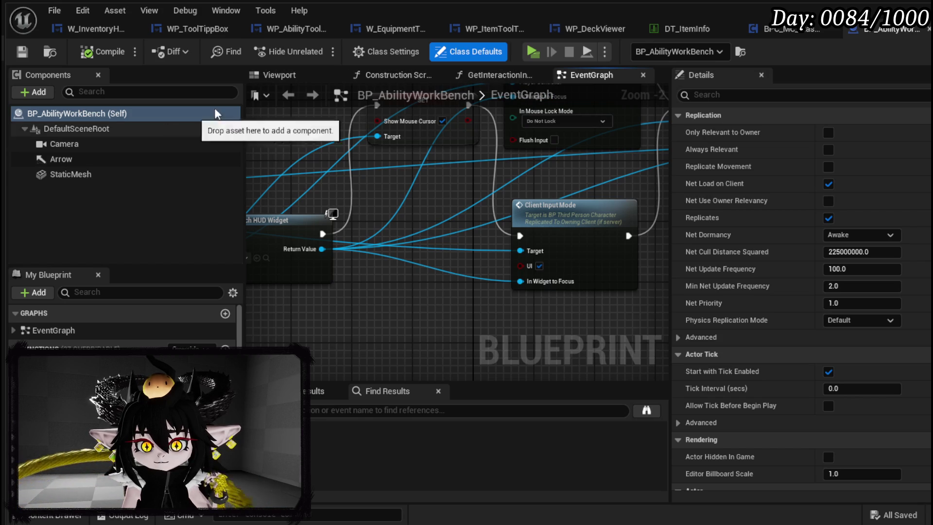
click(501, 75)
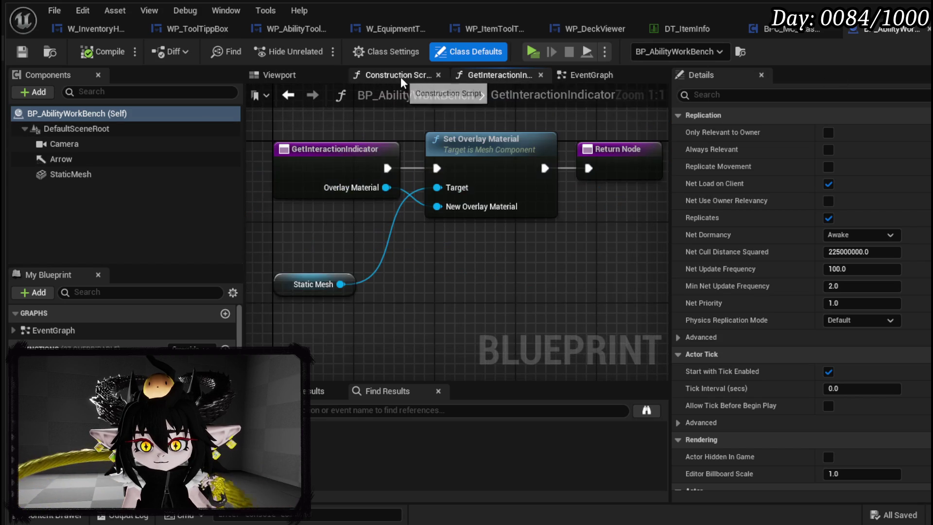
click(396, 75)
click(277, 75)
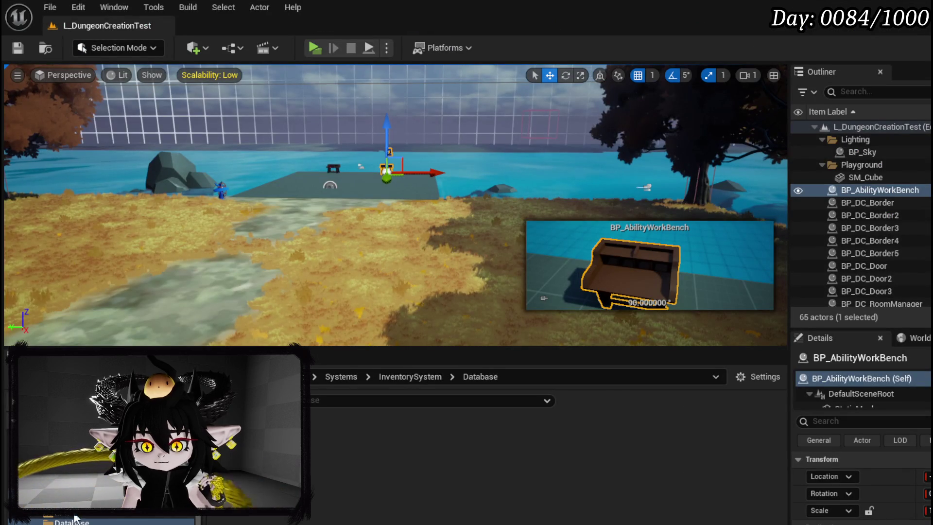
Browse to Systems > AbilitySystem > UI and open the AbilityWorkBenchUI widget blueprint.
click(63, 510)
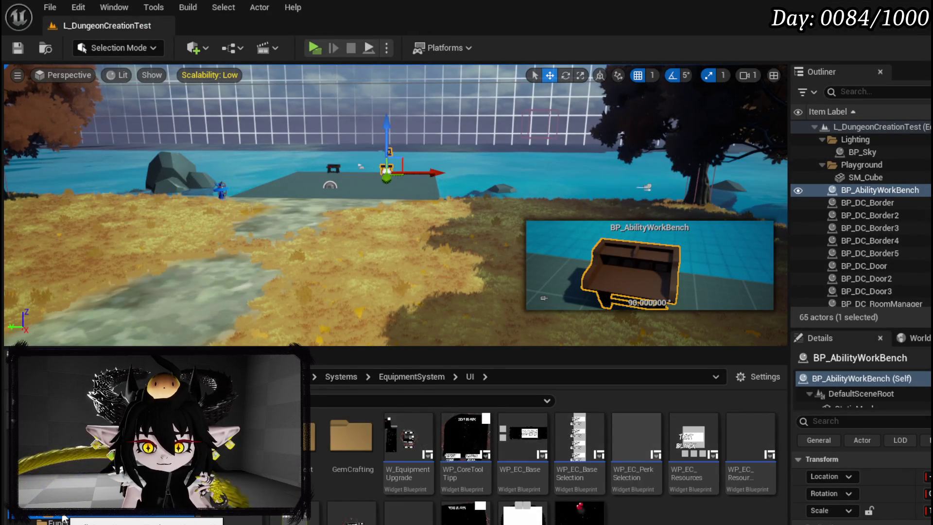
click(62, 516)
scroll(486, 467, down, 2)
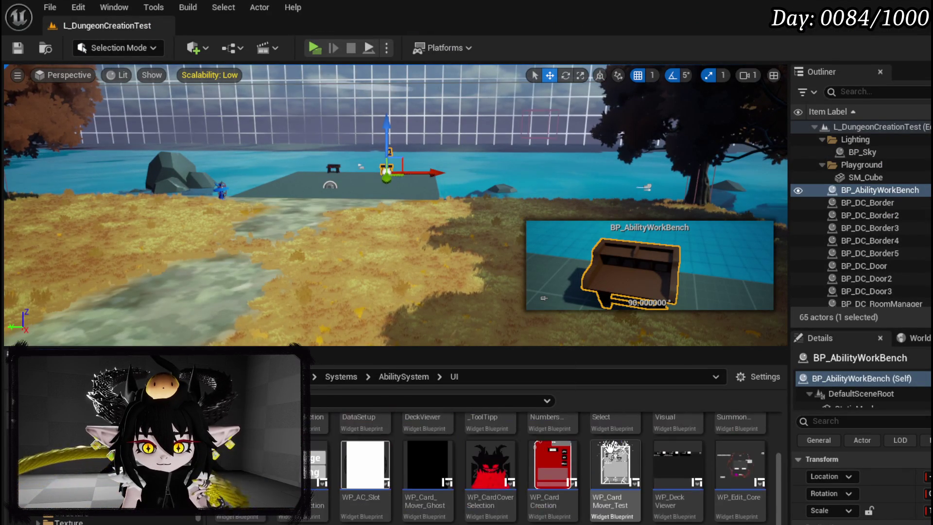
scroll(535, 466, up, 2)
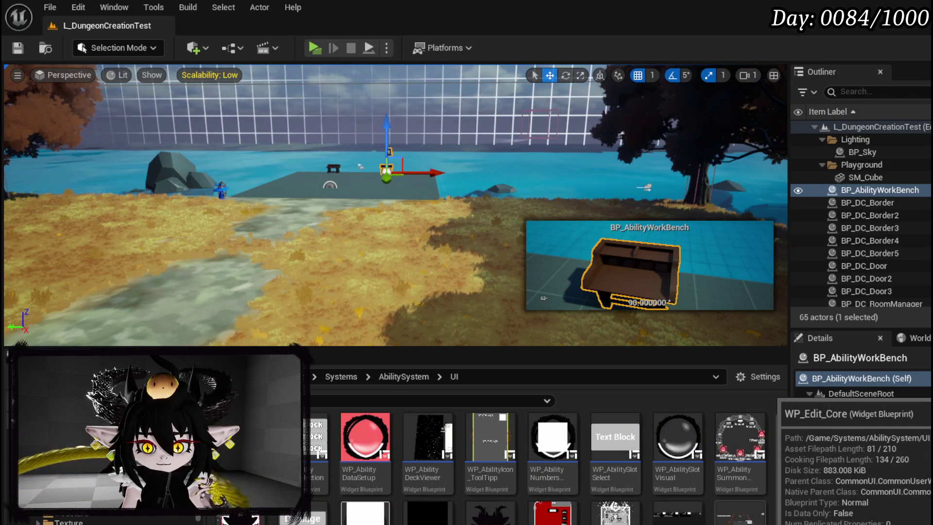
double_click(391, 513)
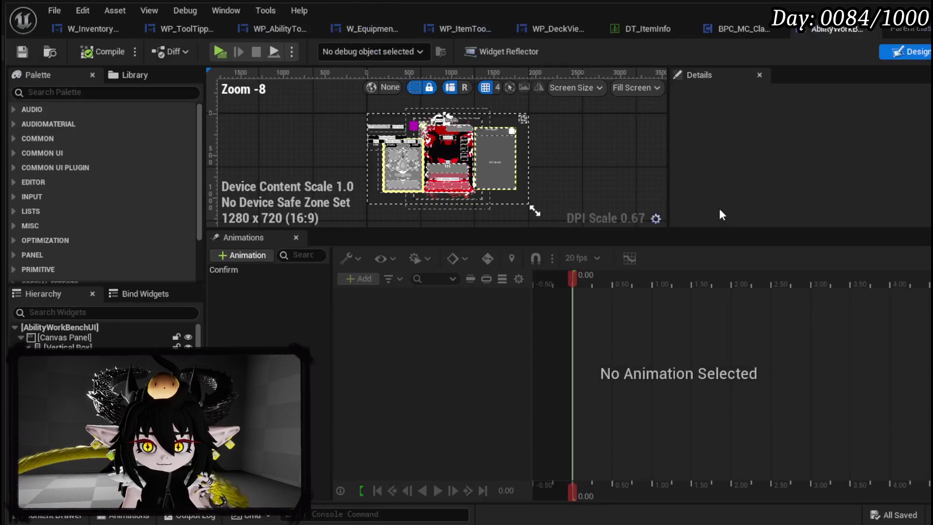
Switch from SetData_Targeting to the workbench UI's EventGraph and survey its nodes.
scroll(544, 165, down, 5)
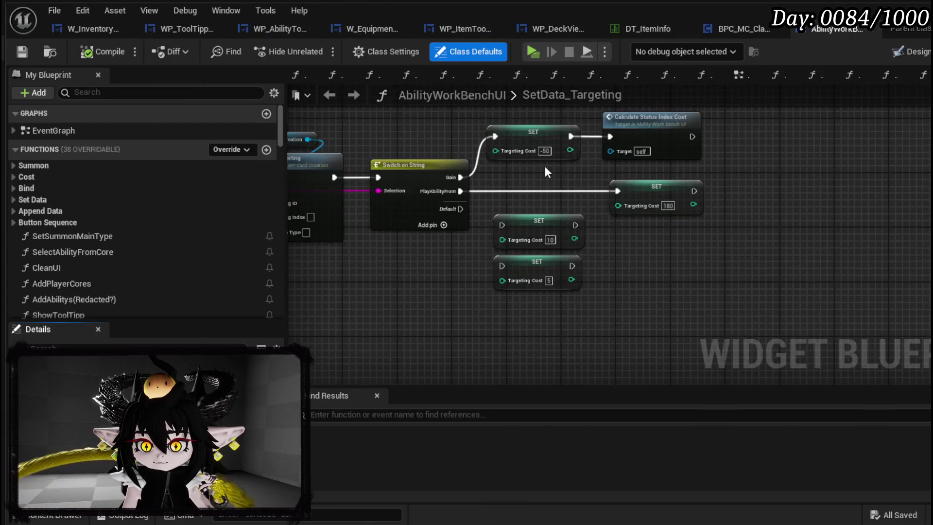
drag(672, 233, 579, 287)
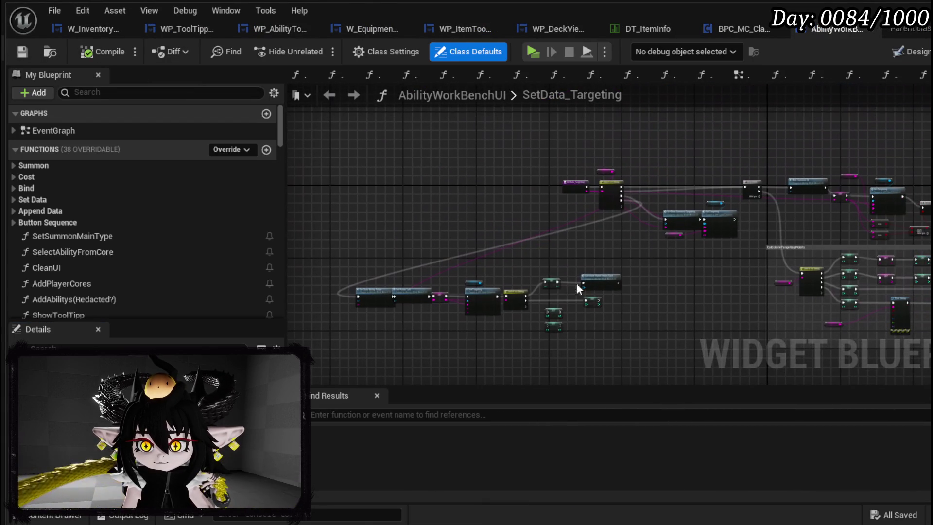
click(739, 76)
scroll(519, 215, up, 4)
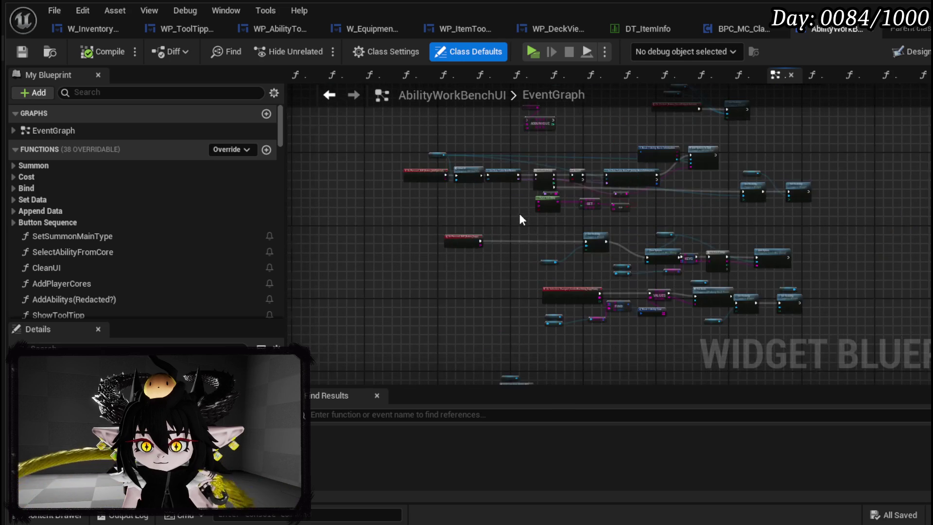
mouse_move(550, 160)
mouse_down()
mouse_move(550, 364)
mouse_move(583, 366)
mouse_move(487, 171)
mouse_up()
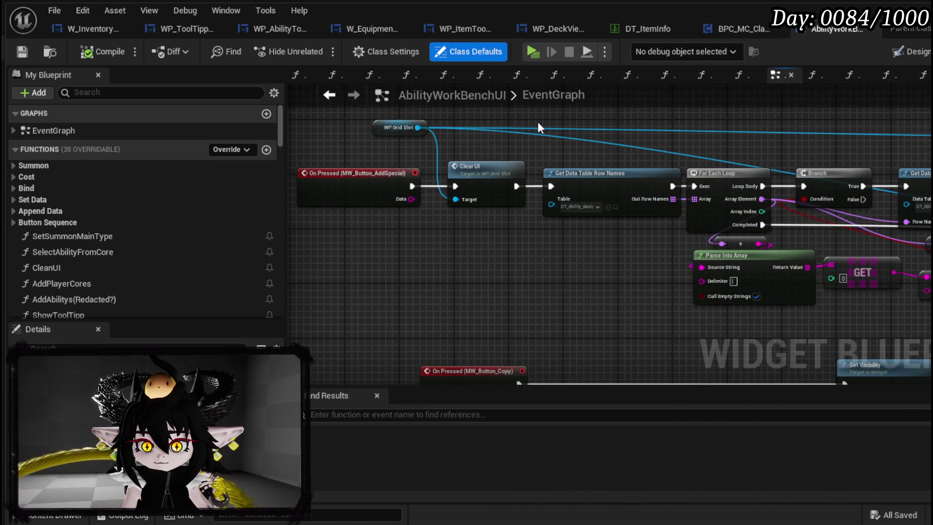
drag(538, 128, 538, 303)
scroll(548, 264, down, 6)
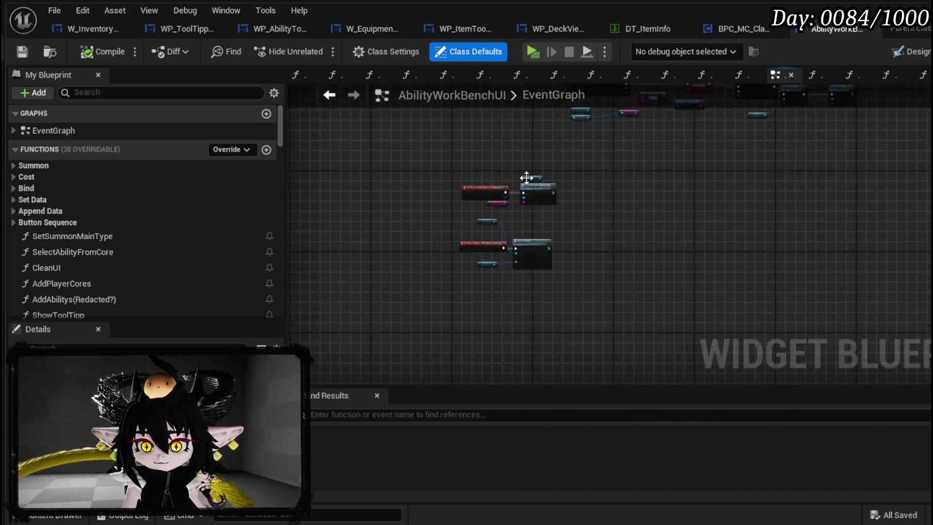
drag(517, 188, 543, 315)
scroll(552, 303, up, 5)
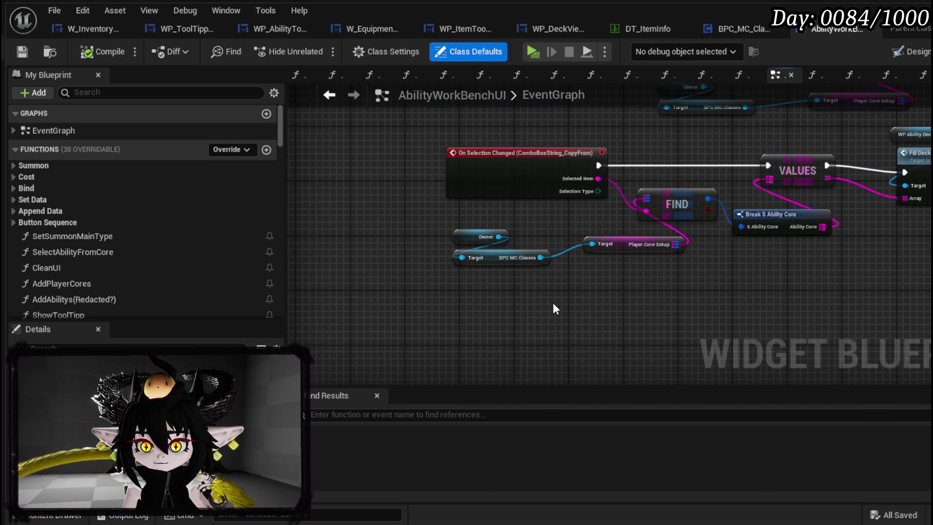
Pan past On Pressed, Parse Into Array and BuildAbility to the ConfirmButton's Set Current Abilitys node.
drag(556, 329, 776, 45)
mouse_move(641, 92)
mouse_down()
mouse_move(591, 127)
mouse_move(478, 302)
mouse_up()
mouse_move(549, 175)
mouse_down()
mouse_move(868, 199)
mouse_move(496, 217)
mouse_move(438, 327)
mouse_move(723, 330)
mouse_move(666, 161)
mouse_move(535, 219)
mouse_move(413, 253)
mouse_move(310, 261)
mouse_up()
scroll(310, 262, down, 8)
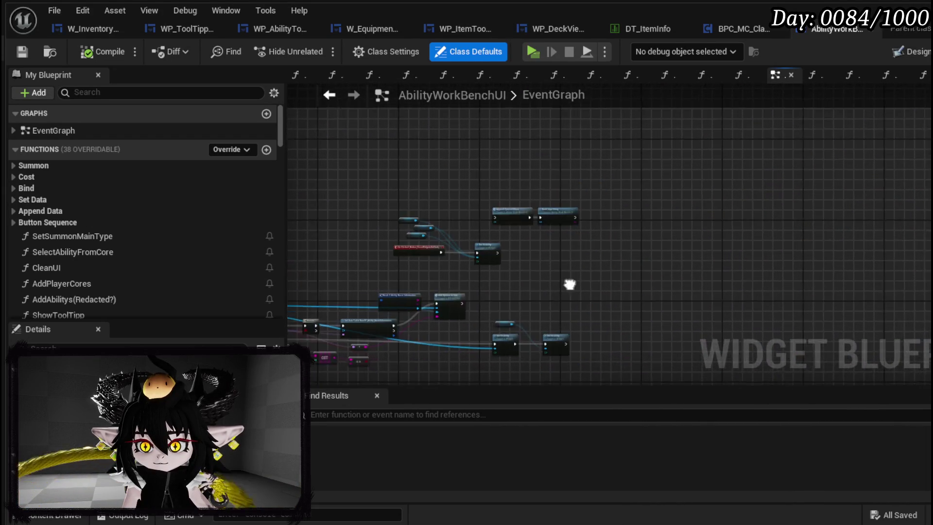
scroll(512, 279, up, 8)
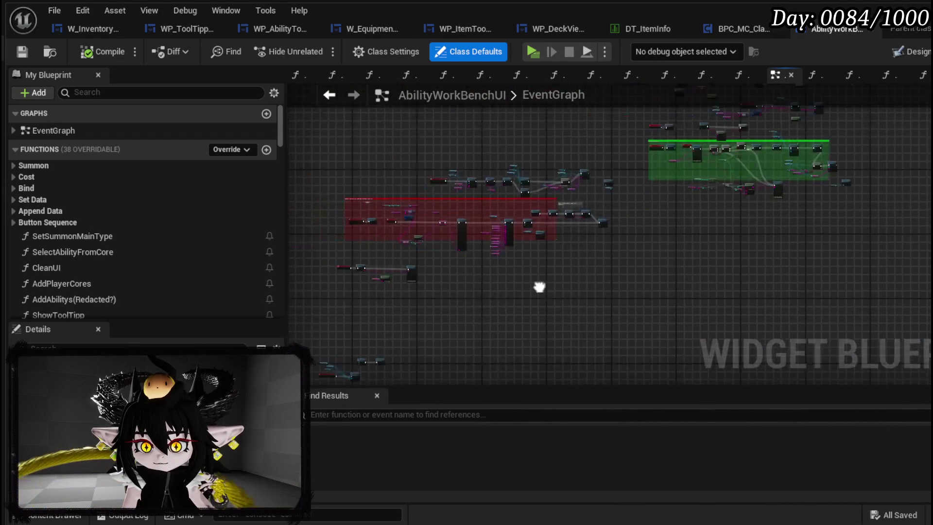
scroll(484, 276, up, 3)
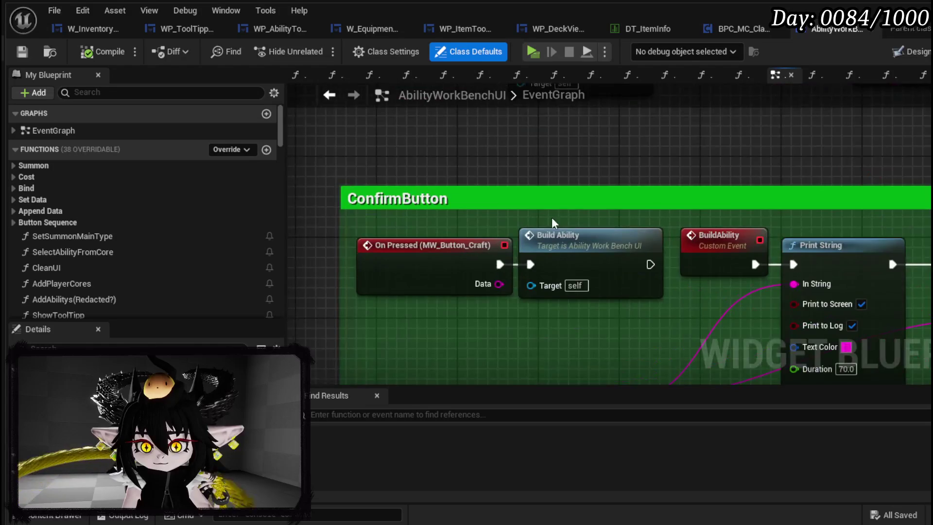
mouse_move(679, 215)
mouse_down()
mouse_move(678, 243)
mouse_move(419, 194)
mouse_move(659, 214)
mouse_move(406, 234)
mouse_up()
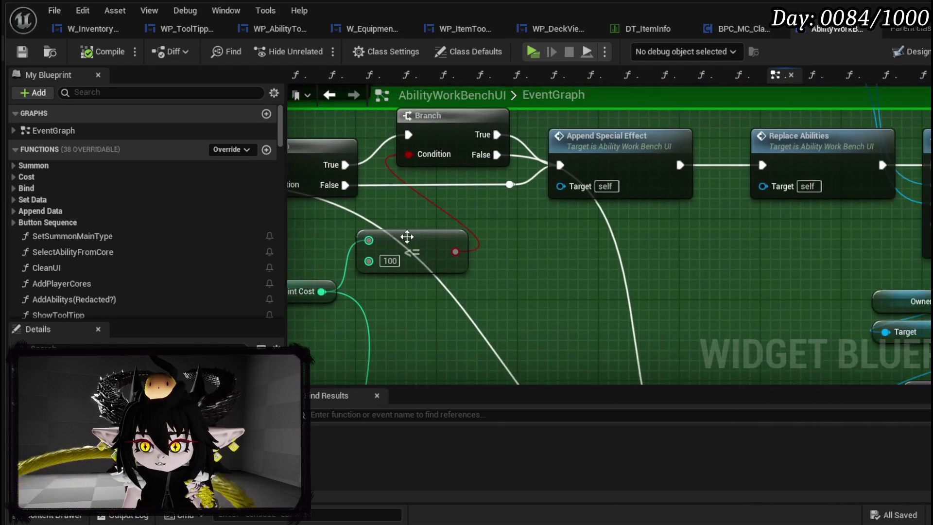
mouse_move(701, 280)
mouse_down()
mouse_move(501, 278)
mouse_move(331, 253)
mouse_move(289, 236)
mouse_move(203, 146)
mouse_up()
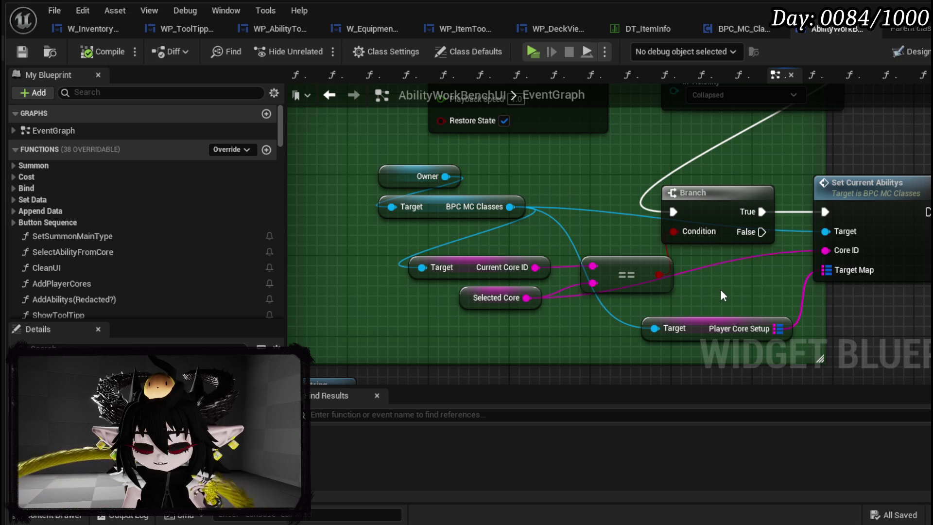
Select Set Current Abilitys with its Owner and BPC MC Classes inputs in the workbench graph.
mouse_move(784, 148)
mouse_down()
mouse_move(859, 273)
mouse_move(851, 276)
mouse_up()
mouse_move(372, 150)
mouse_down()
mouse_move(537, 296)
mouse_move(605, 325)
mouse_move(777, 302)
mouse_move(756, 210)
mouse_up()
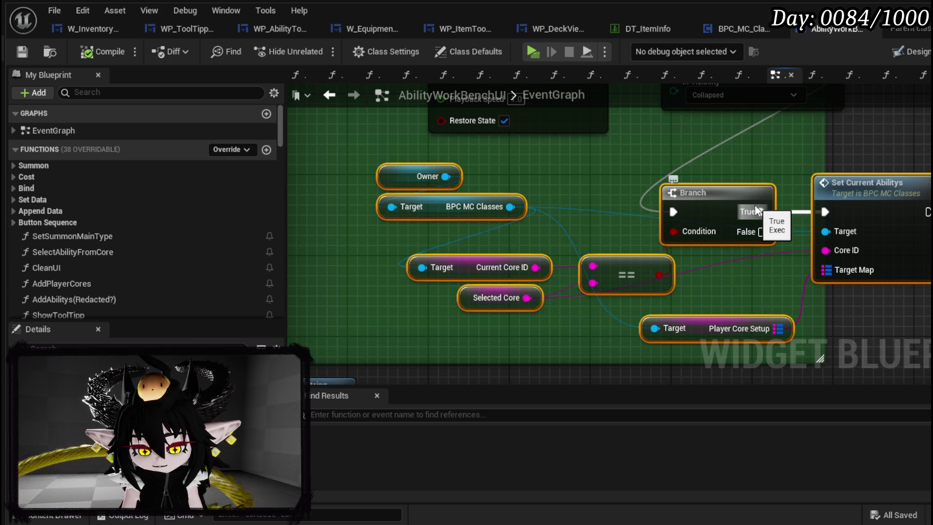
drag(825, 152, 877, 153)
click(804, 140)
drag(805, 140, 859, 234)
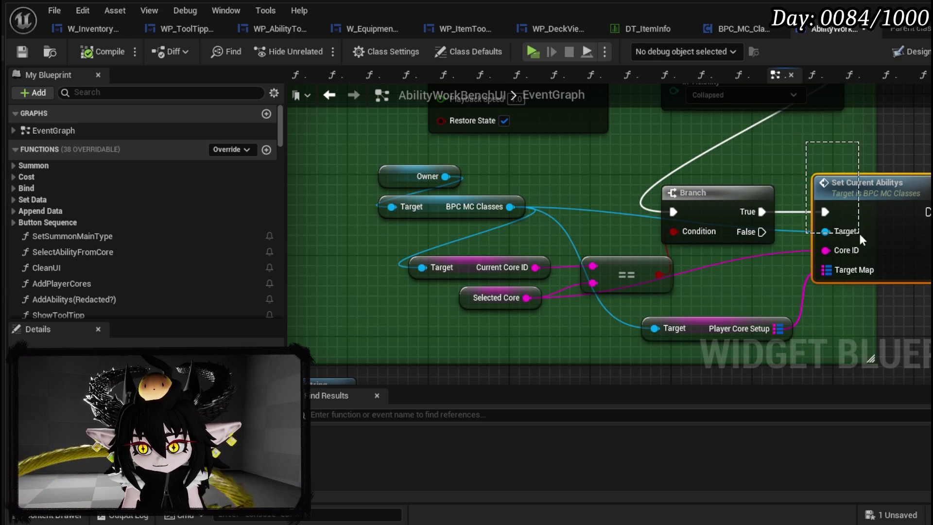
drag(532, 344, 762, 277)
drag(405, 297, 521, 180)
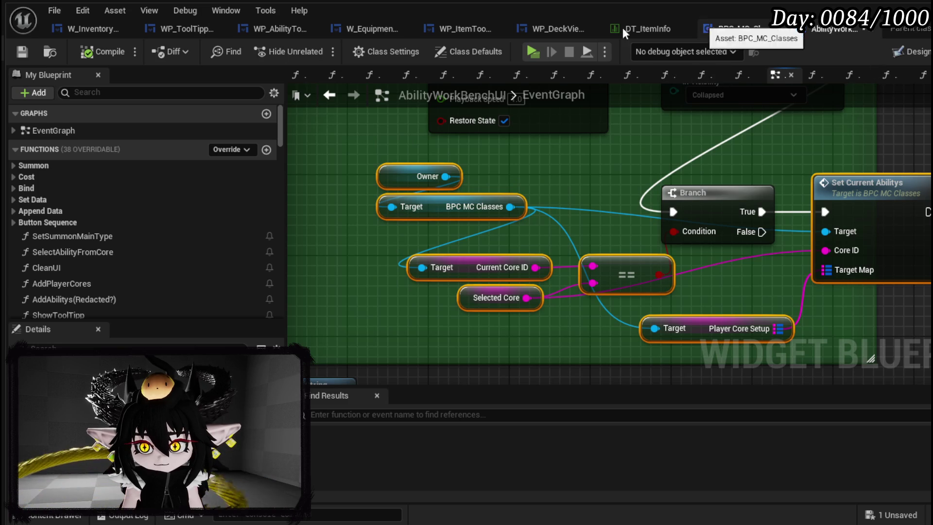
Paste them into W_InventoryHUD's PressInteractionButton, feed Core ID from Current Core ID, and compile-save.
click(87, 28)
key(ctrl+v)
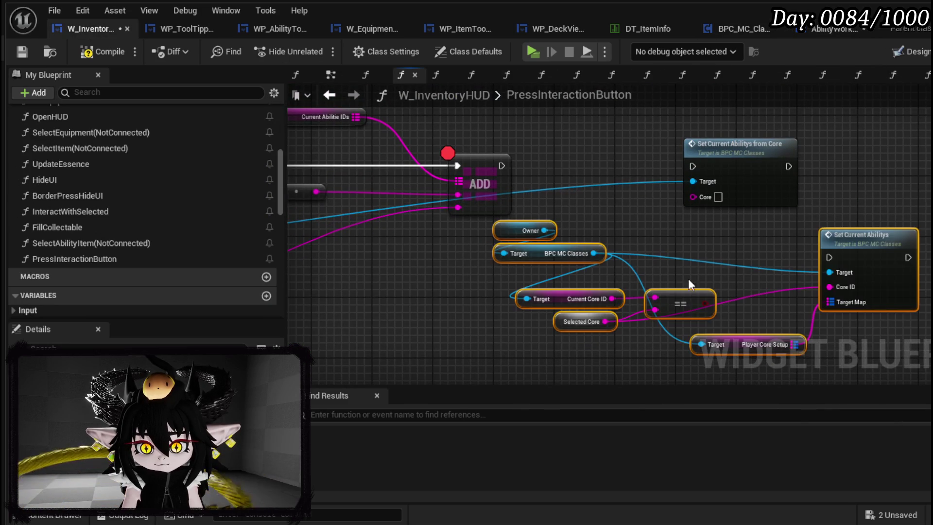
drag(871, 249, 741, 291)
click(561, 292)
mouse_move(548, 309)
mouse_down()
mouse_move(868, 318)
mouse_move(527, 223)
mouse_up()
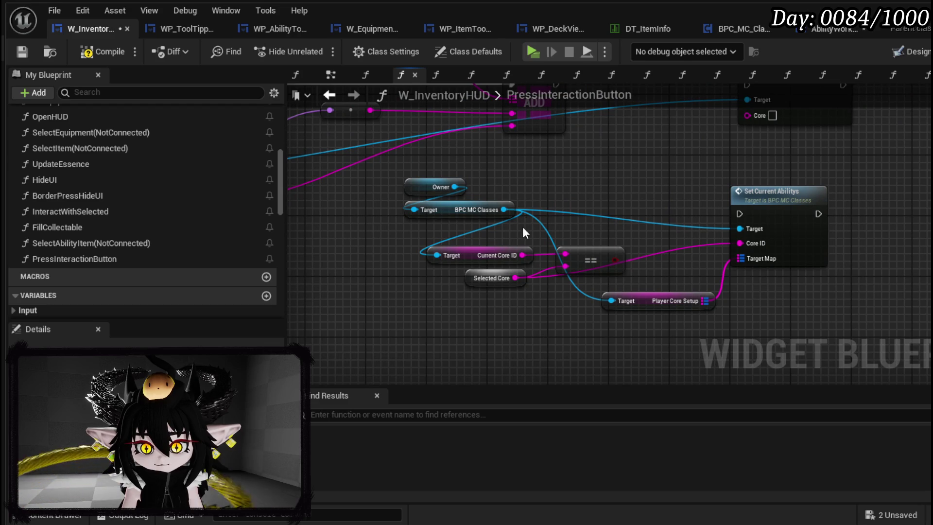
mouse_move(522, 255)
mouse_down()
mouse_move(772, 250)
mouse_move(740, 243)
mouse_up()
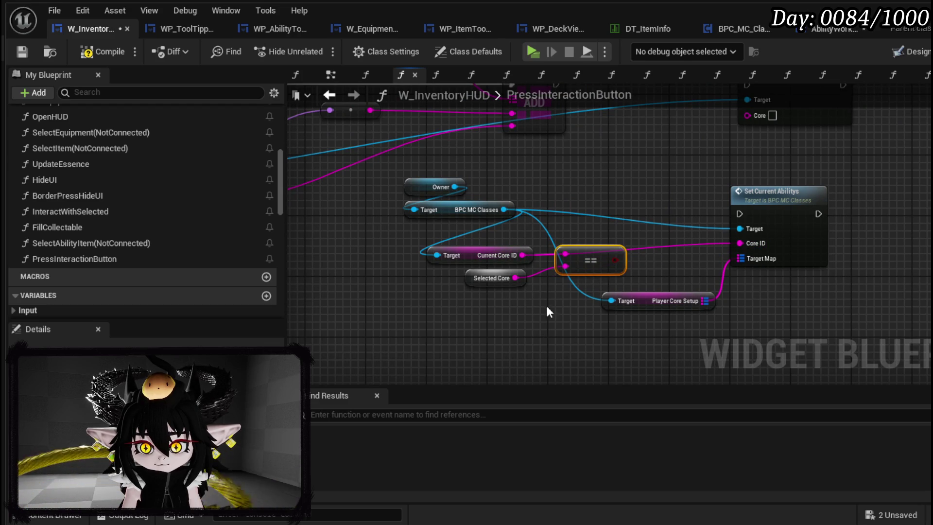
drag(484, 258, 571, 250)
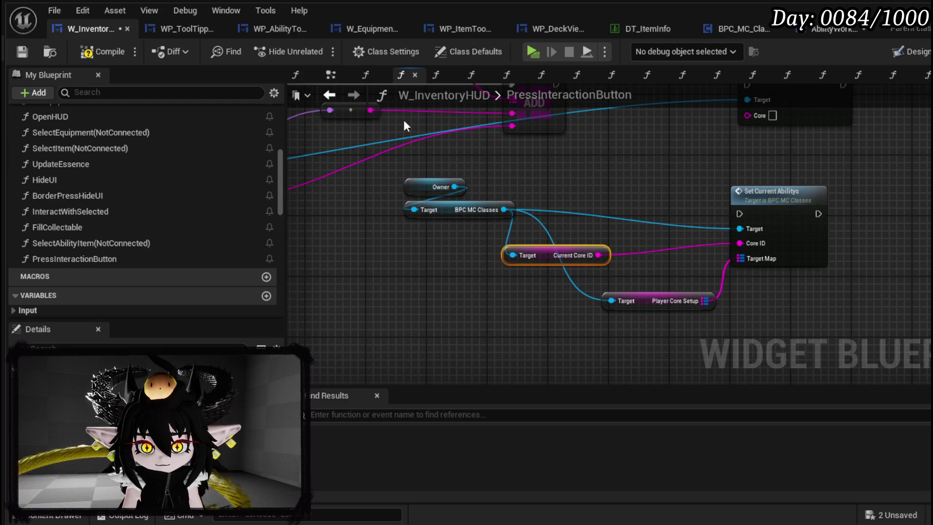
click(22, 51)
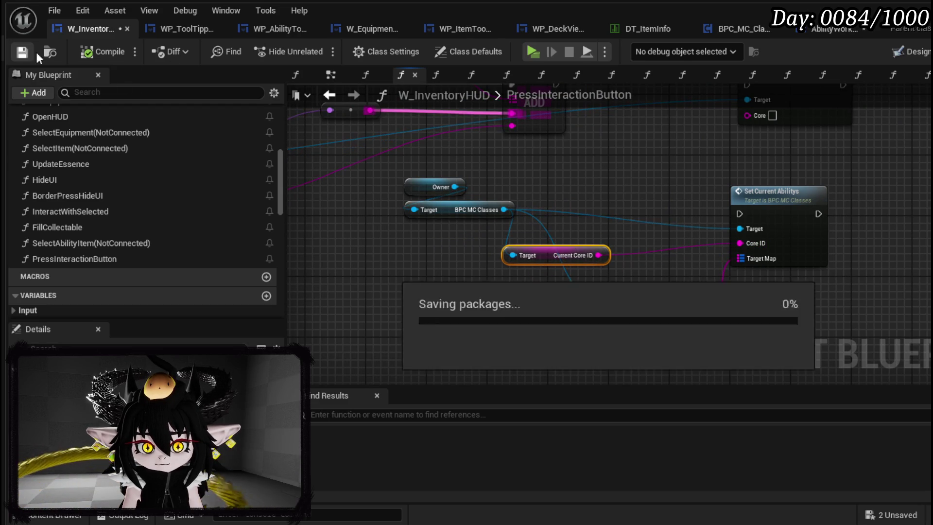
click(846, 31)
scroll(666, 242, up, 2)
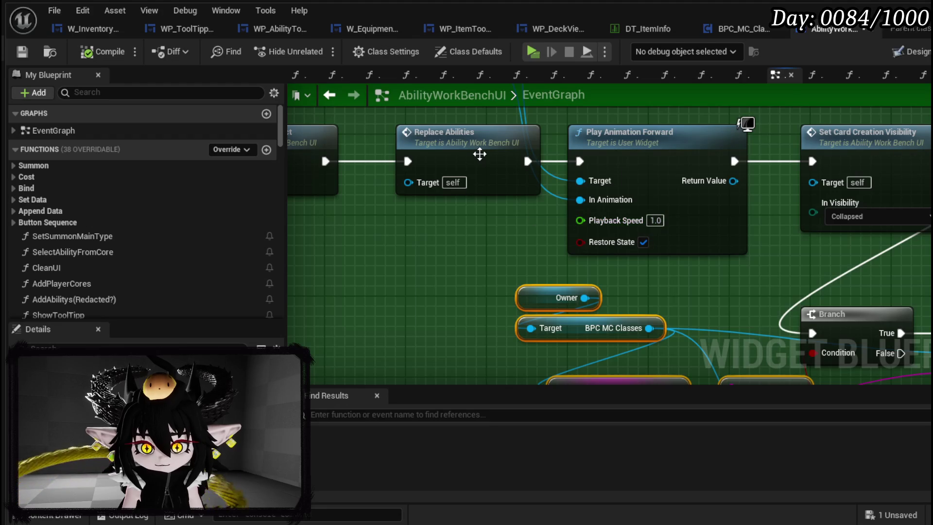
In the ReplaceAbilities graph, rearrange Ability Name beside Temp Ability Data for the ADD node.
double_click(479, 155)
scroll(492, 209, up, 3)
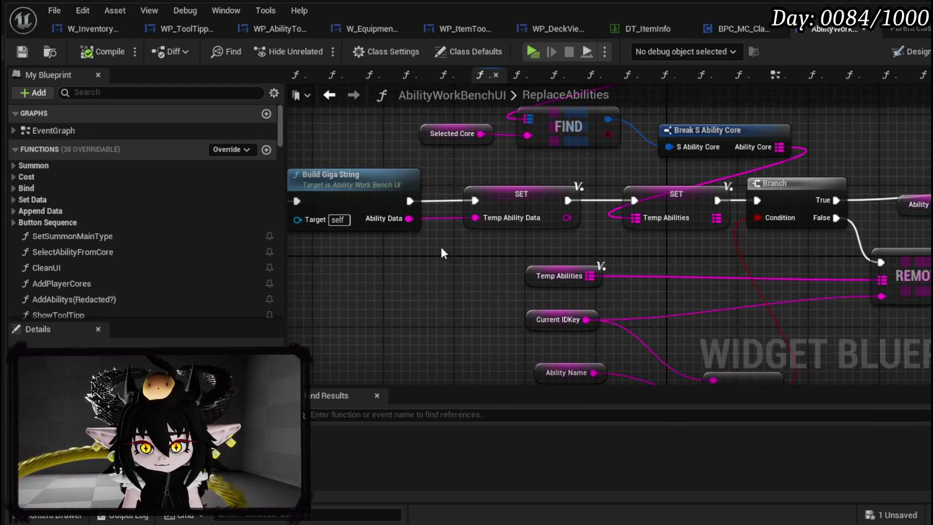
mouse_move(606, 331)
mouse_down()
mouse_move(589, 317)
mouse_move(636, 341)
mouse_up()
click(671, 209)
mouse_move(654, 198)
mouse_down()
mouse_move(683, 183)
mouse_move(664, 183)
mouse_move(723, 242)
mouse_move(486, 151)
mouse_move(413, 136)
mouse_move(724, 138)
mouse_move(708, 85)
mouse_move(480, 131)
mouse_move(422, 185)
mouse_up()
drag(481, 245, 540, 246)
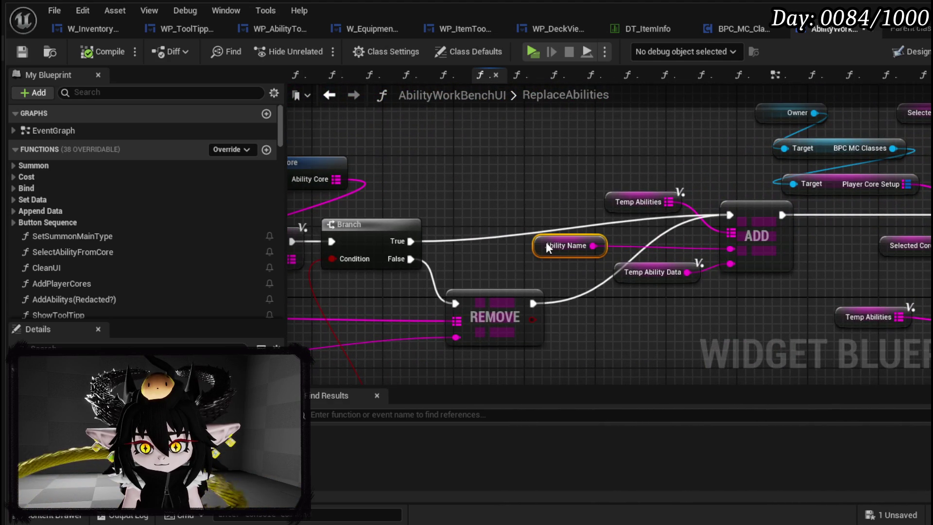
mouse_move(634, 267)
mouse_down()
mouse_move(634, 293)
mouse_move(565, 200)
mouse_up()
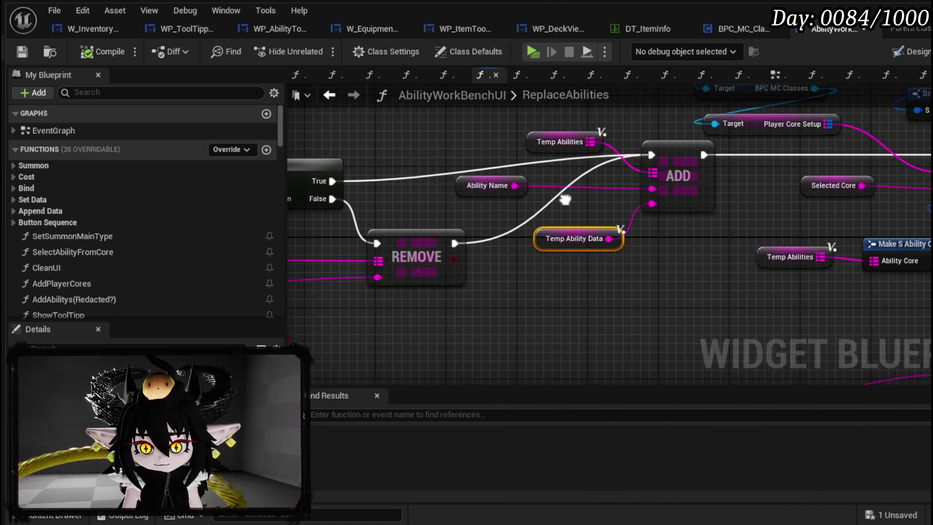
drag(475, 191, 568, 193)
Select both ADD groups with Ability Name, Temp Abilities and Make S Ability Core.
drag(547, 287, 654, 148)
mouse_move(765, 204)
mouse_down()
mouse_move(497, 237)
mouse_move(459, 268)
mouse_move(489, 294)
mouse_move(516, 266)
mouse_up()
drag(437, 322, 625, 188)
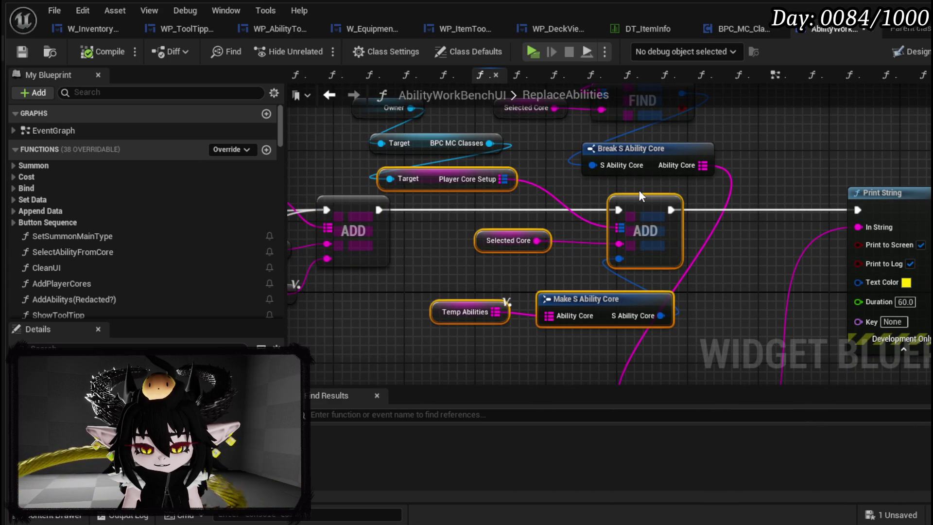
mouse_move(439, 276)
mouse_down()
mouse_move(670, 277)
mouse_move(424, 307)
mouse_up()
click(532, 271)
mouse_move(532, 270)
mouse_down()
mouse_move(467, 303)
mouse_move(428, 305)
mouse_move(420, 275)
mouse_move(479, 205)
mouse_move(538, 245)
mouse_up()
scroll(539, 245, down, 3)
scroll(401, 308, up, 1)
Select the Owner, Target, FIND, Selected Core and Break nodes around the ADD group for copying.
drag(400, 299, 536, 137)
mouse_move(693, 241)
mouse_down()
mouse_move(621, 121)
mouse_move(486, 166)
mouse_move(705, 272)
mouse_up()
mouse_move(317, 188)
mouse_down()
mouse_move(730, 193)
mouse_move(729, 219)
mouse_up()
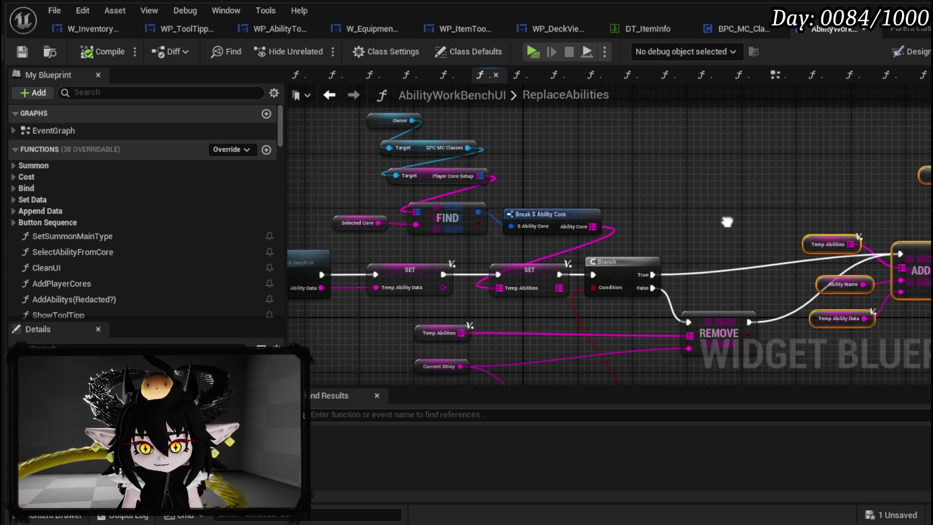
drag(583, 183, 583, 214)
drag(345, 139, 561, 266)
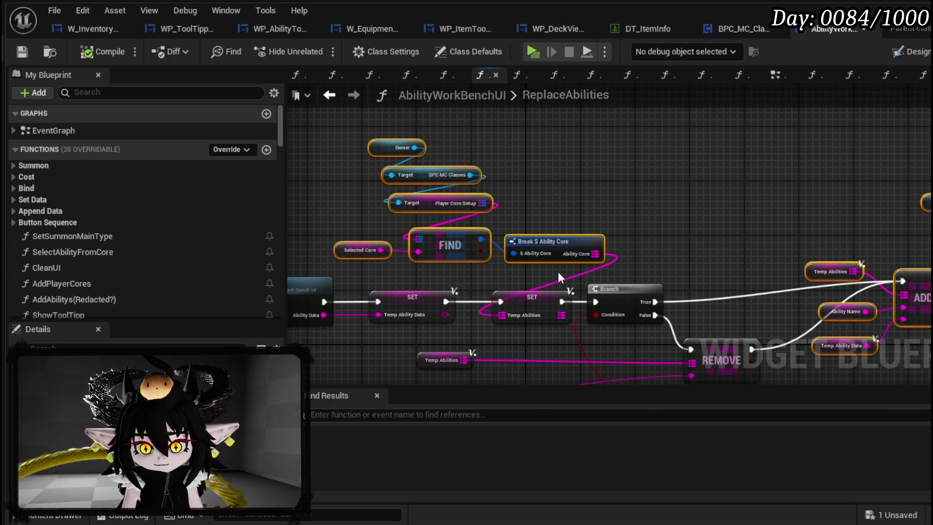
mouse_move(711, 250)
mouse_down()
mouse_move(489, 160)
mouse_move(492, 218)
mouse_up()
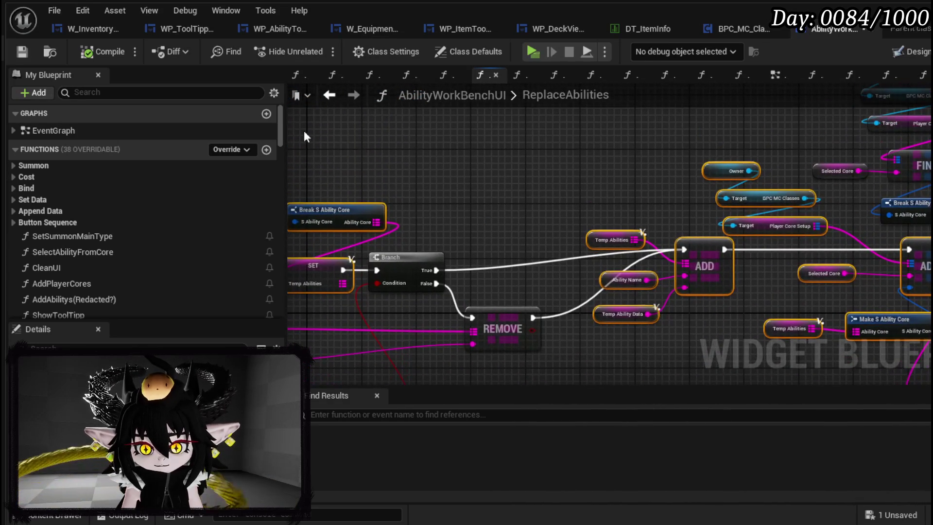
click(92, 28)
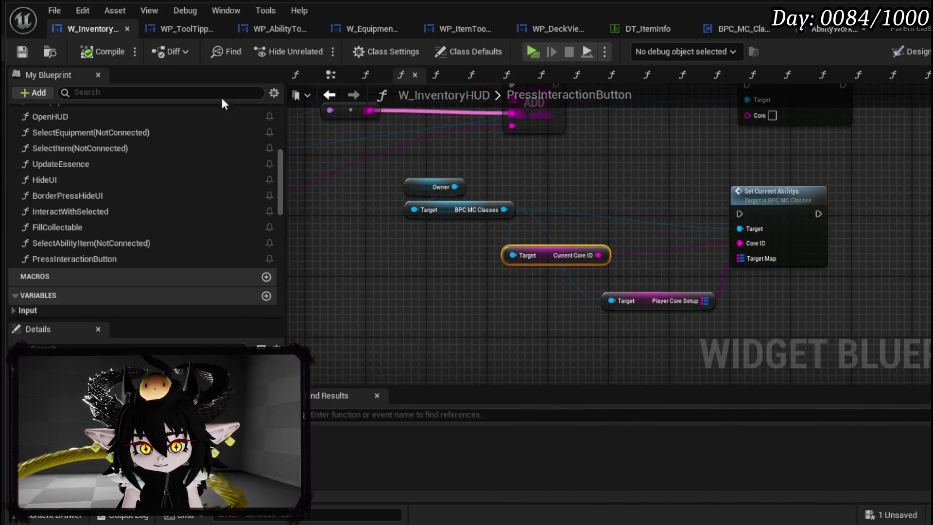
Paste the ReplaceAbilities nodes into empty space in PressInteractionButton and select the pasted group.
mouse_move(507, 243)
mouse_down()
mouse_move(439, 356)
mouse_move(478, 457)
mouse_move(518, 523)
mouse_move(531, 441)
mouse_up()
key(ctrl+v)
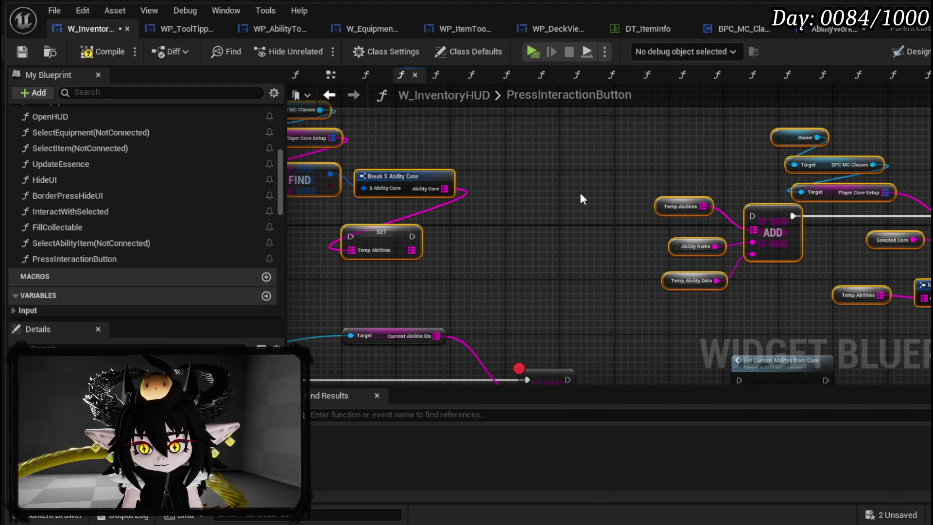
mouse_move(533, 212)
mouse_down()
mouse_move(656, 247)
mouse_move(630, 277)
mouse_up()
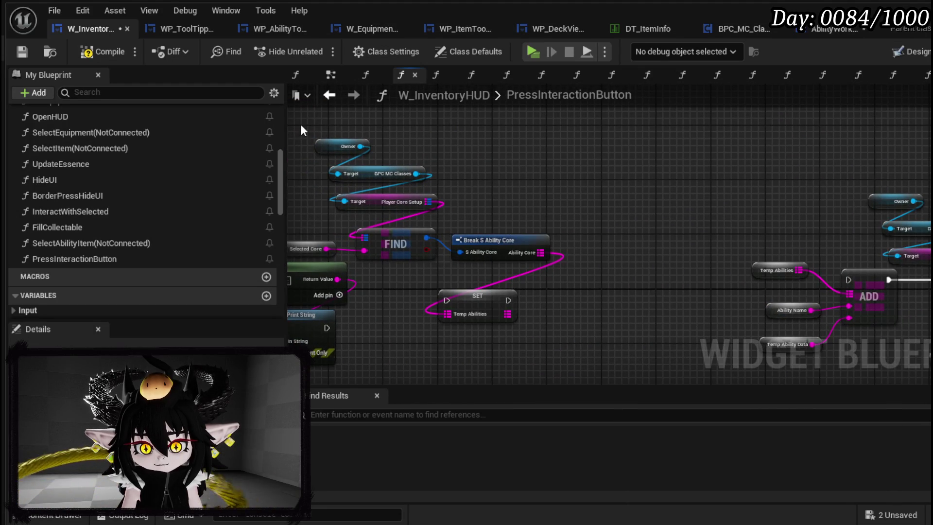
drag(301, 125, 440, 247)
scroll(516, 302, down, 6)
drag(419, 177, 610, 277)
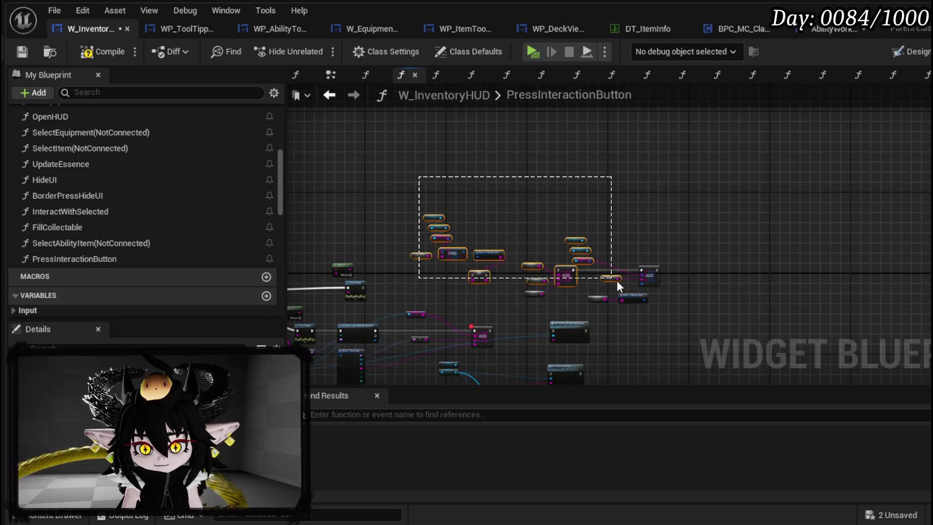
drag(669, 299, 670, 300)
right_click(642, 298)
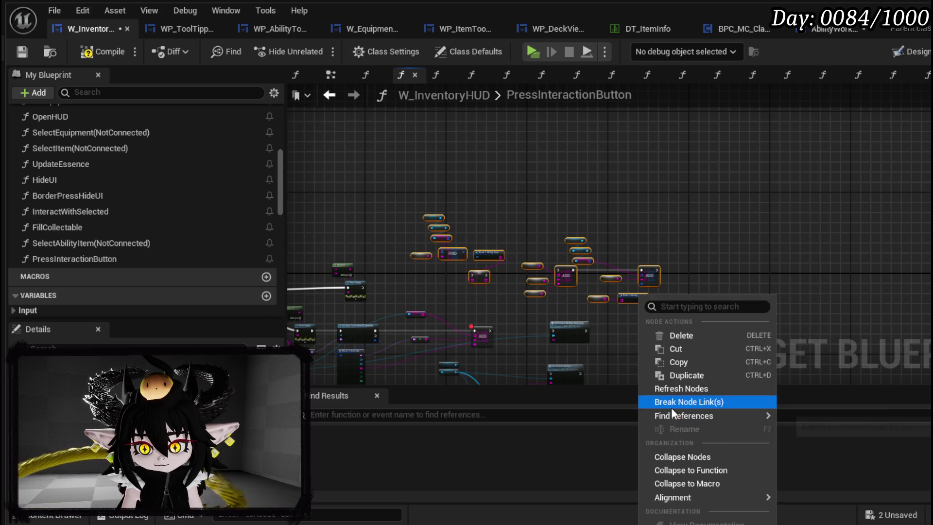
key(Escape)
scroll(559, 313, up, 5)
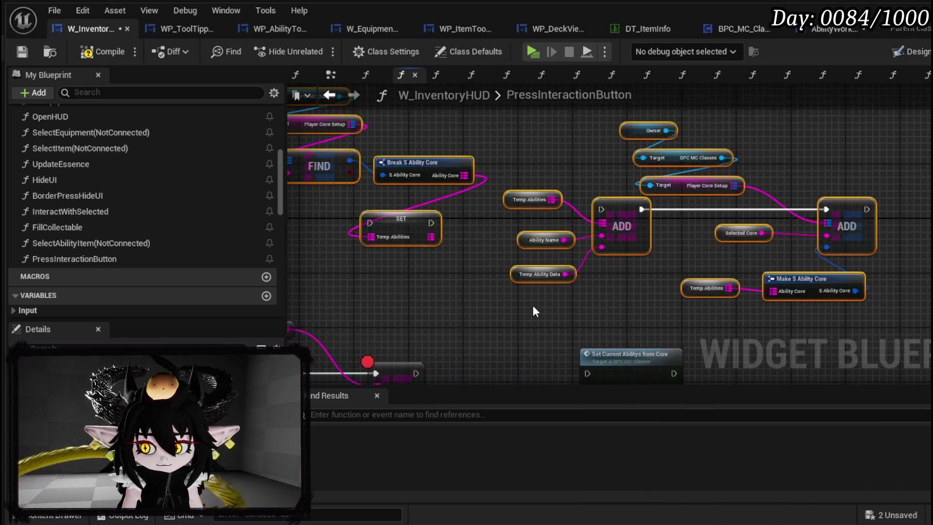
Connect SET's execution to the first ADD and collapse the selection into a new function.
mouse_move(486, 230)
mouse_down()
mouse_move(581, 237)
mouse_move(656, 216)
mouse_up()
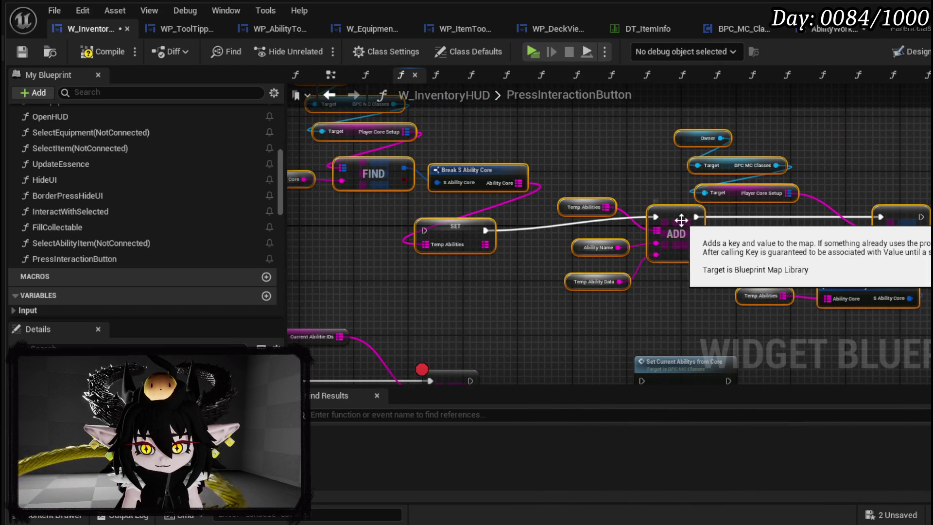
right_click(682, 219)
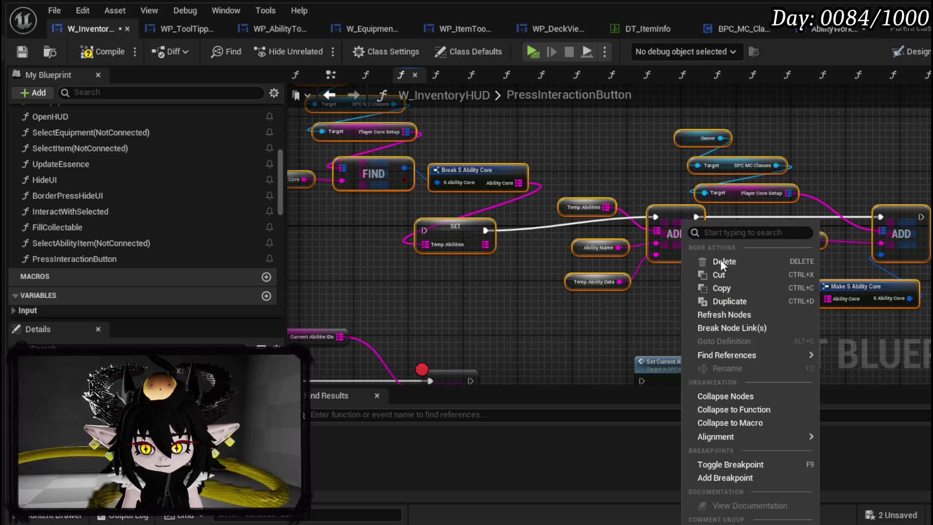
click(733, 409)
text(AddAbilityToC)
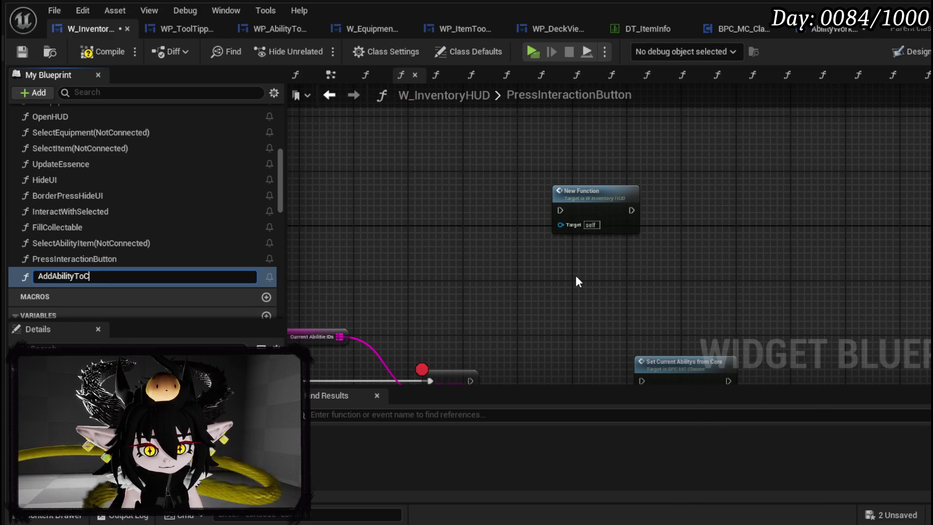
Name the new function AddAbilityToCore and open its graph.
text(ore)
key(Return)
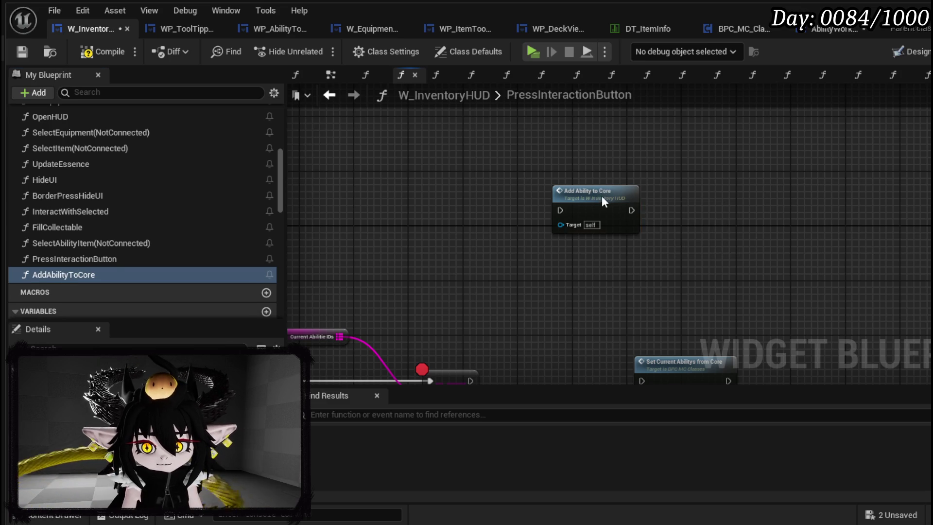
click(599, 196)
double_click(599, 197)
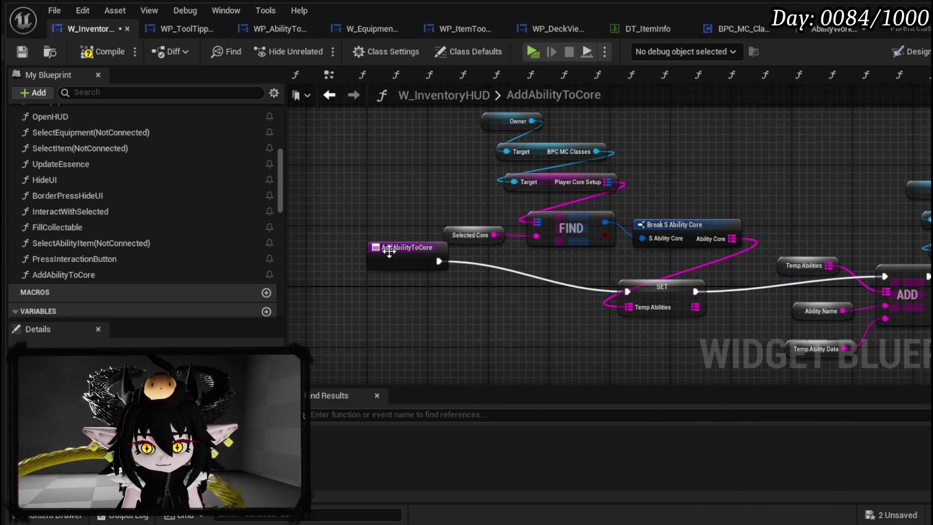
mouse_move(403, 297)
mouse_down()
mouse_move(409, 284)
mouse_move(411, 293)
mouse_up()
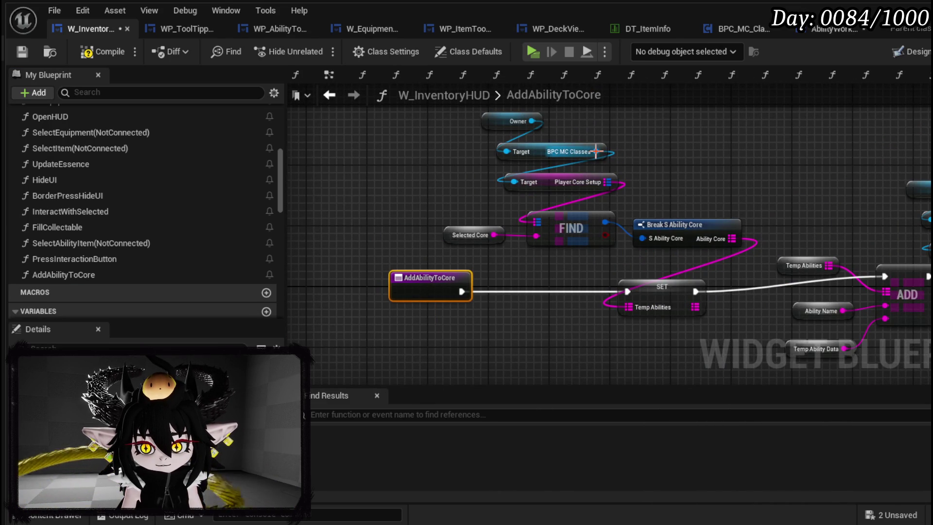
Feed a Get Current Core ID node into FIND and make TempAbilities a local variable.
drag(602, 150, 643, 162)
text(get current)
click(735, 304)
mouse_move(703, 166)
mouse_down()
mouse_move(552, 232)
mouse_move(459, 258)
mouse_move(540, 235)
mouse_up()
right_click(524, 294)
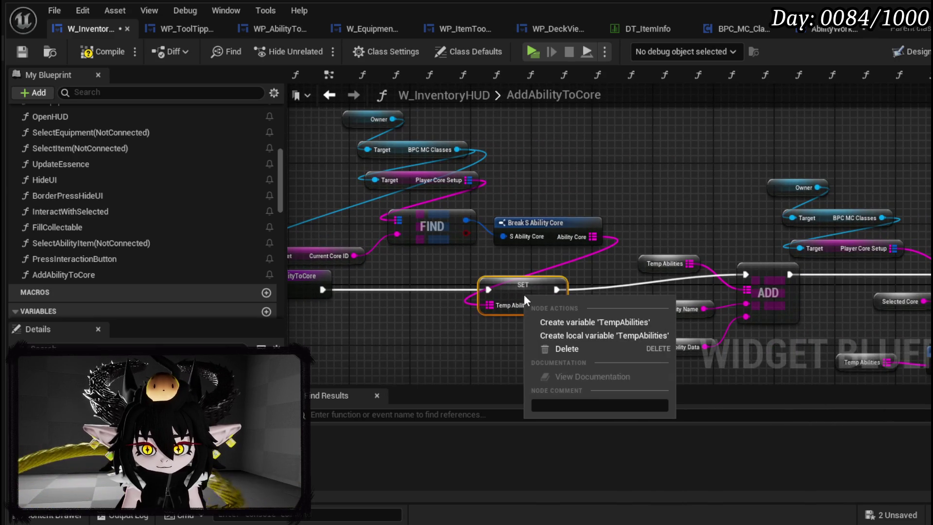
click(597, 336)
Expose ADD's key as a function input named Name.
mouse_move(597, 337)
mouse_down()
mouse_move(449, 325)
mouse_move(652, 340)
mouse_move(641, 326)
mouse_move(535, 292)
mouse_move(747, 266)
mouse_move(602, 270)
mouse_move(323, 252)
mouse_up()
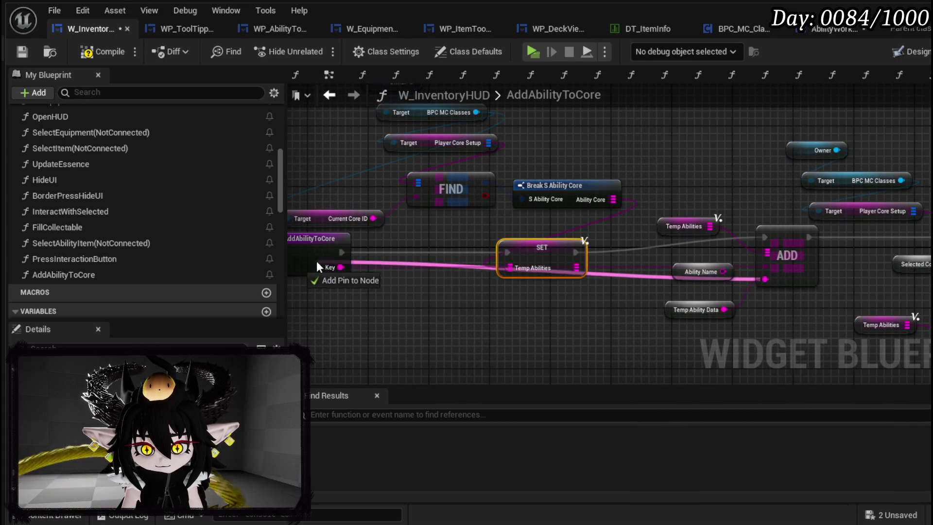
drag(318, 264, 319, 250)
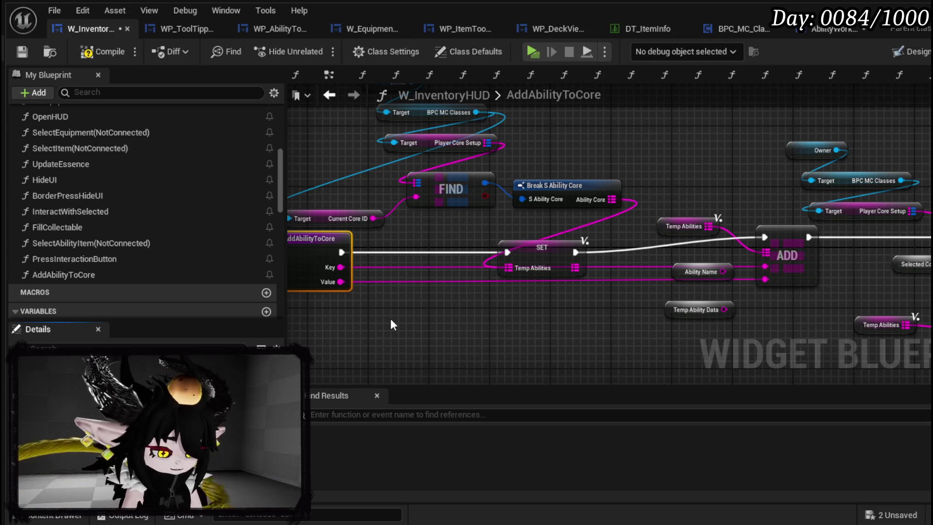
key(Return)
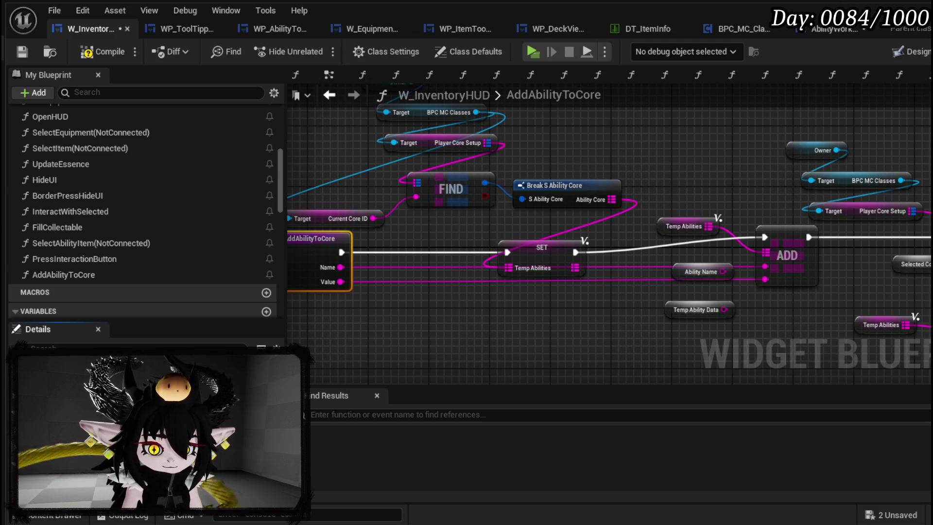
Wire Current Core ID into the second ADD, tidy the core setup nodes, and compile-save.
drag(485, 308, 415, 333)
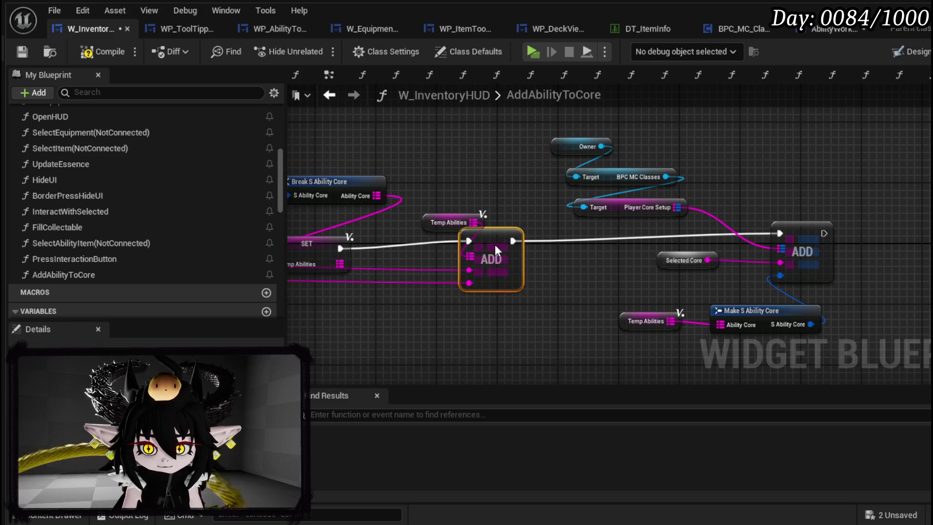
mouse_move(494, 251)
mouse_down()
mouse_move(712, 284)
mouse_move(503, 268)
mouse_move(520, 268)
mouse_up()
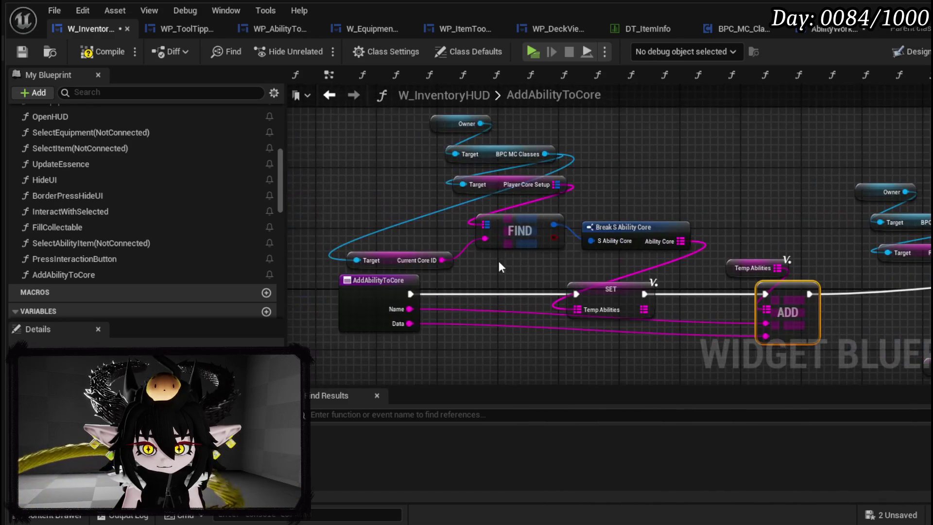
drag(440, 261, 930, 319)
drag(851, 315, 848, 311)
mouse_move(729, 323)
mouse_down()
mouse_move(743, 272)
mouse_move(699, 316)
mouse_up()
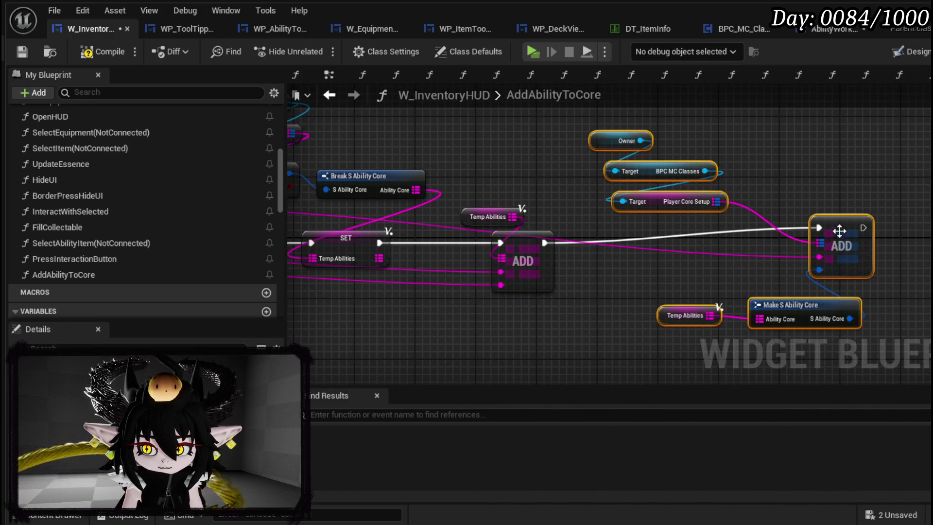
drag(840, 231, 772, 250)
click(761, 213)
drag(761, 213, 928, 231)
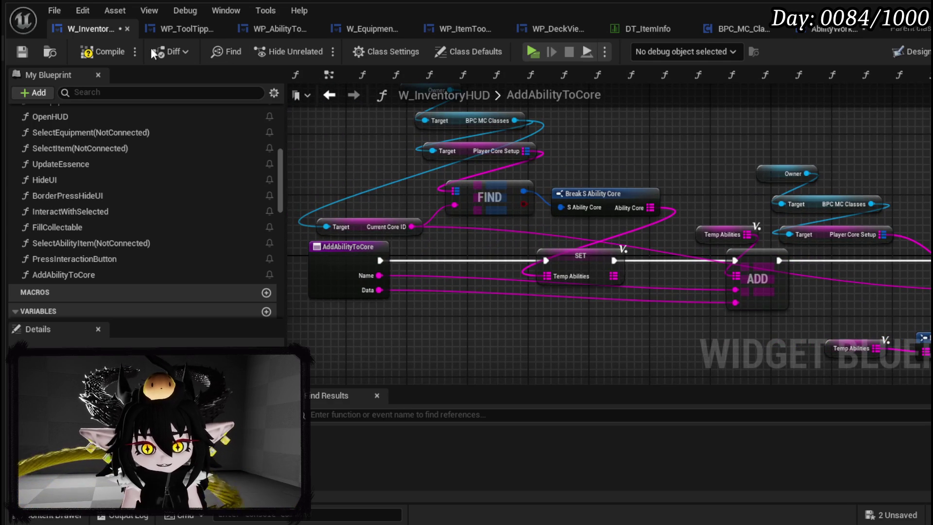
click(19, 53)
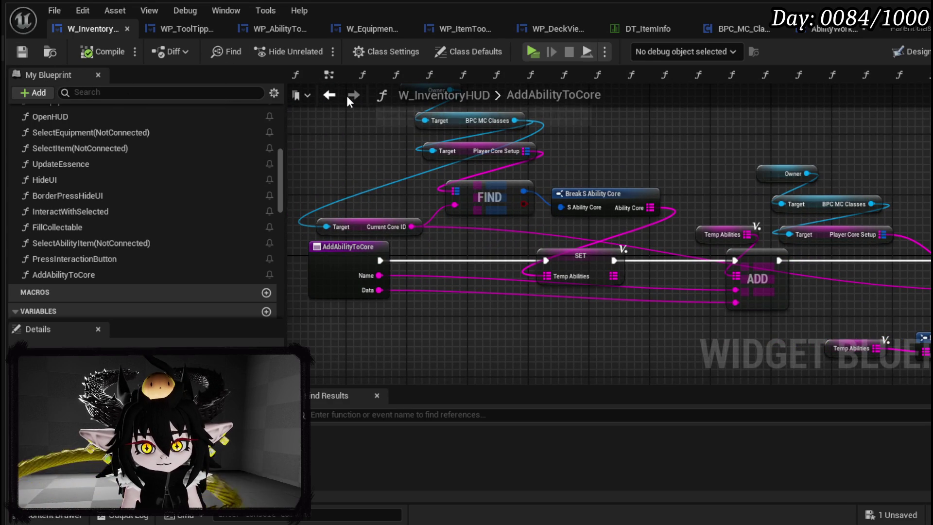
Call Add Ability to Core on Row Found, passing the item name and data.
click(351, 95)
drag(482, 298, 486, 200)
drag(610, 132, 554, 314)
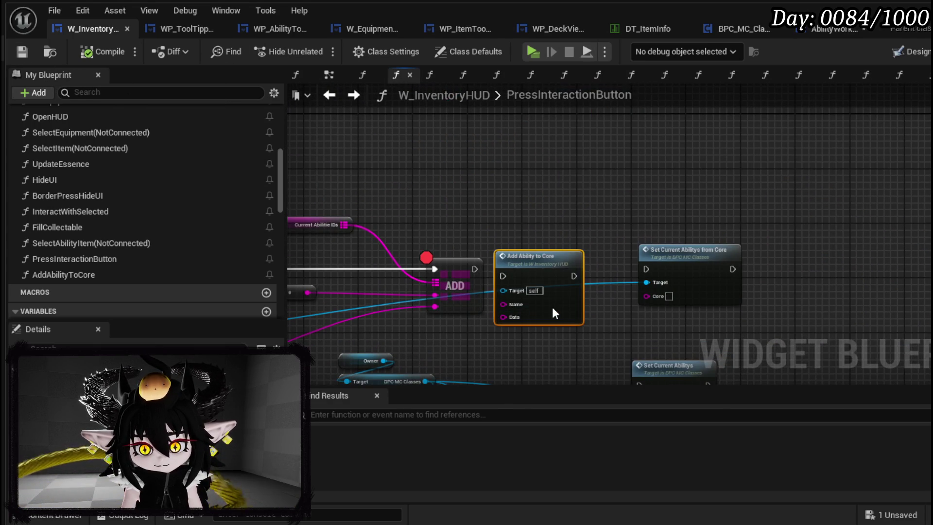
drag(493, 291, 599, 225)
mouse_move(482, 157)
mouse_down()
mouse_move(608, 288)
mouse_move(607, 185)
mouse_up()
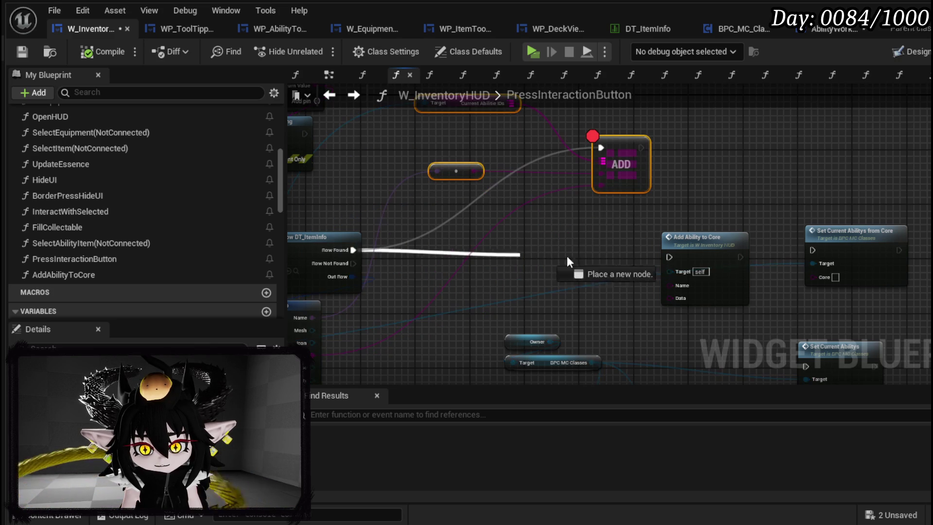
drag(684, 263, 672, 244)
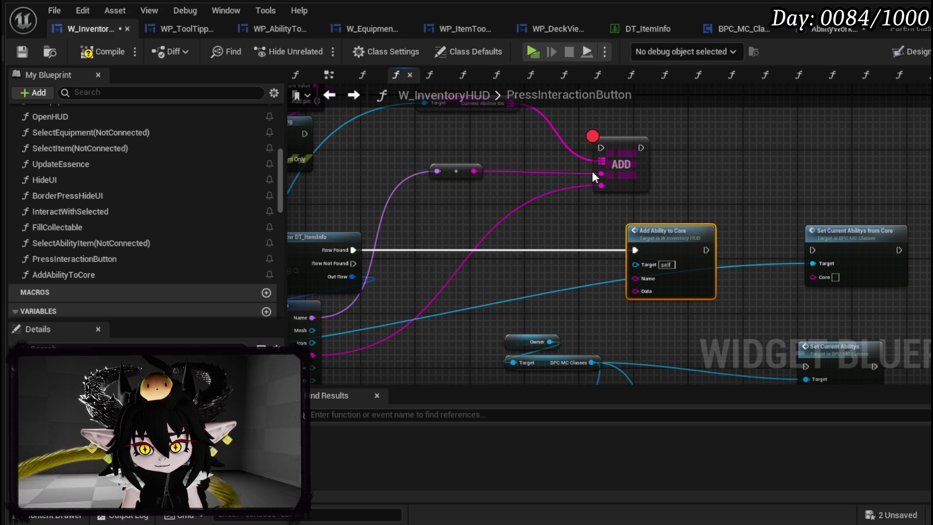
drag(602, 185, 640, 268)
drag(602, 186, 647, 292)
mouse_move(801, 254)
mouse_down()
mouse_move(811, 250)
mouse_move(723, 256)
mouse_move(708, 186)
mouse_move(635, 200)
mouse_move(626, 226)
mouse_move(602, 231)
mouse_up()
Replace Set Current Abilitys from Core with Set Current Abilitys after the ability is added.
mouse_move(738, 272)
mouse_down()
mouse_move(662, 163)
mouse_move(627, 173)
mouse_up()
click(677, 160)
key(Delete)
drag(666, 171, 692, 171)
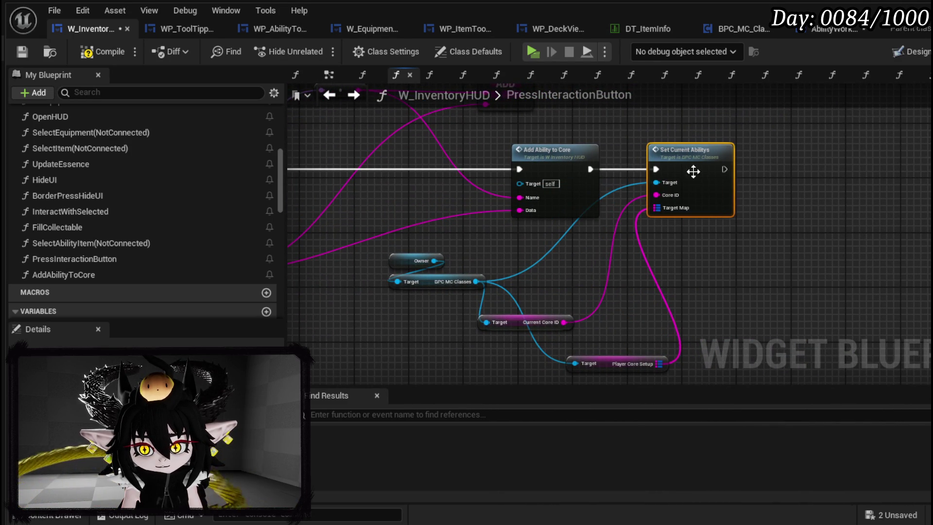
Compile W_InventoryHUD, save all assets, and launch the game preview.
click(22, 51)
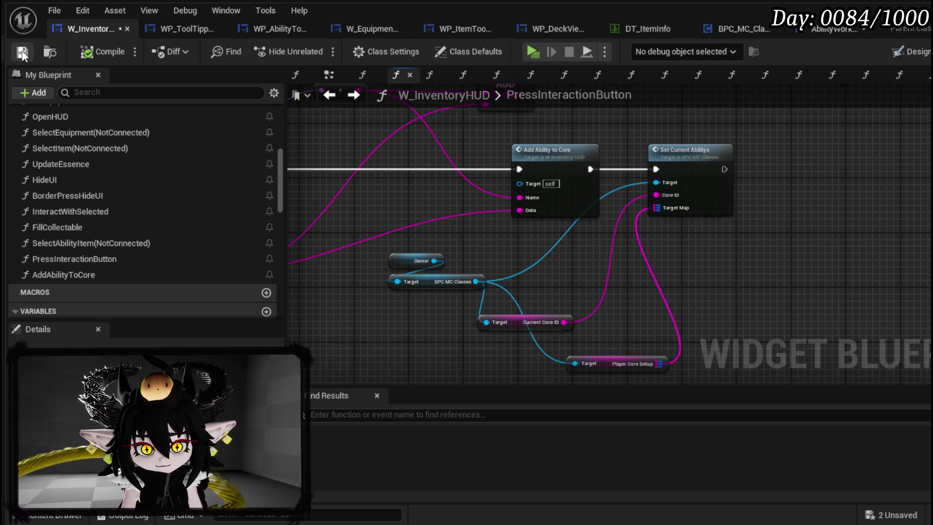
click(821, 30)
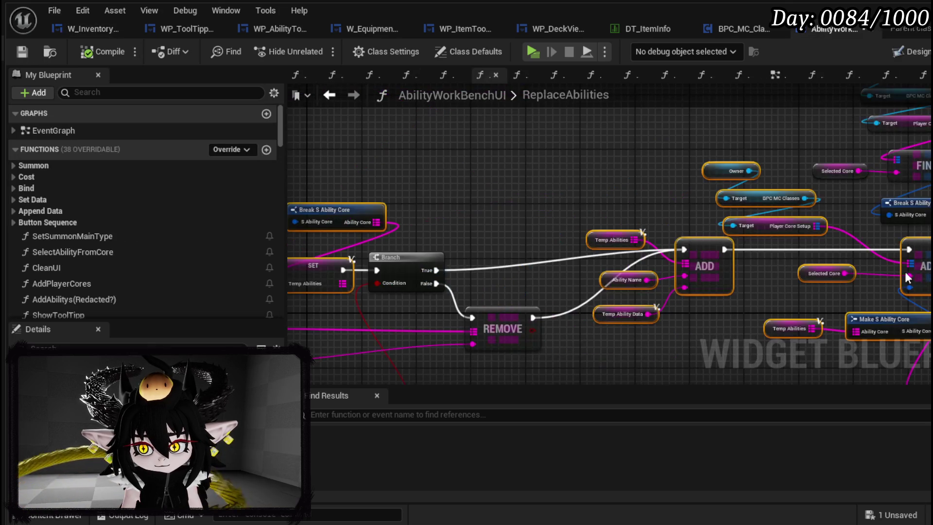
click(23, 53)
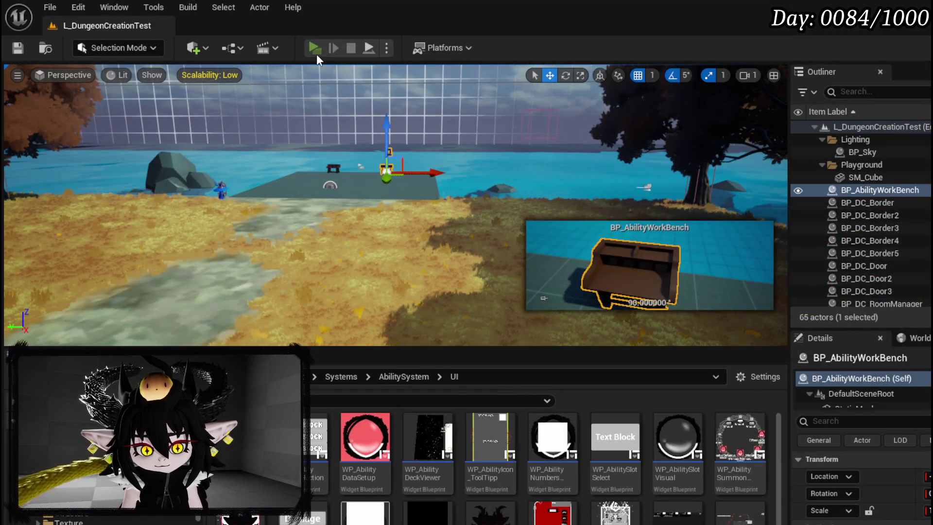
click(317, 52)
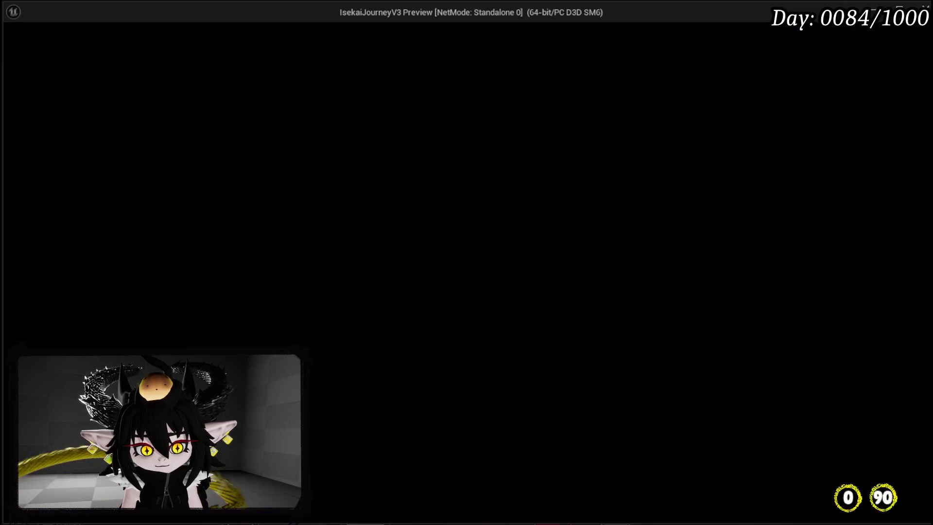
From the book menu's Inventory, open the Big Boooooom card and apply it to the current core.
key(Tab)
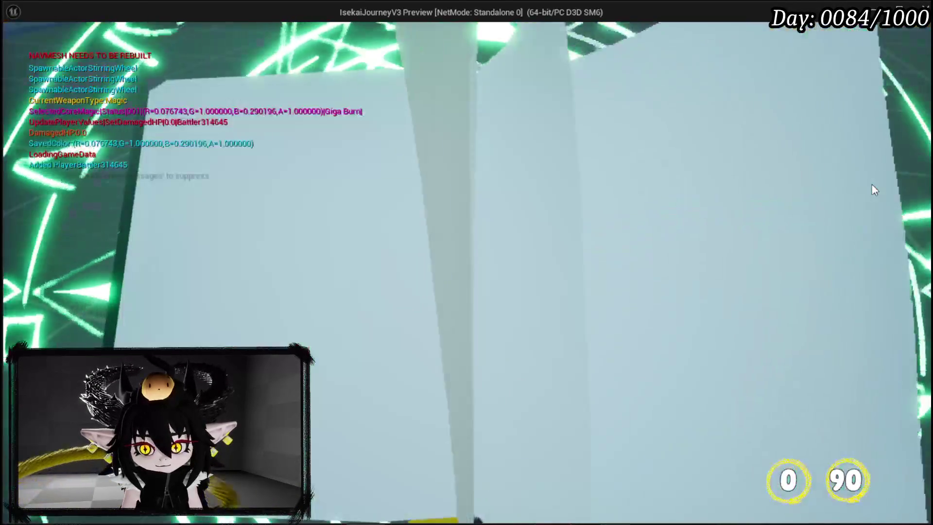
click(280, 45)
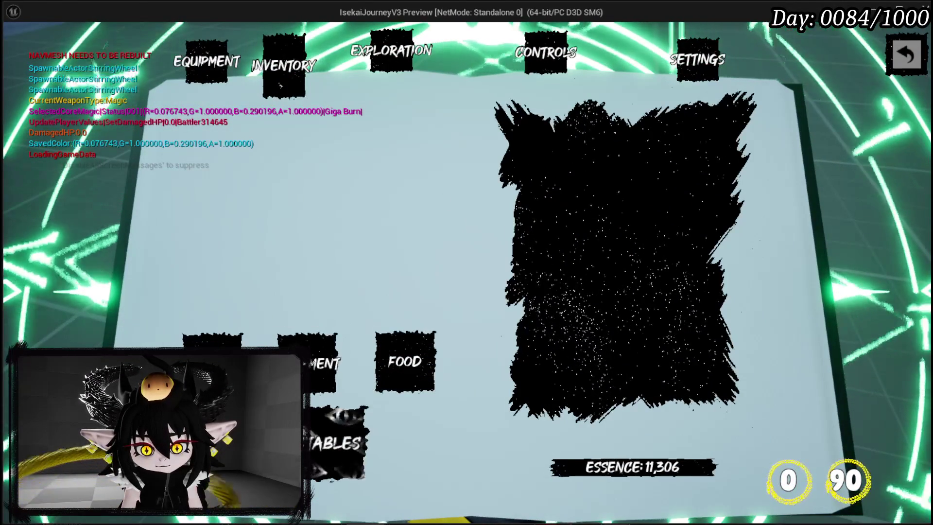
click(338, 349)
click(544, 138)
click(545, 138)
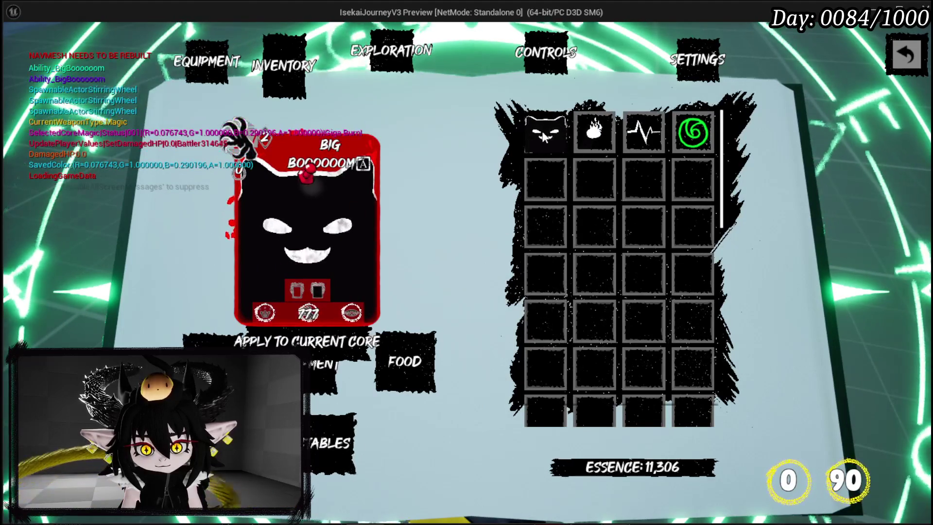
click(341, 341)
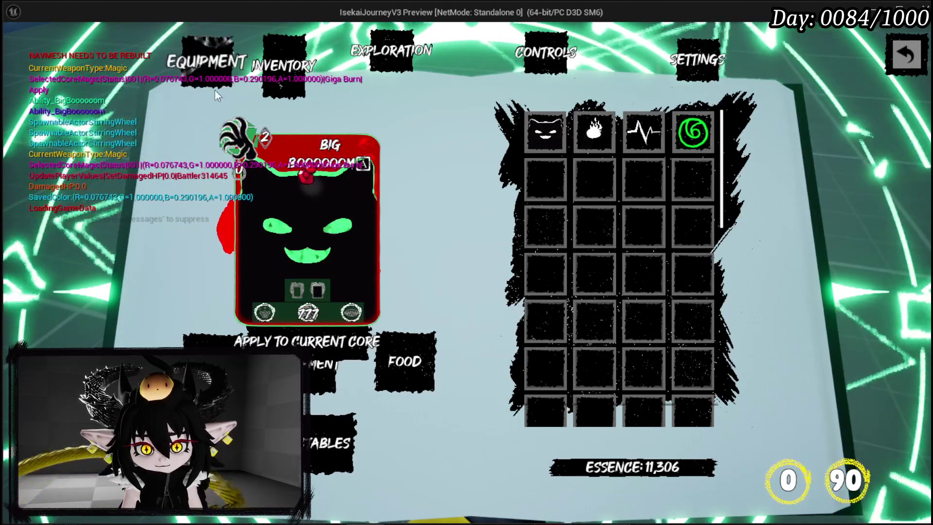
Check the card deck from the equipment page, then close the menus to resume gameplay.
click(193, 51)
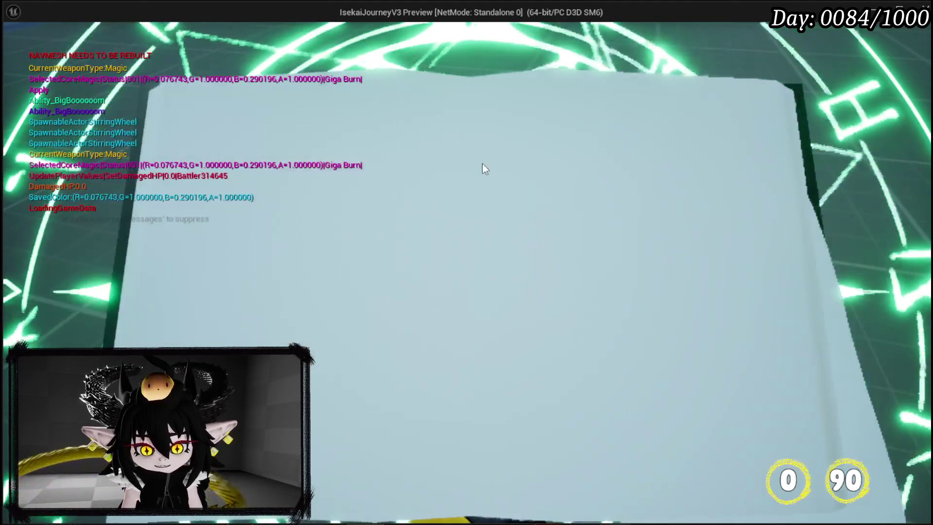
click(609, 425)
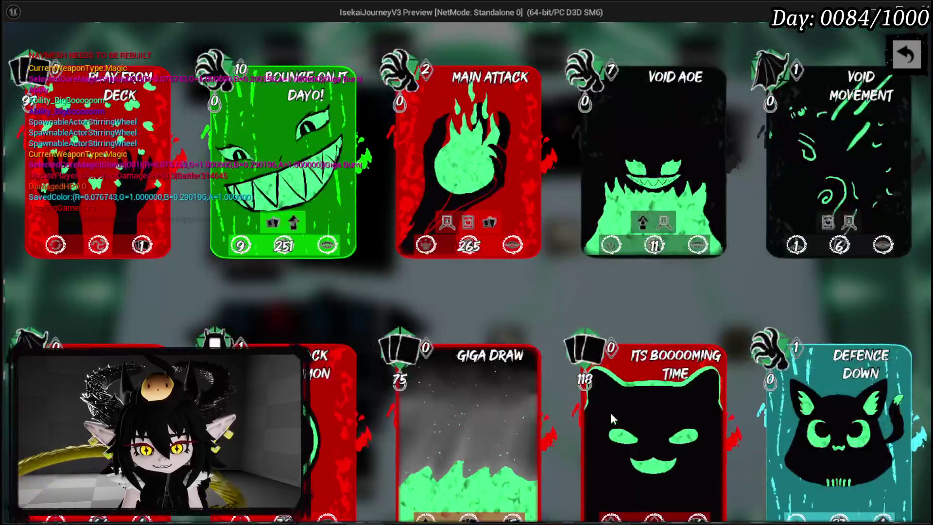
scroll(566, 316, down, 5)
scroll(554, 303, down, 5)
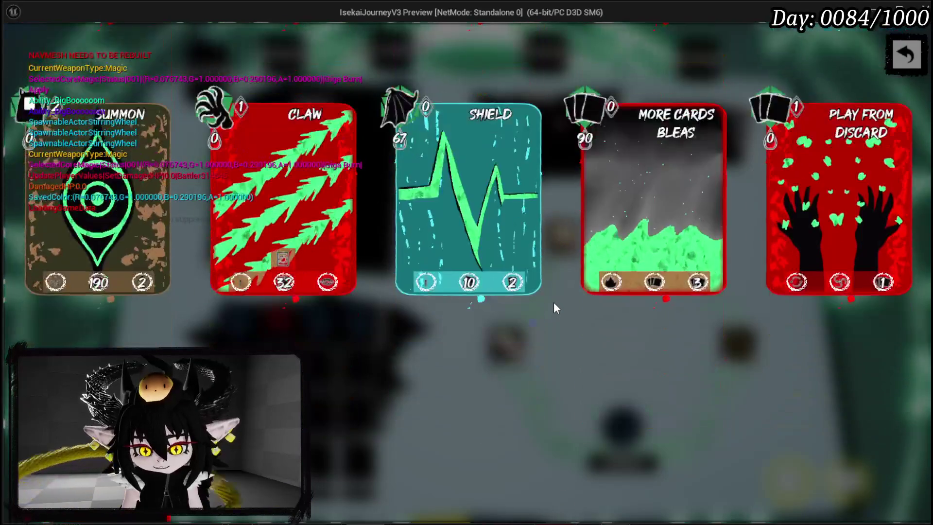
scroll(808, 83, up, 2)
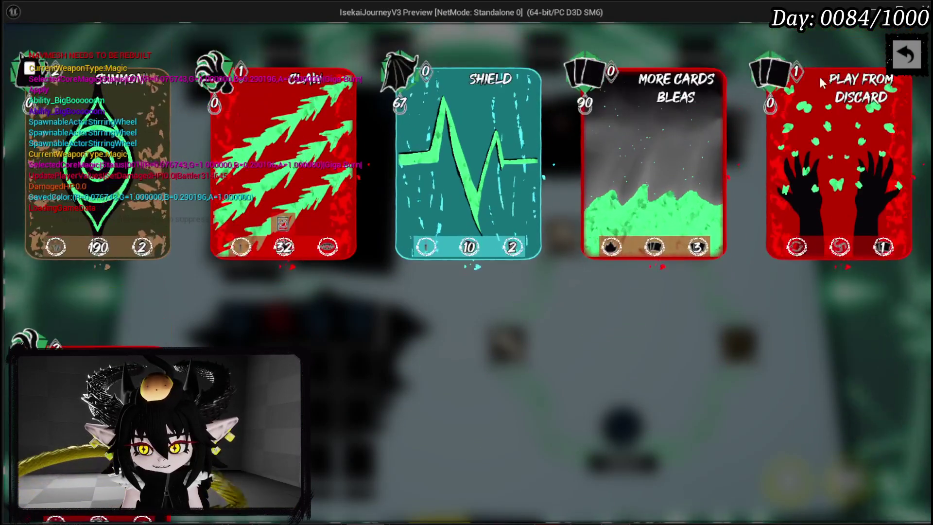
click(897, 57)
key(Escape)
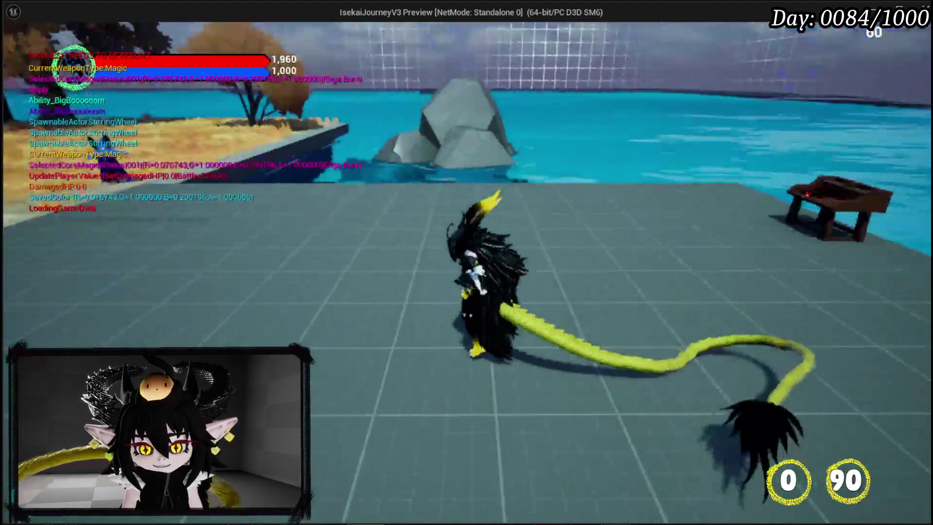
Cast an ability at the slime, start the fight and attack it.
key(1)
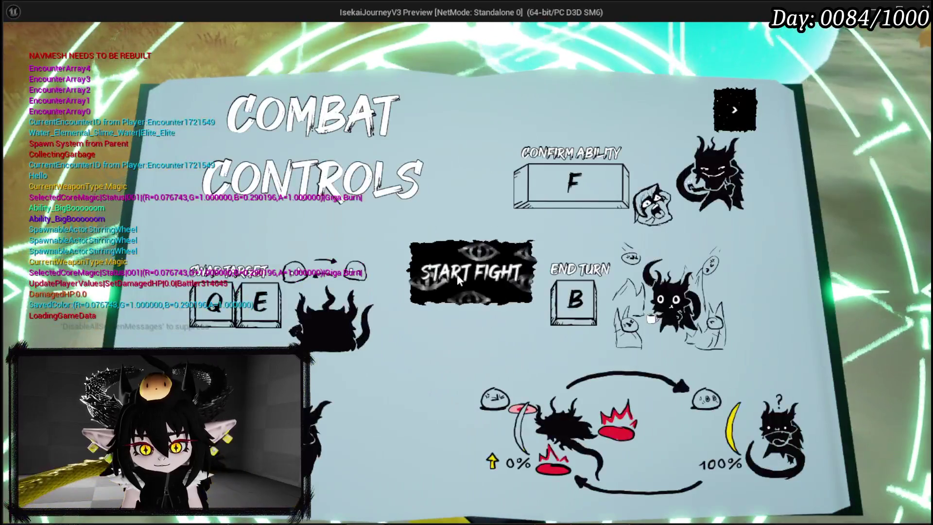
click(457, 274)
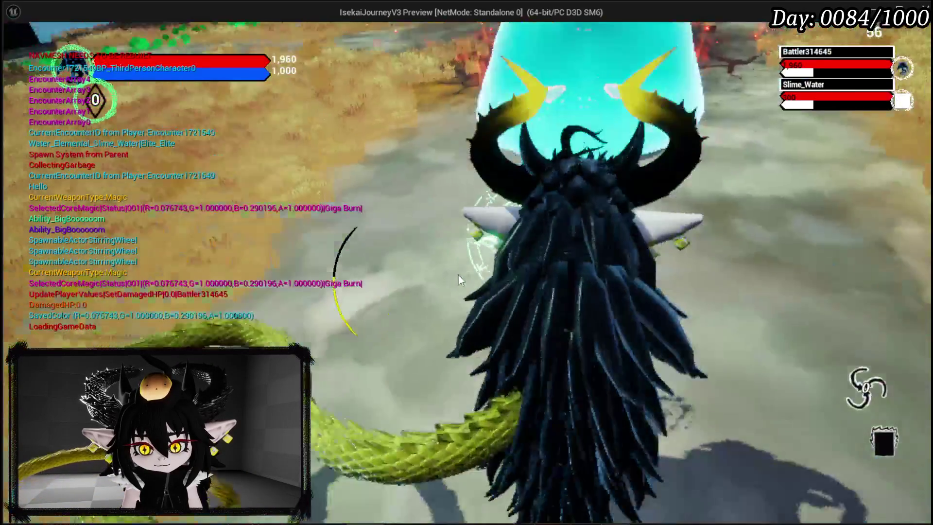
click(466, 262)
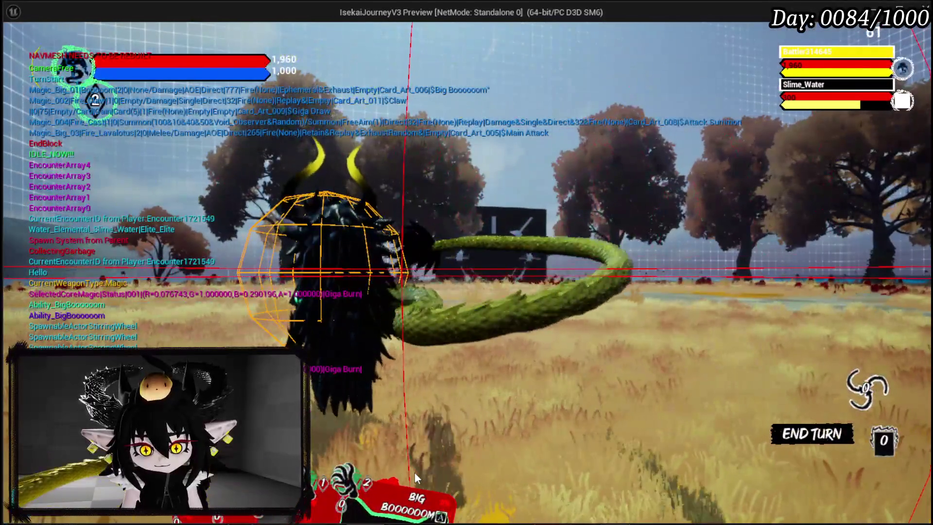
Play the BIG BOOOOOOM card on Slime_Water, then stop the play-in-editor preview.
mouse_move(416, 472)
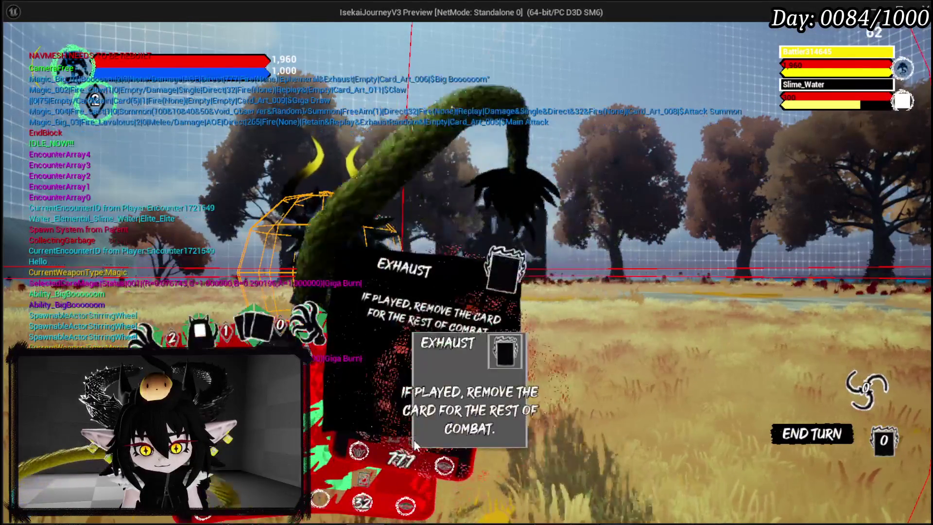
click(428, 325)
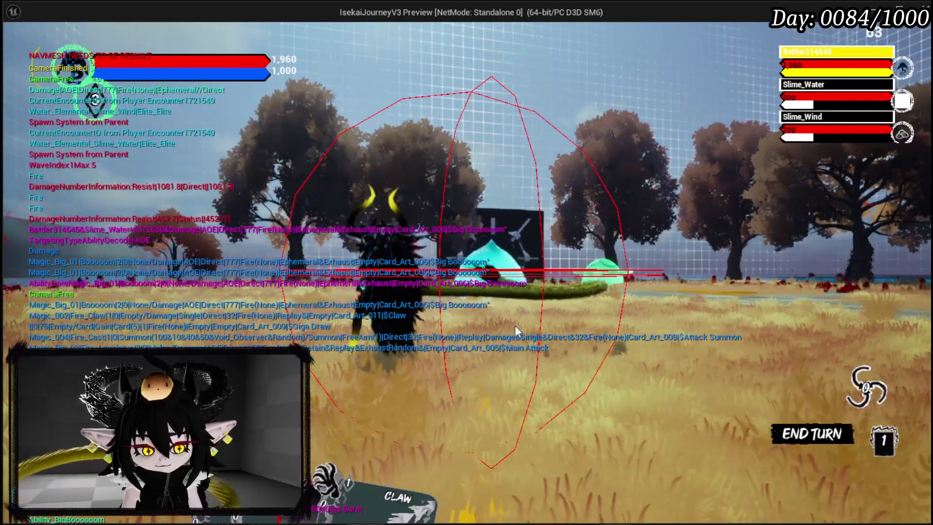
key(Escape)
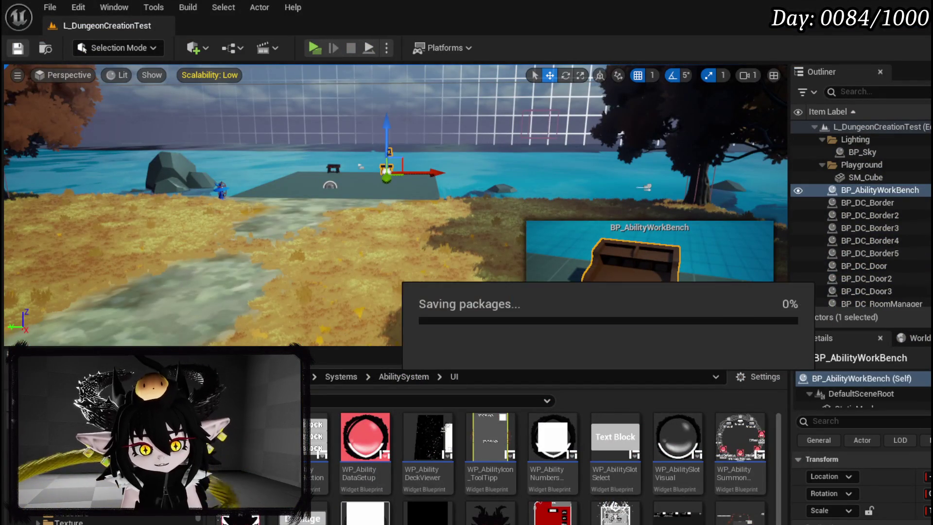
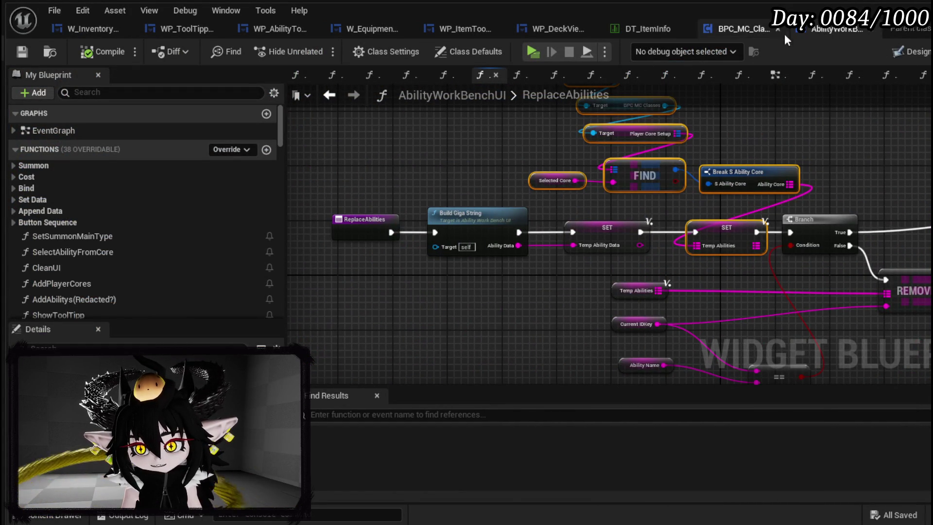
In PressInteractionButton, add a WP_BigToolTipp getter and get WP_AbilityToolTipp from it.
click(53, 27)
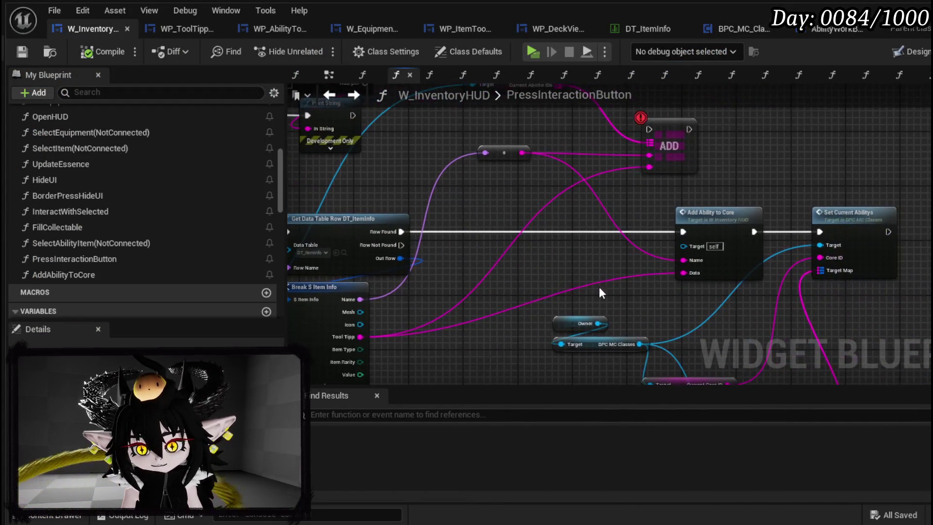
click(615, 229)
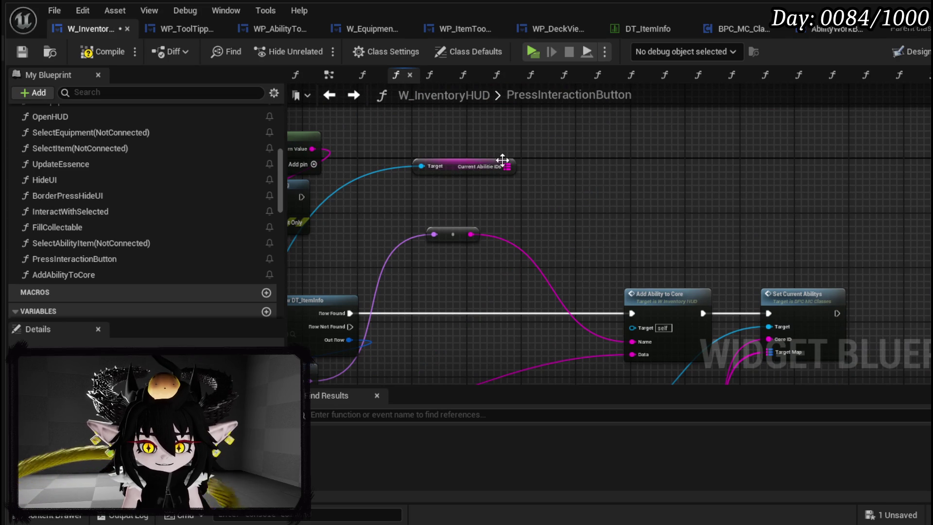
mouse_move(537, 185)
mouse_down()
mouse_move(670, 60)
mouse_move(885, 122)
mouse_up()
mouse_move(602, 176)
mouse_down()
mouse_move(427, 271)
mouse_move(389, 272)
mouse_up()
scroll(161, 246, down, 10)
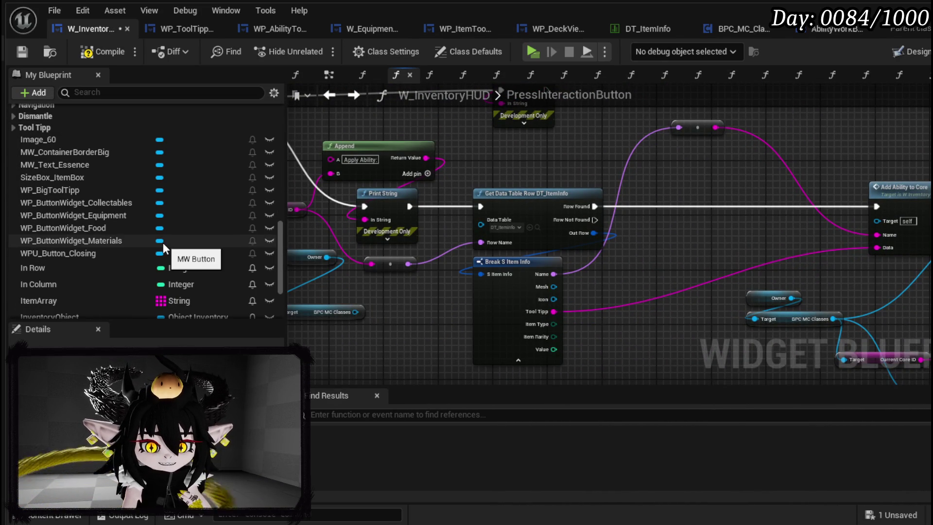
drag(640, 139, 571, 157)
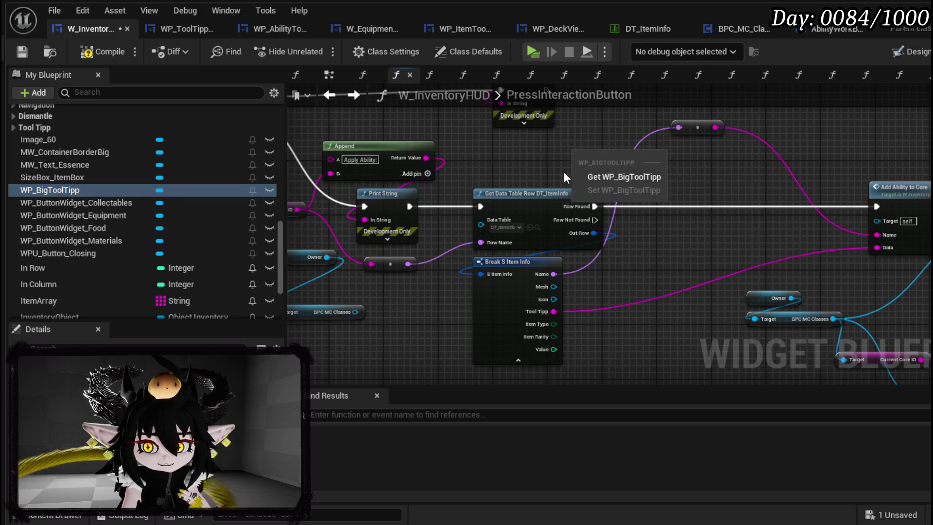
click(606, 176)
mouse_move(427, 208)
mouse_down()
mouse_move(680, 154)
mouse_move(750, 151)
mouse_up()
text(Abi)
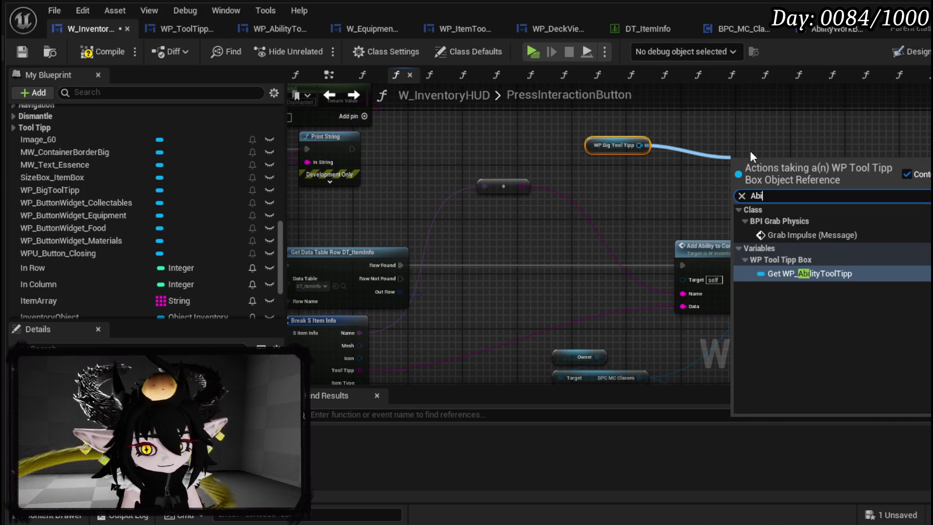
text(lit)
key(Return)
Search the ability tooltip's actions for 'Exhau' and 'Play' without adding any, then open WP_AbilityToolTipp.
drag(750, 150, 479, 145)
mouse_move(603, 146)
mouse_down()
mouse_move(481, 132)
mouse_move(620, 151)
mouse_up()
text(Exhau)
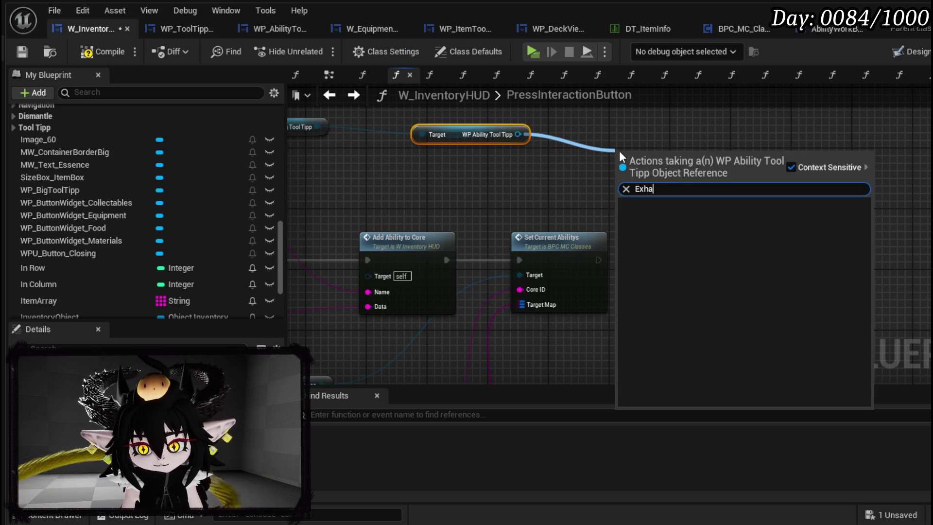
key(BackSpace)
key(BackSpace)
key(BackSpace)
key(BackSpace)
key(BackSpace)
text(Play)
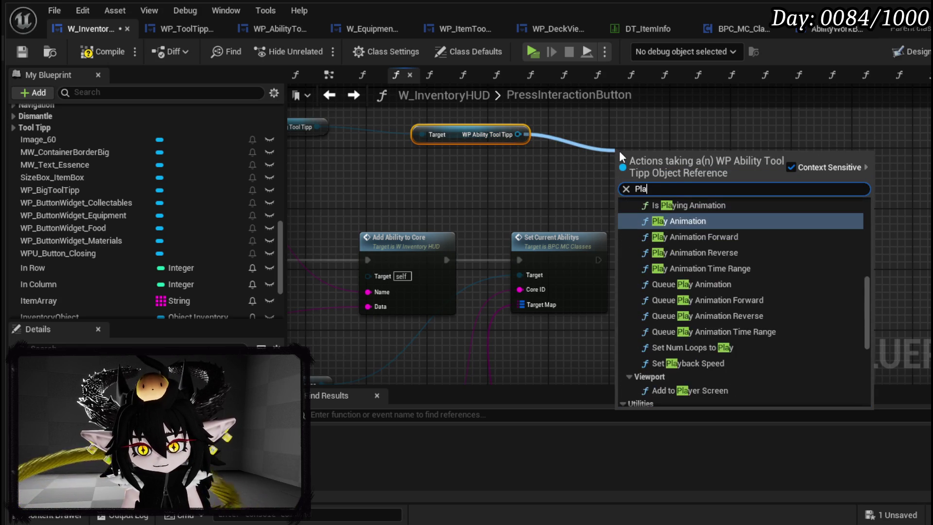
click(653, 124)
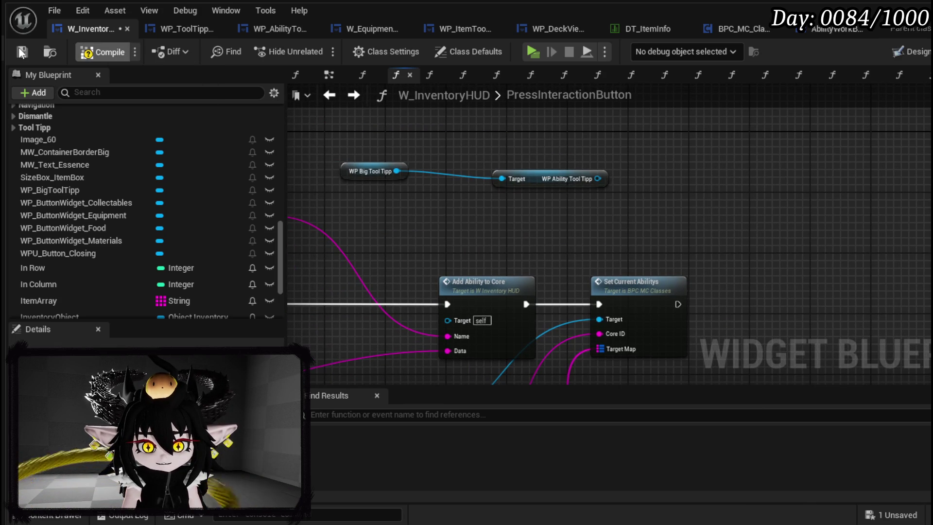
click(269, 33)
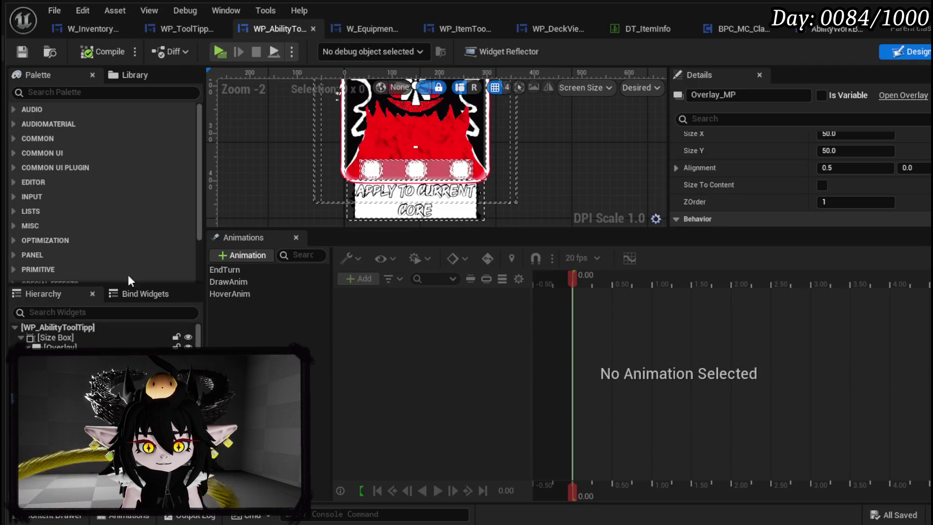
Review the DissolveCard function graph in WP_AbilityToolTipp.
click(926, 51)
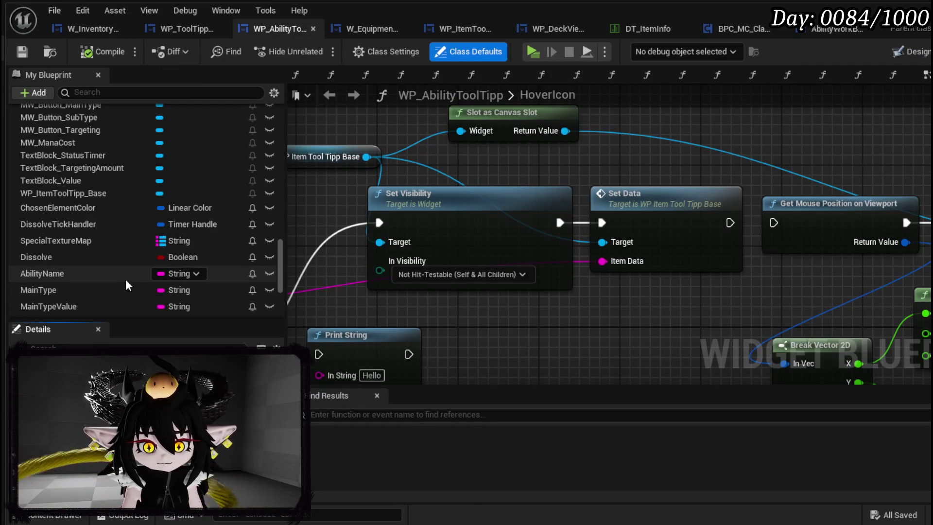
scroll(75, 258, up, 5)
scroll(78, 253, up, 10)
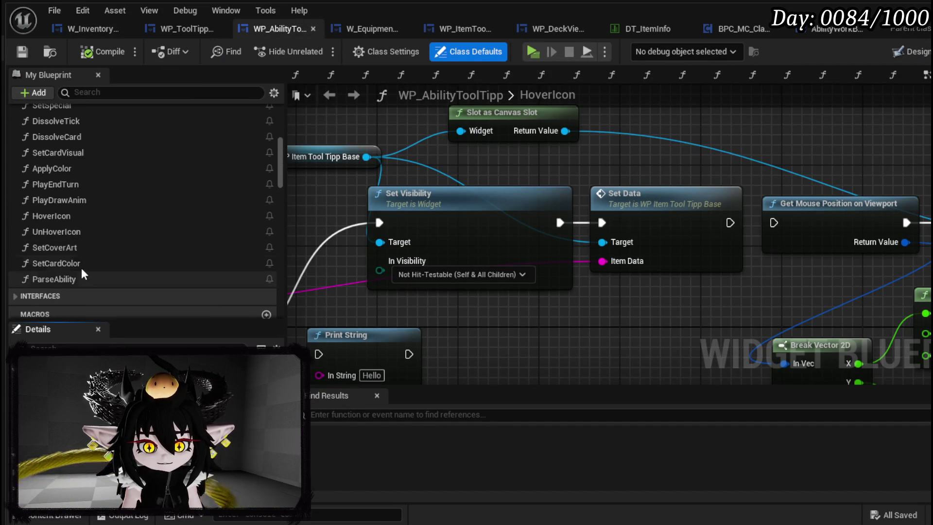
scroll(71, 208, up, 3)
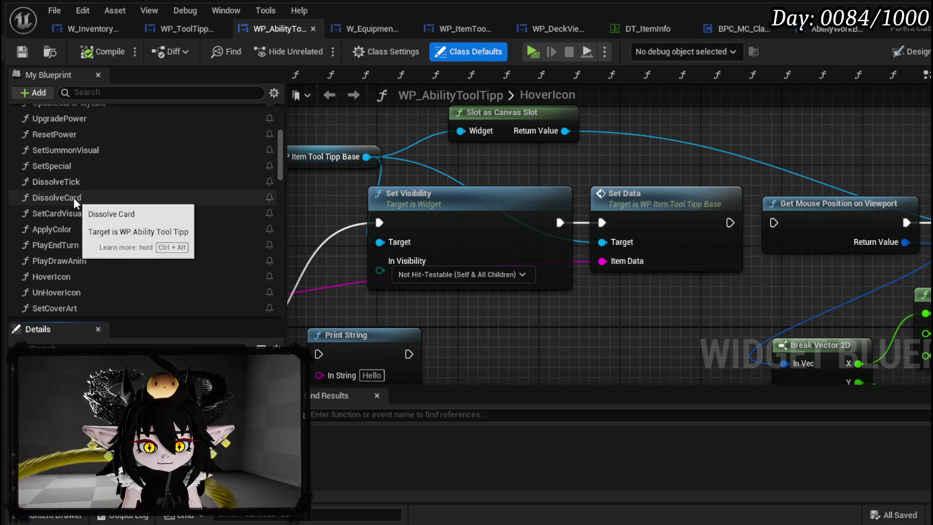
double_click(74, 198)
scroll(632, 292, up, 5)
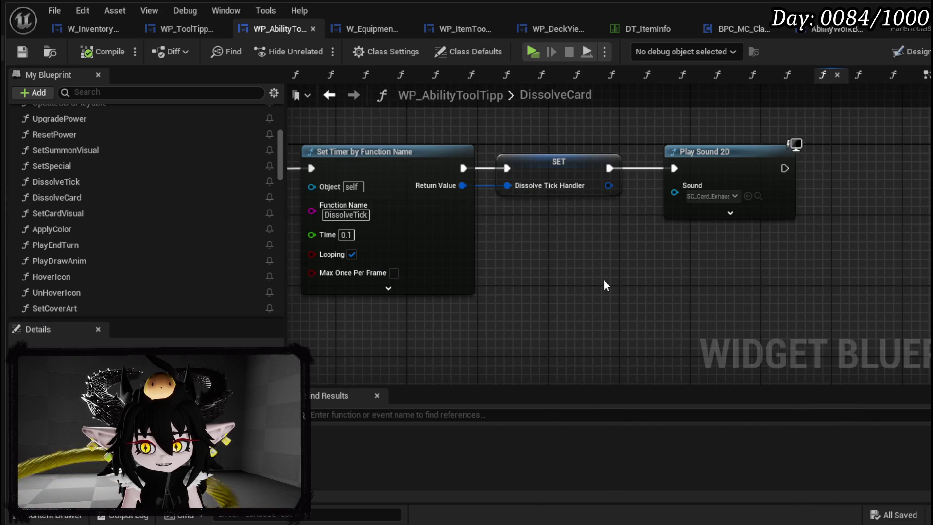
scroll(600, 279, down, 3)
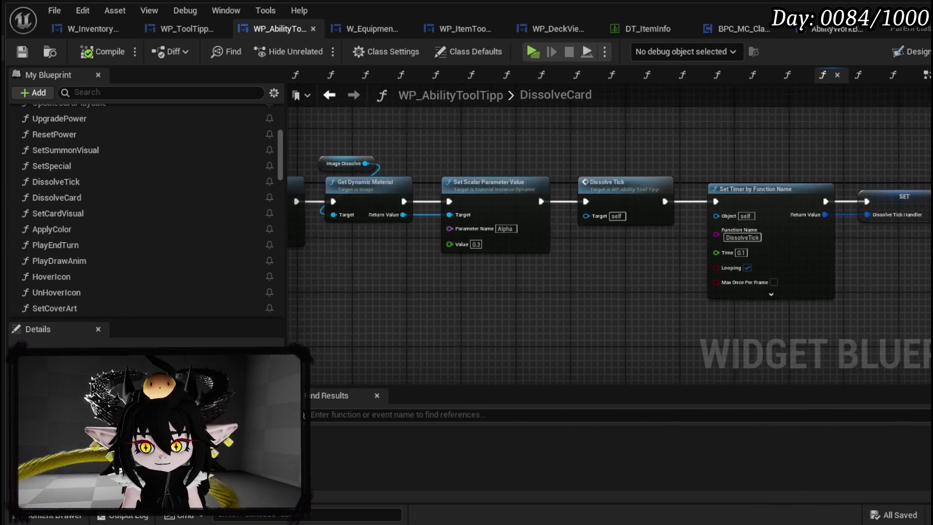
mouse_move(579, 304)
mouse_down()
mouse_move(778, 302)
mouse_move(757, 292)
mouse_move(525, 306)
mouse_move(363, 302)
mouse_move(743, 303)
mouse_up()
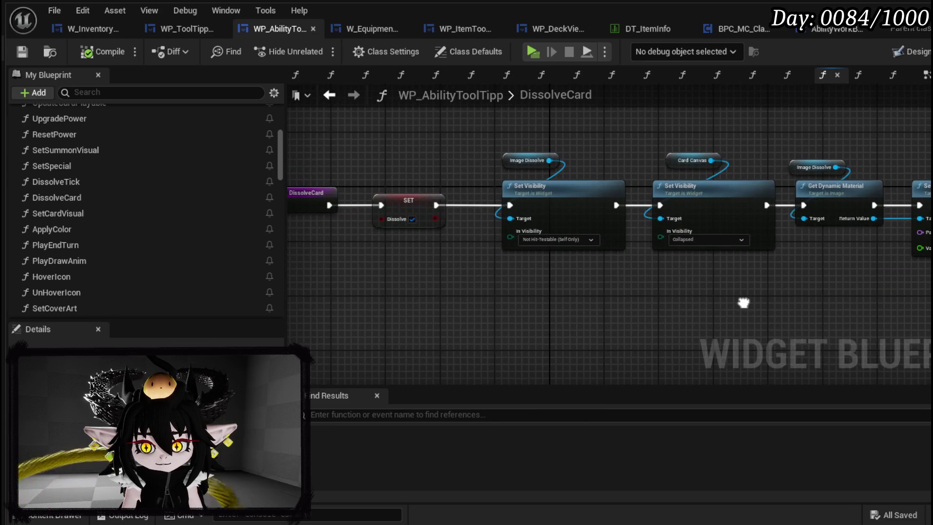
click(824, 29)
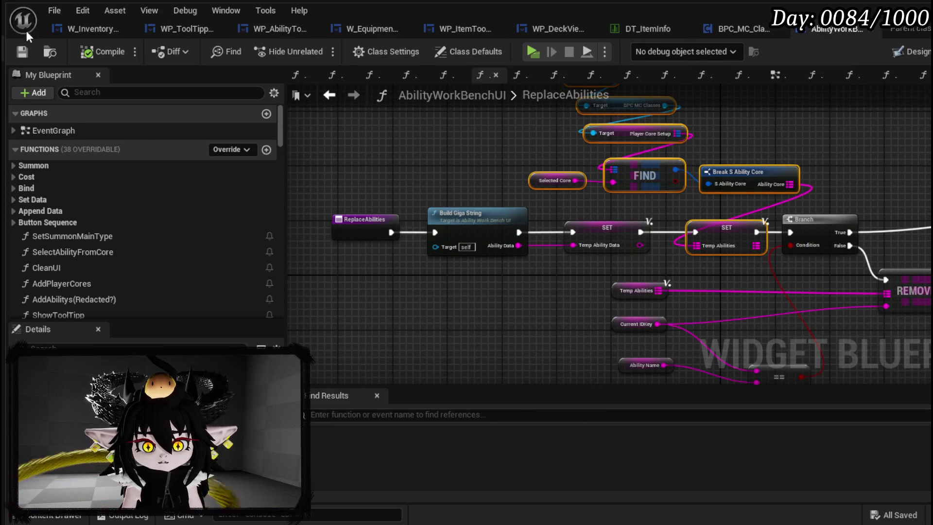
Add a Dissolve Card call on the ability tooltip after Set Current Abilitys in W_InventoryHUD, and compile.
click(85, 29)
drag(598, 179, 670, 191)
text(Dissolve)
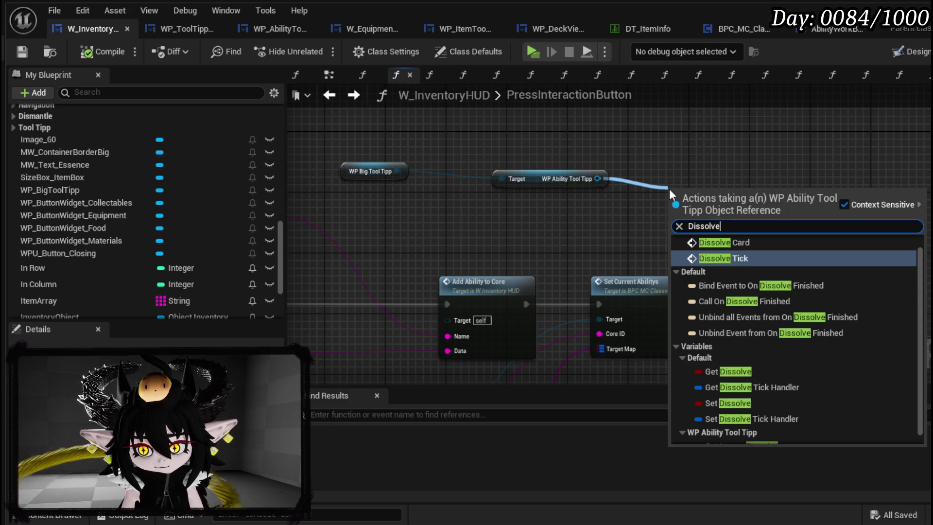
click(745, 242)
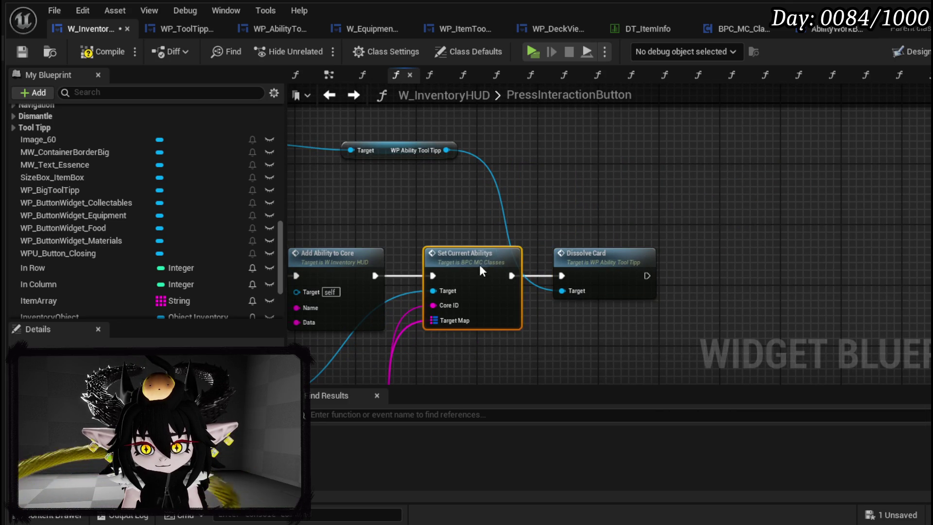
click(22, 52)
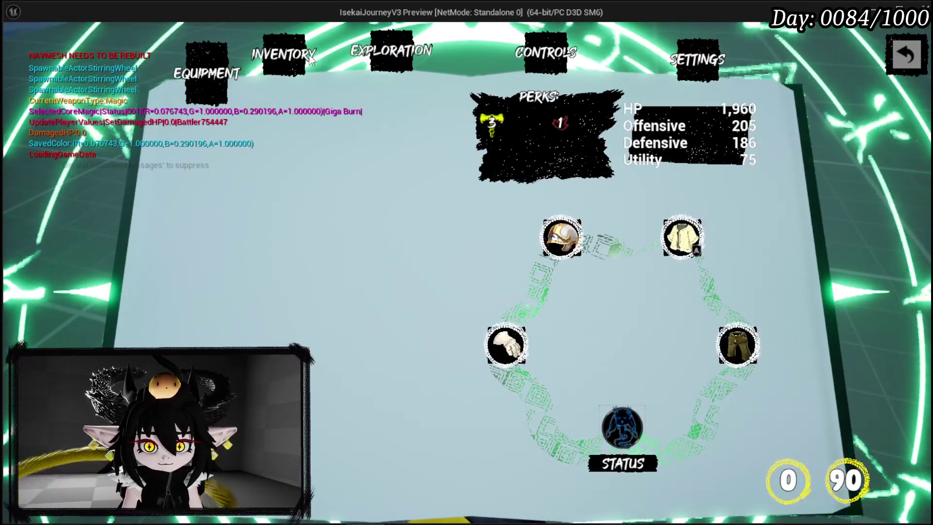
Open the in-game Inventory and apply Big Boooooom to the current core.
click(340, 60)
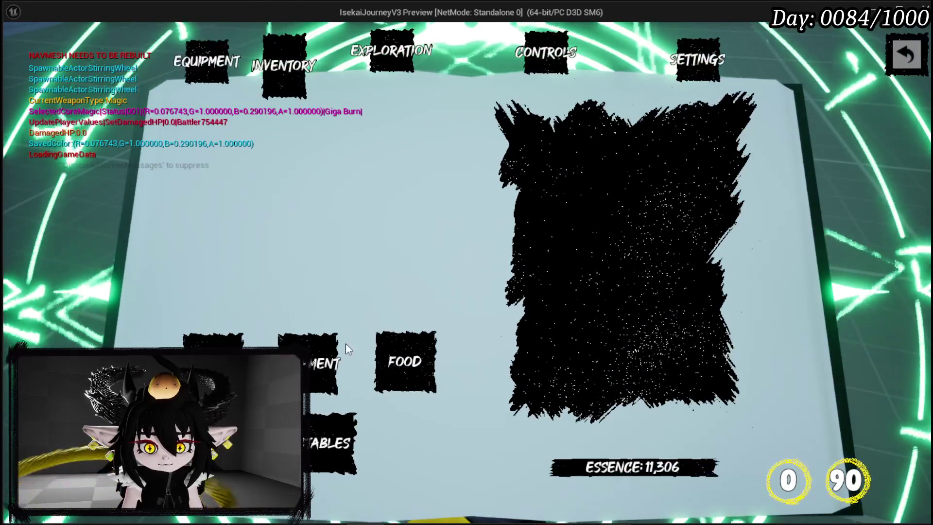
click(539, 141)
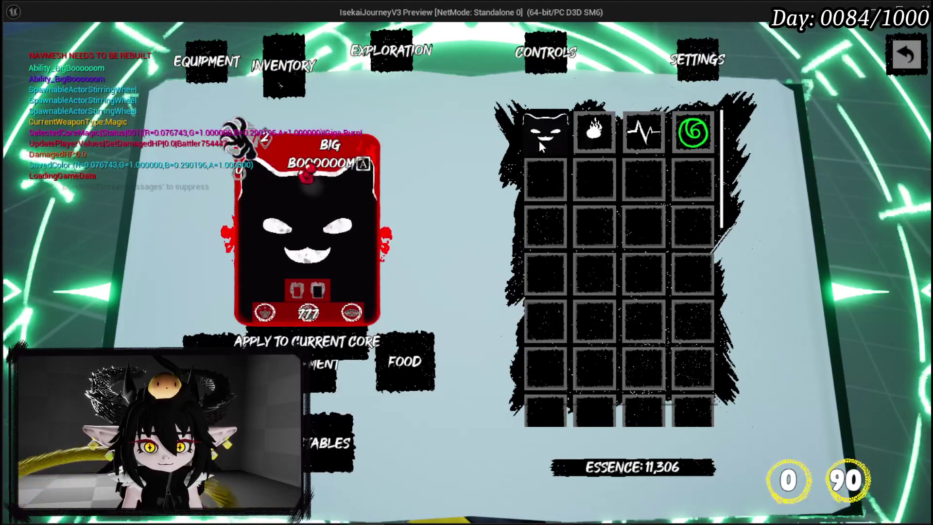
click(358, 340)
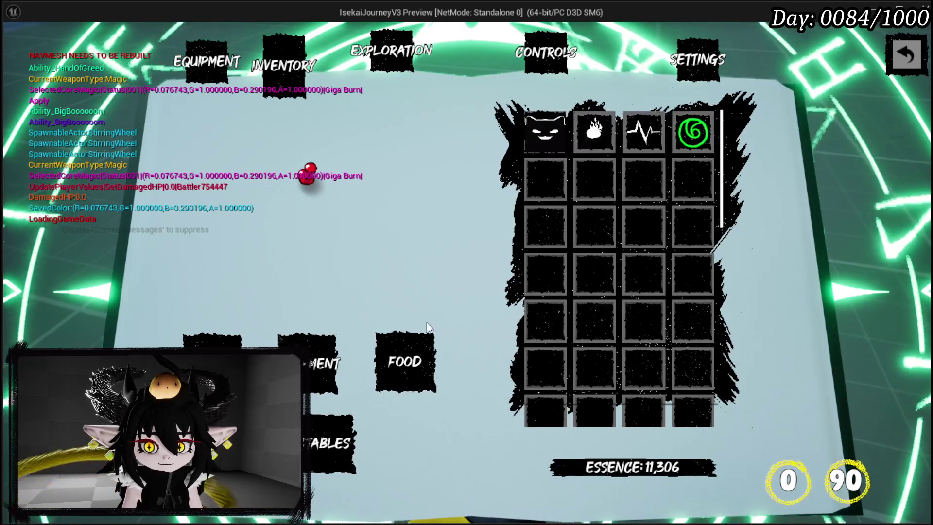
Inspect the IRON_LEGS and IRON_CHEST equipment items, switching between equipment and abilities.
click(318, 364)
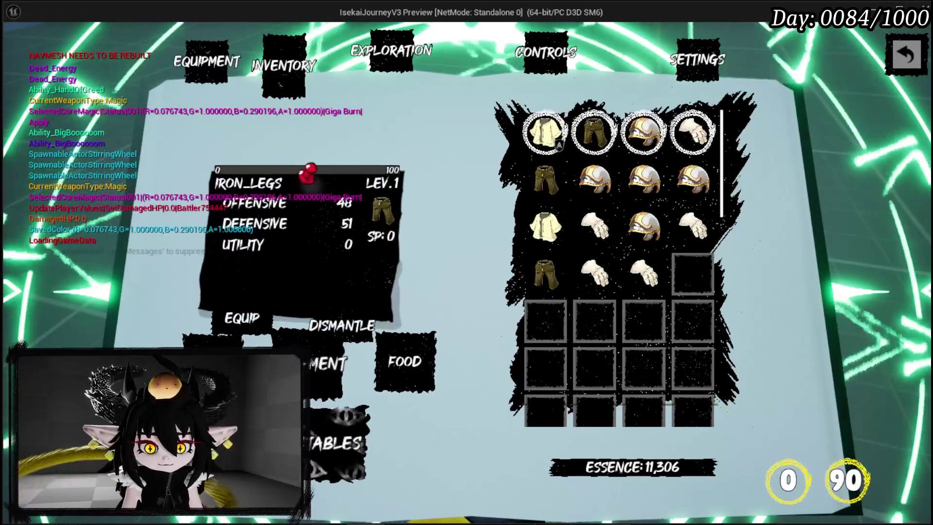
click(651, 126)
click(541, 139)
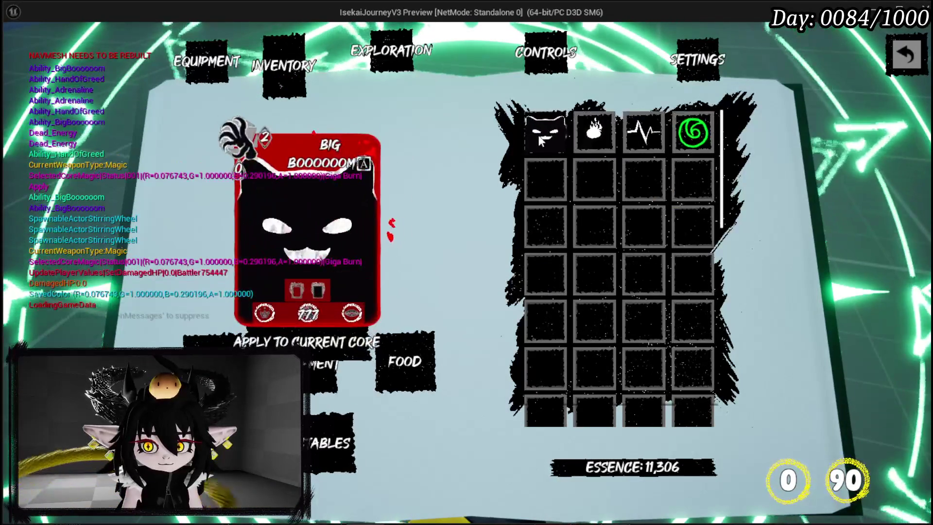
click(319, 364)
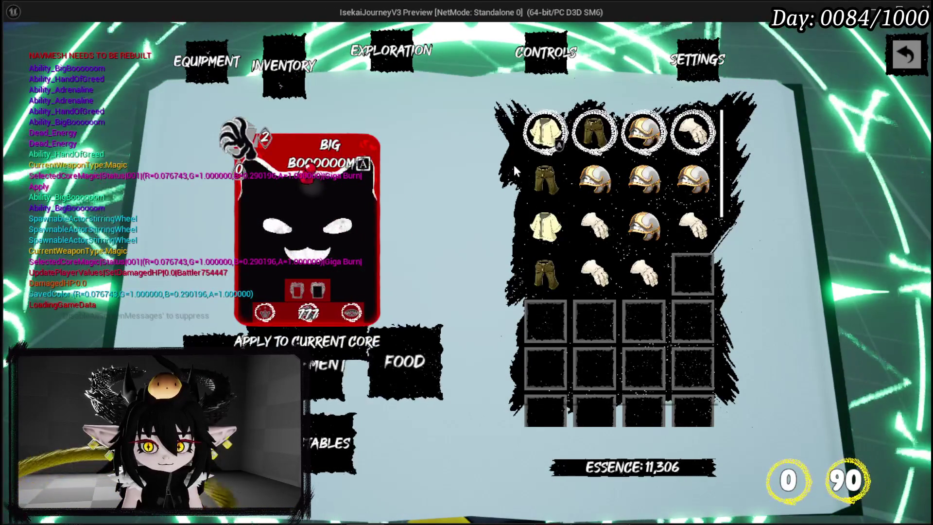
click(545, 131)
click(545, 180)
click(331, 454)
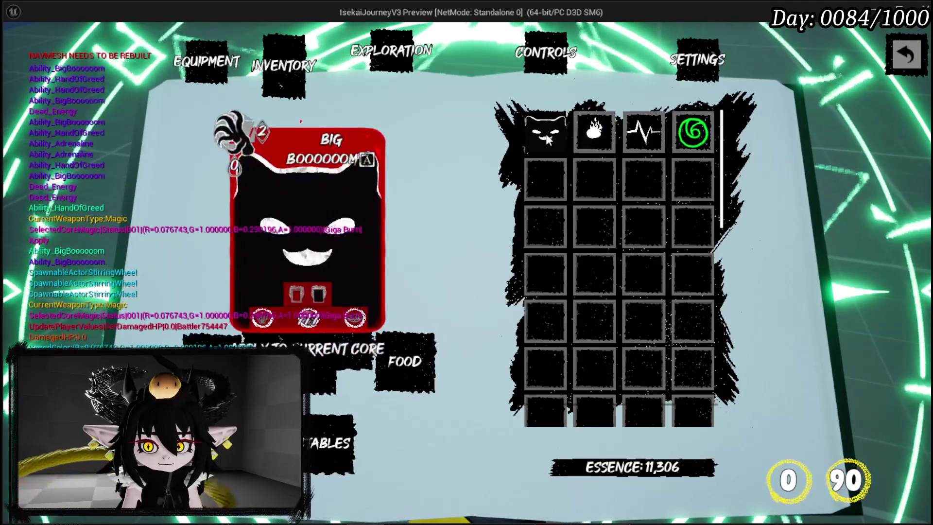
Apply Hand of Greed to the current core, then stop the game preview.
click(594, 132)
click(638, 139)
click(583, 131)
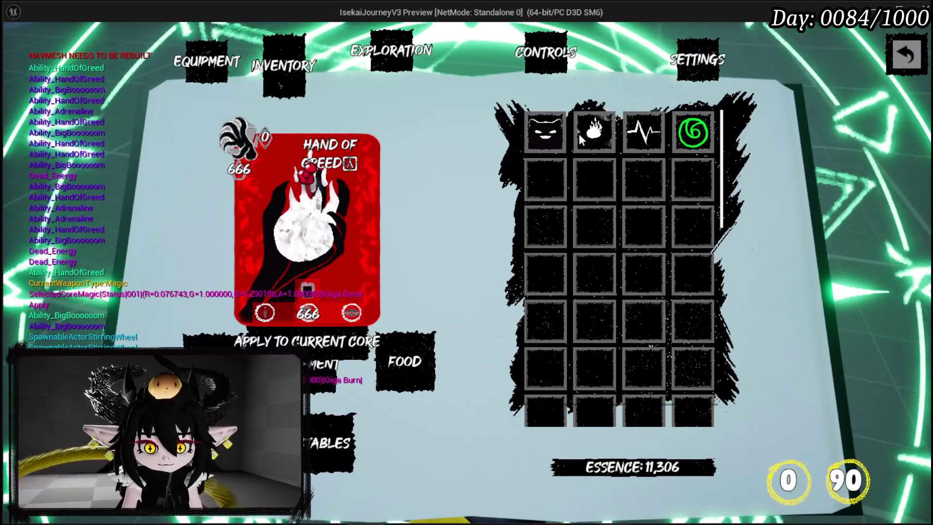
click(317, 345)
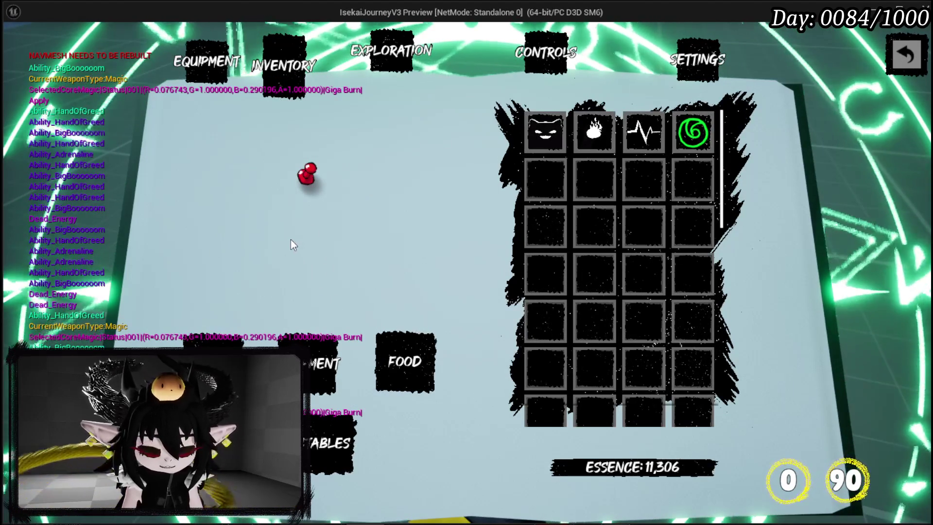
key(Escape)
click(17, 48)
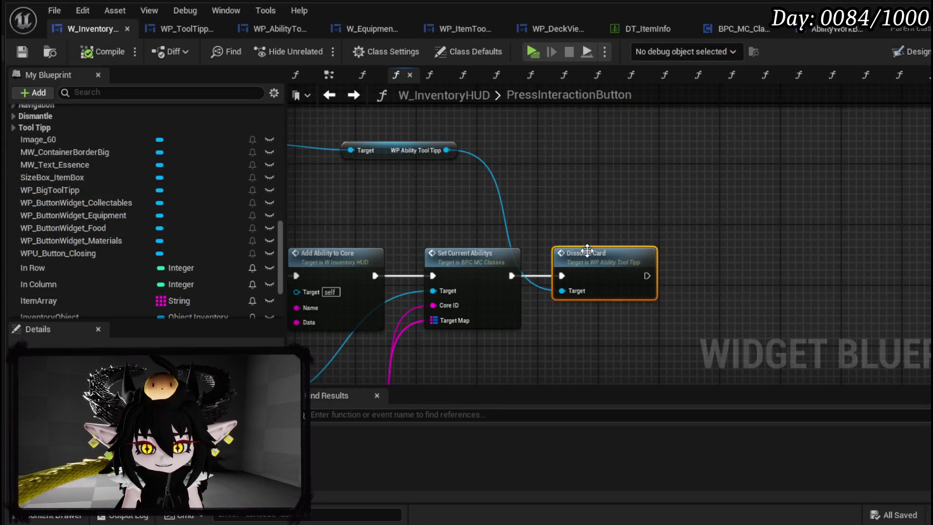
Review the DissolveCard graph's Set Visibility, dynamic material, Set Timer and Play Sound 2D nodes.
double_click(588, 250)
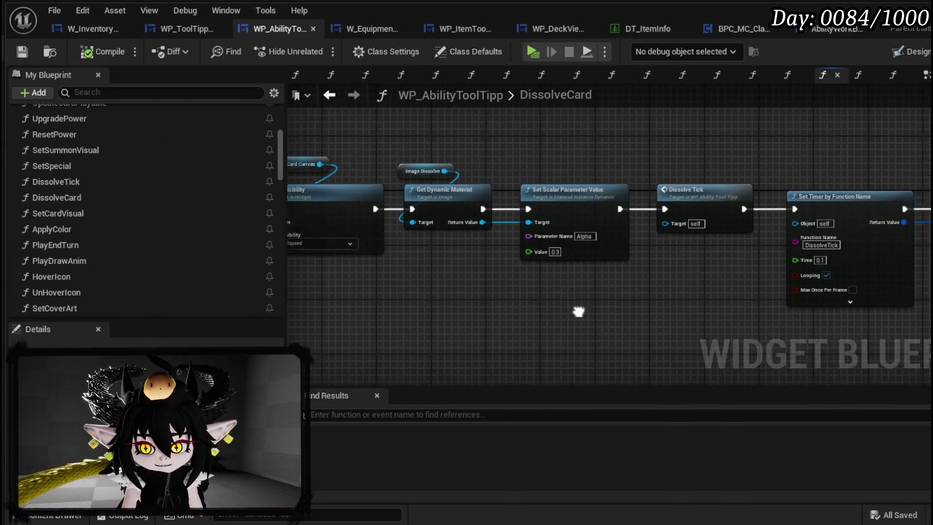
mouse_move(578, 312)
mouse_down()
mouse_move(366, 301)
mouse_move(657, 299)
mouse_move(476, 291)
mouse_up()
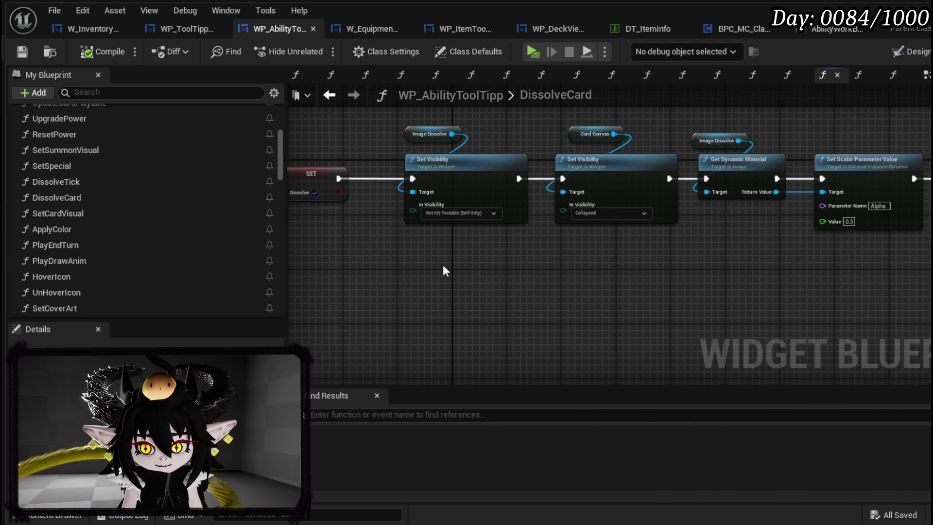
drag(444, 271, 635, 132)
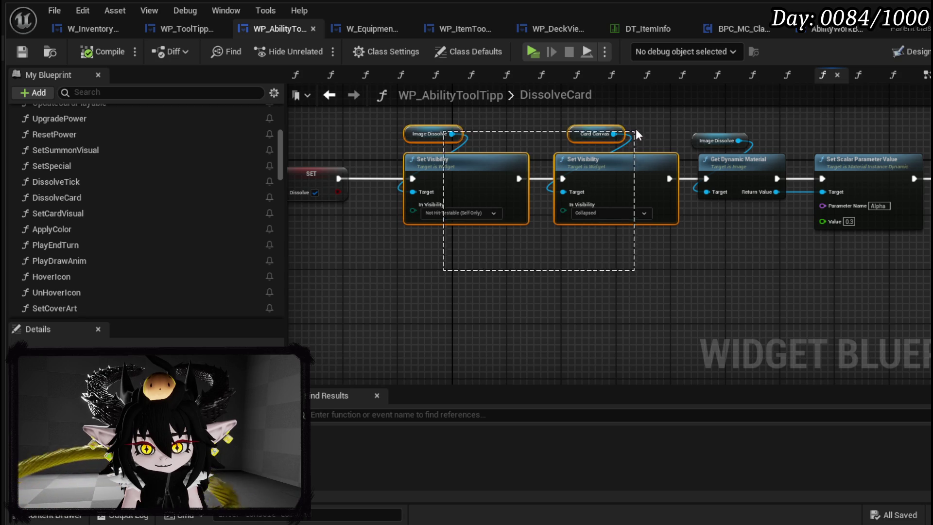
mouse_move(550, 291)
mouse_down()
mouse_move(640, 313)
mouse_move(667, 298)
mouse_move(441, 313)
mouse_move(624, 288)
mouse_up()
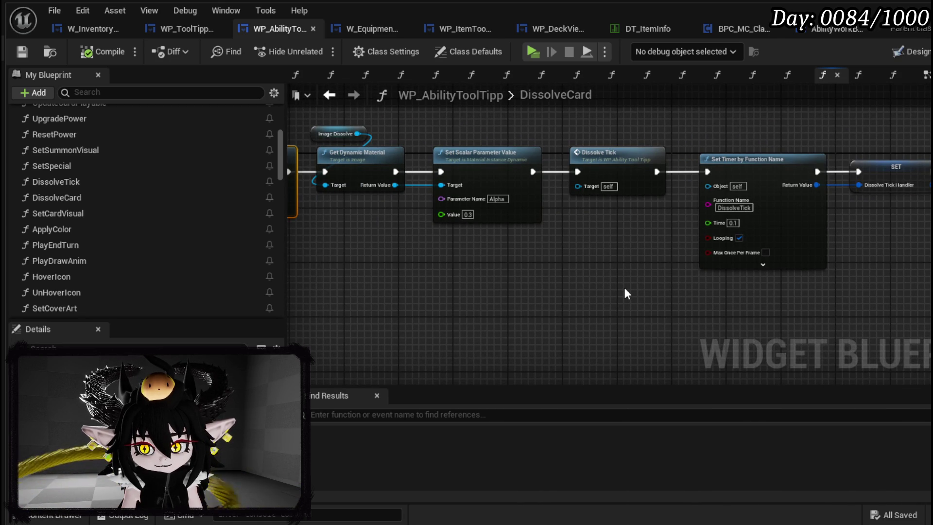
drag(625, 288, 486, 293)
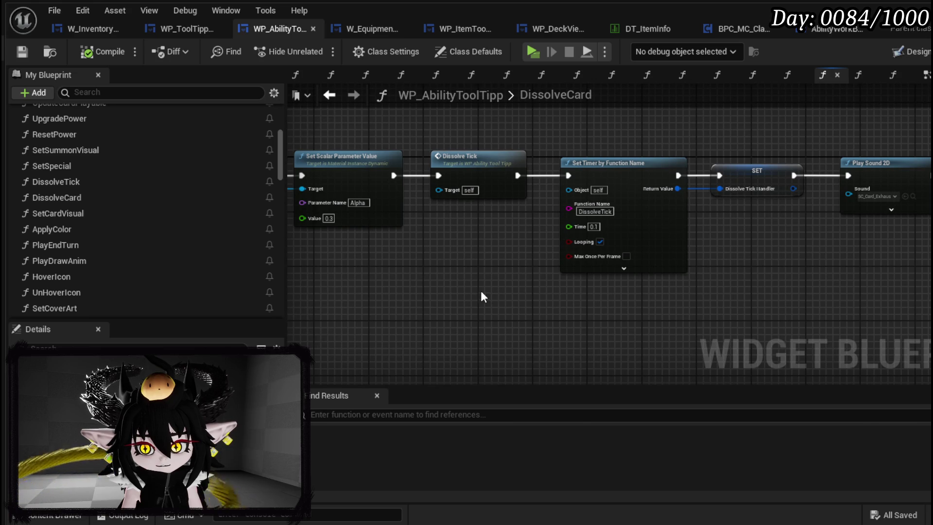
Review the DissolveTick graph through to Call On Dissolve Finished, then return to W_InventoryHUD.
double_click(89, 182)
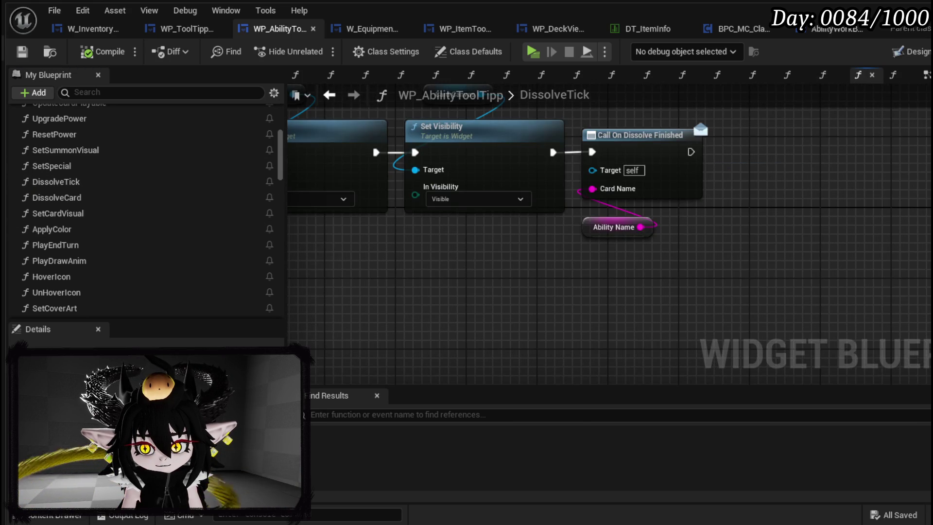
scroll(549, 285, down, 2)
drag(550, 279, 761, 284)
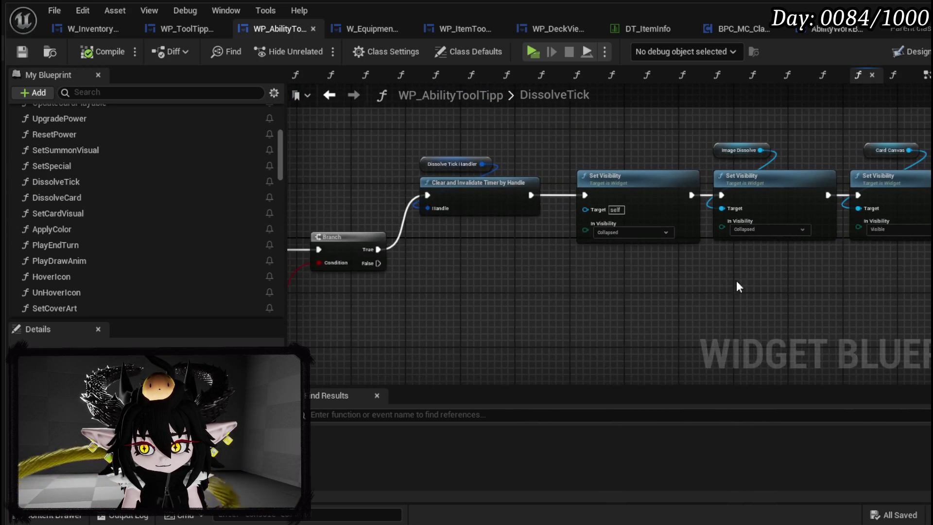
drag(698, 286, 531, 280)
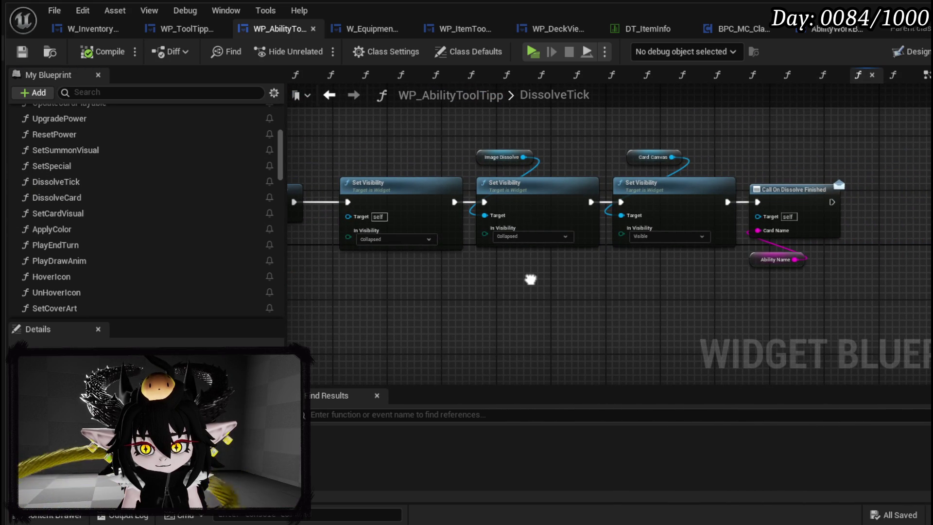
mouse_move(531, 279)
mouse_down()
mouse_move(747, 139)
mouse_move(717, 147)
mouse_up()
drag(462, 298, 666, 290)
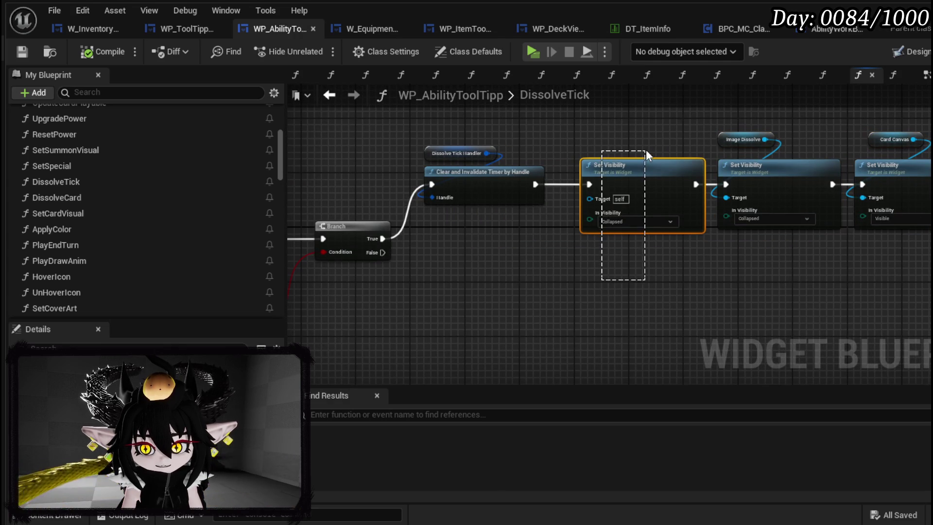
drag(646, 150, 627, 176)
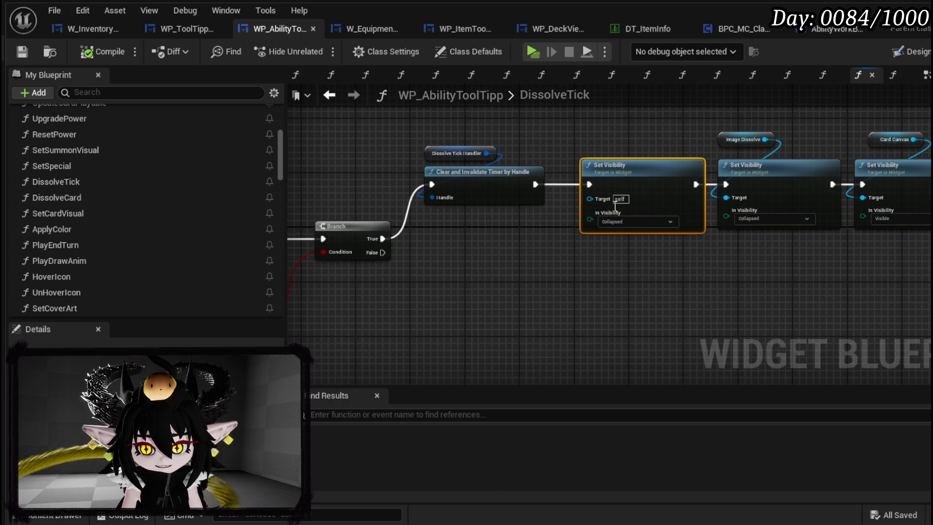
drag(677, 283, 449, 300)
drag(751, 321, 884, 170)
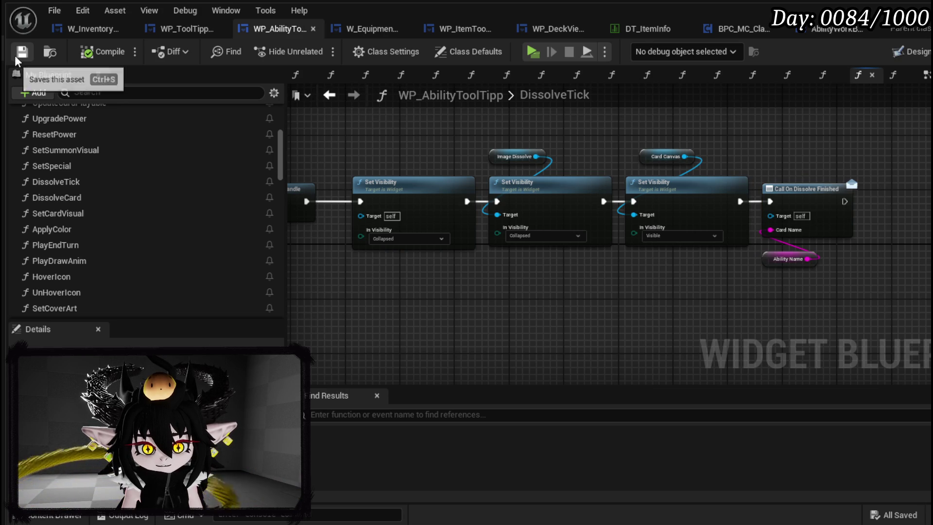
click(99, 35)
drag(498, 154, 659, 167)
text(Bind on Dis)
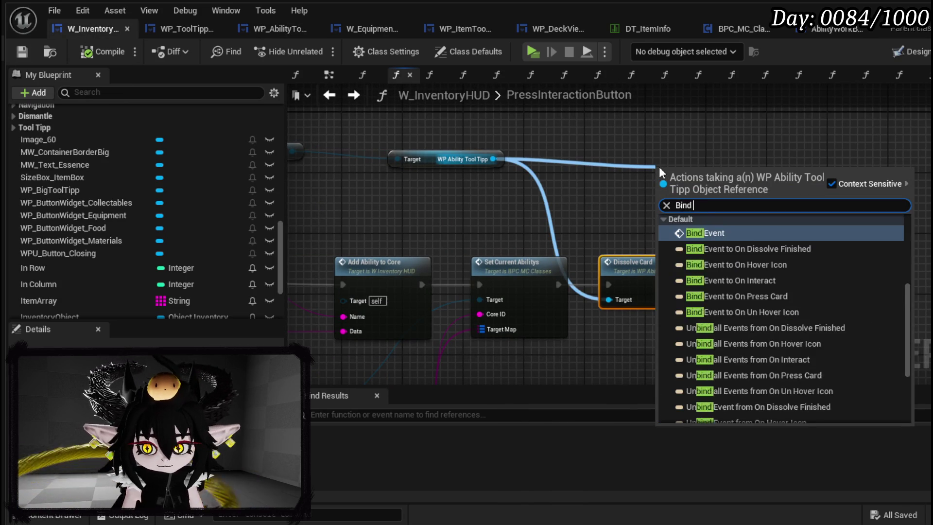
key(Return)
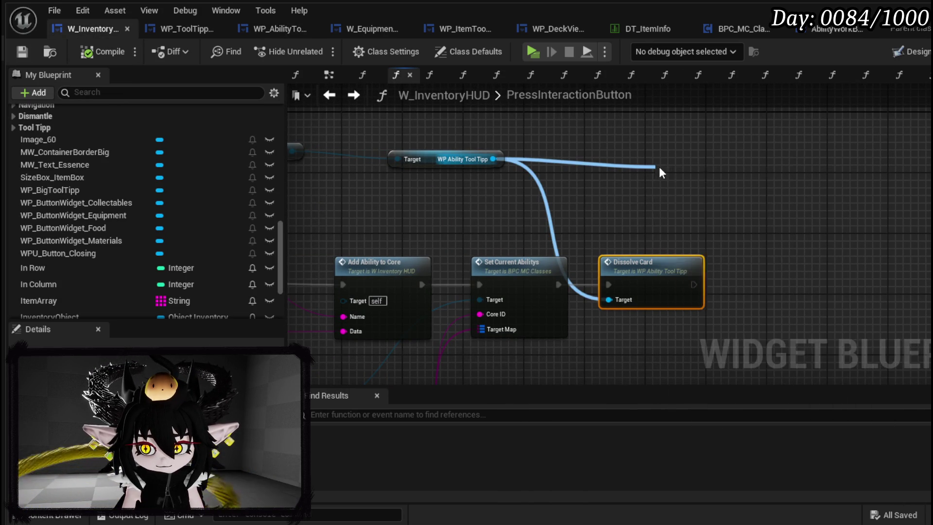
drag(661, 165, 734, 284)
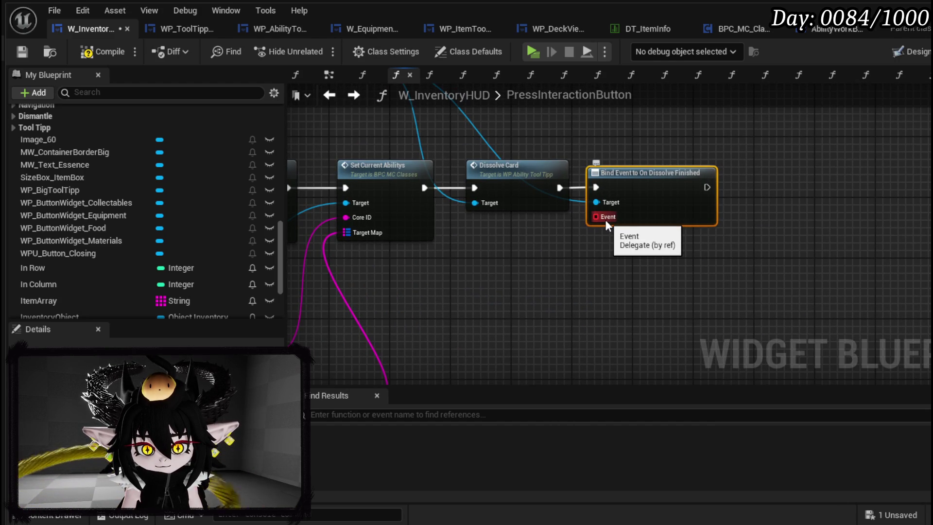
mouse_move(605, 217)
mouse_down()
mouse_move(604, 252)
mouse_move(628, 238)
mouse_up()
text(Create)
key(Return)
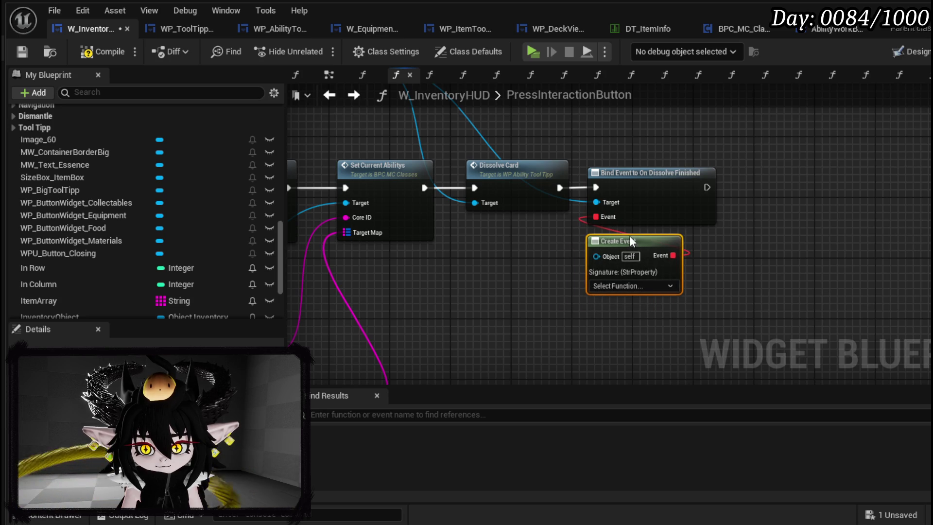
click(22, 51)
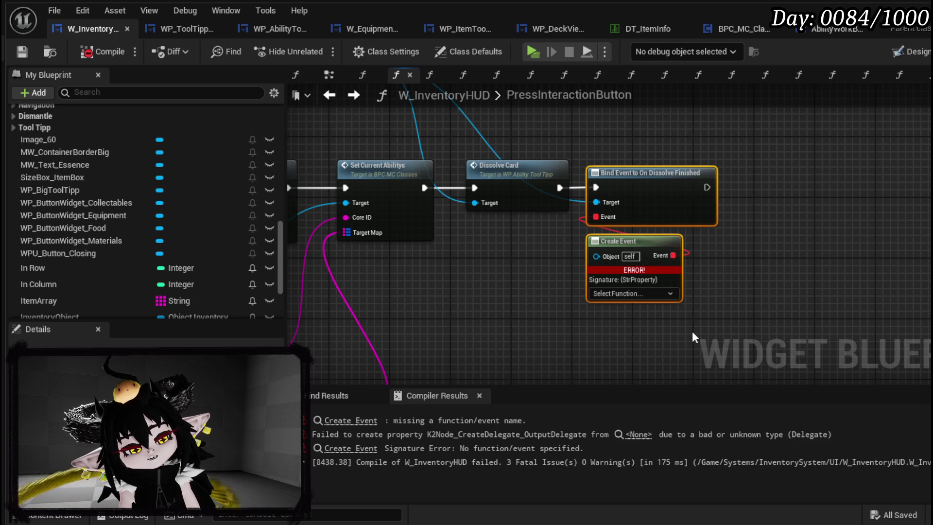
key(Delete)
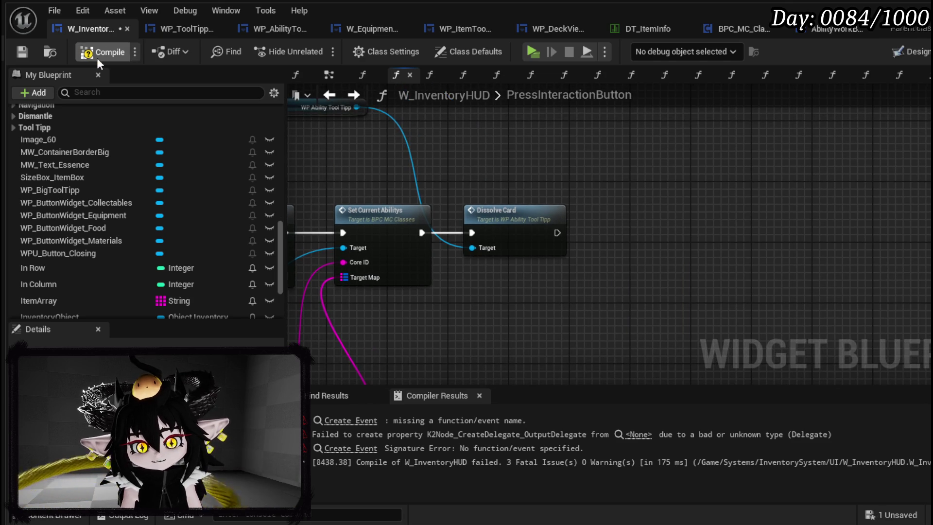
click(22, 52)
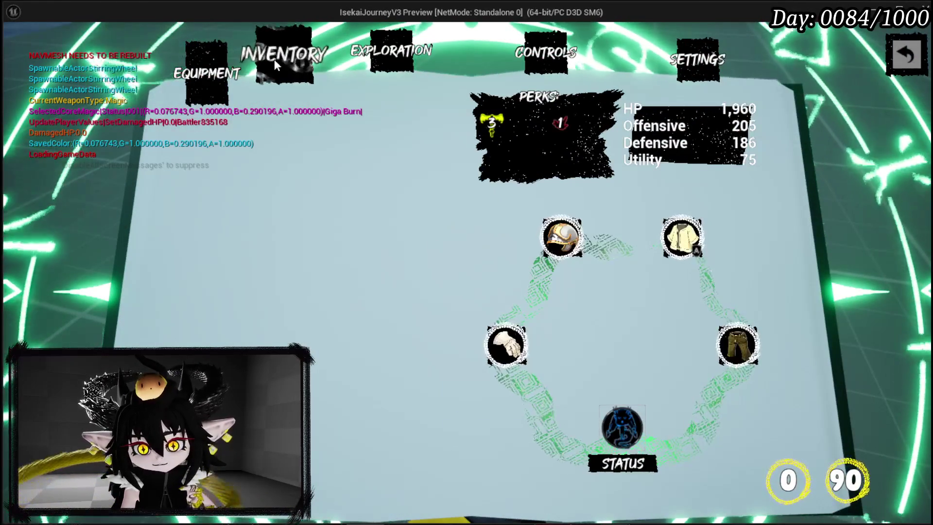
Open the Inventory page and apply BIG BOOOOOOM to the current core.
click(284, 60)
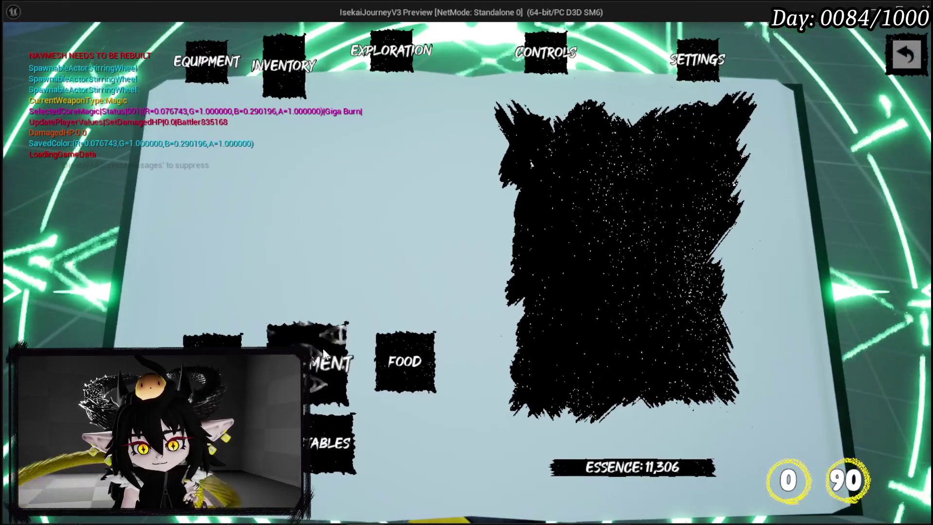
click(543, 151)
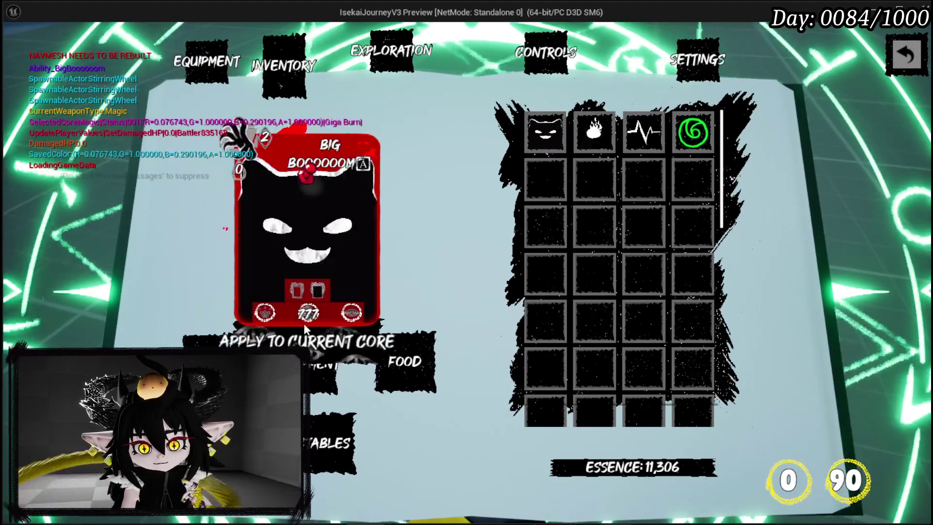
click(325, 335)
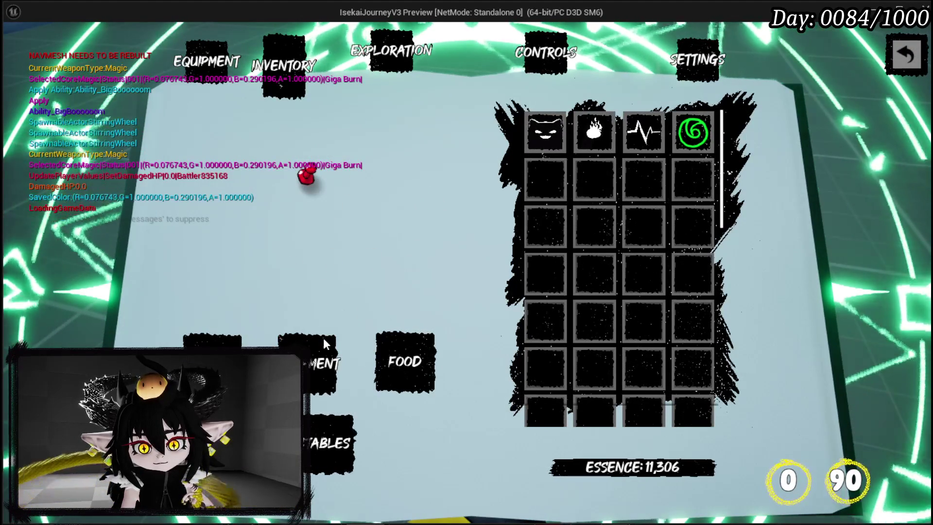
Reselect the BIG BOOOOOOM card and apply it twice more, then stop the preview.
click(539, 145)
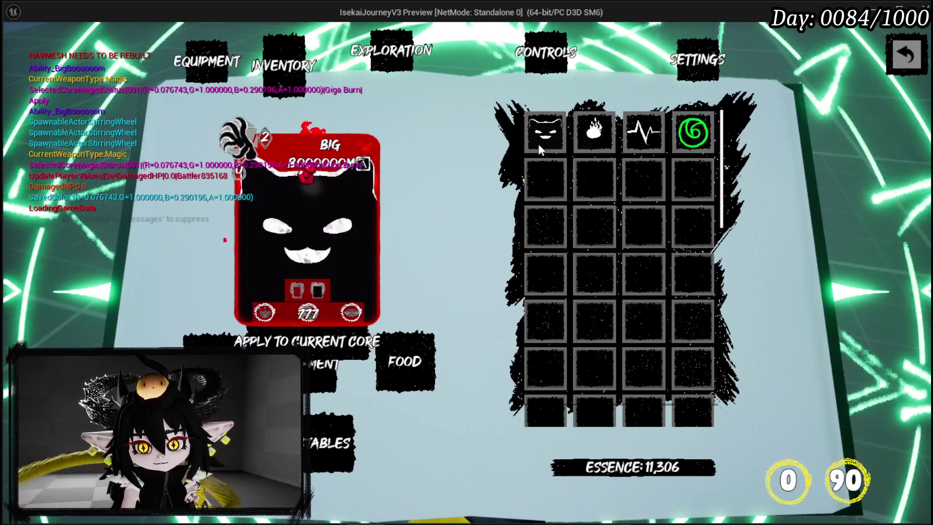
click(539, 144)
click(592, 135)
click(548, 137)
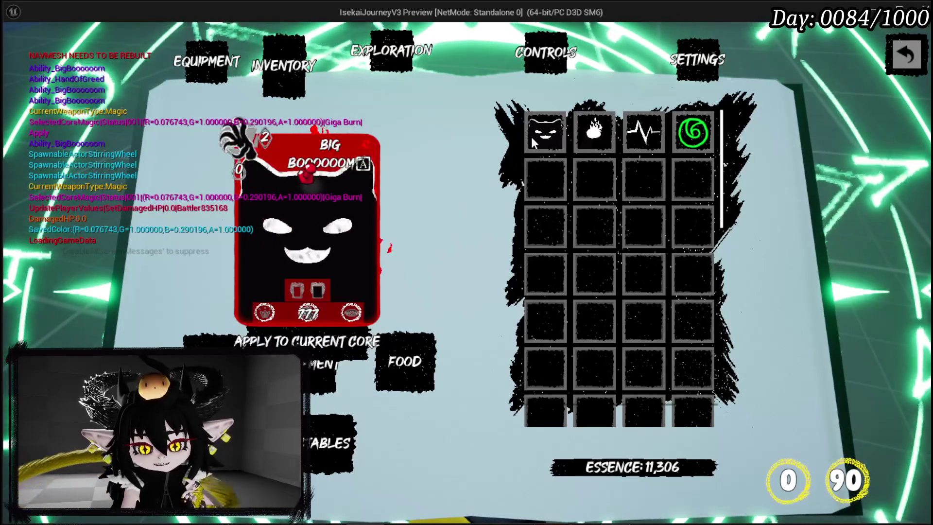
click(559, 139)
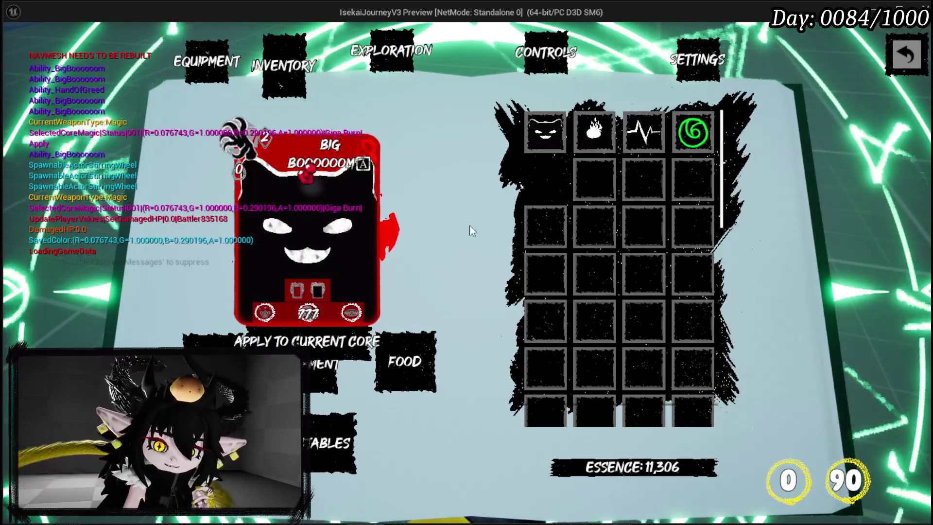
click(339, 345)
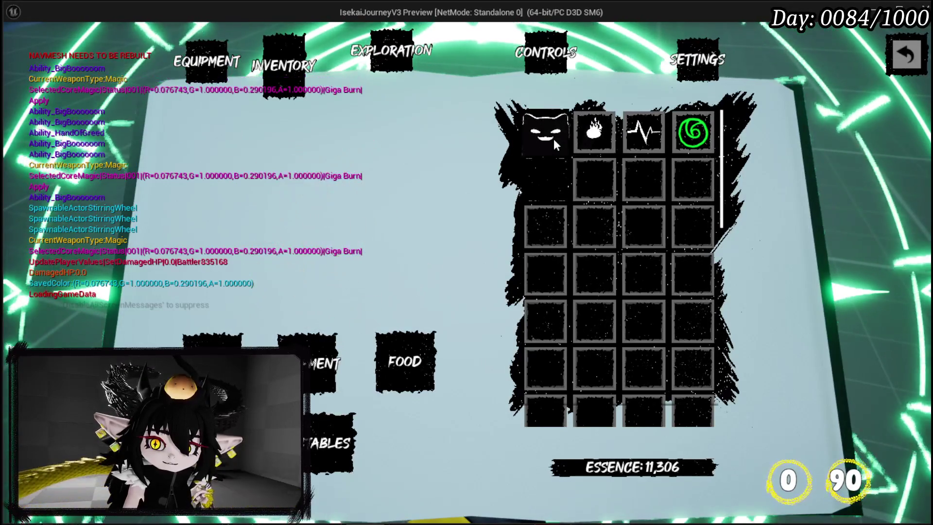
click(553, 138)
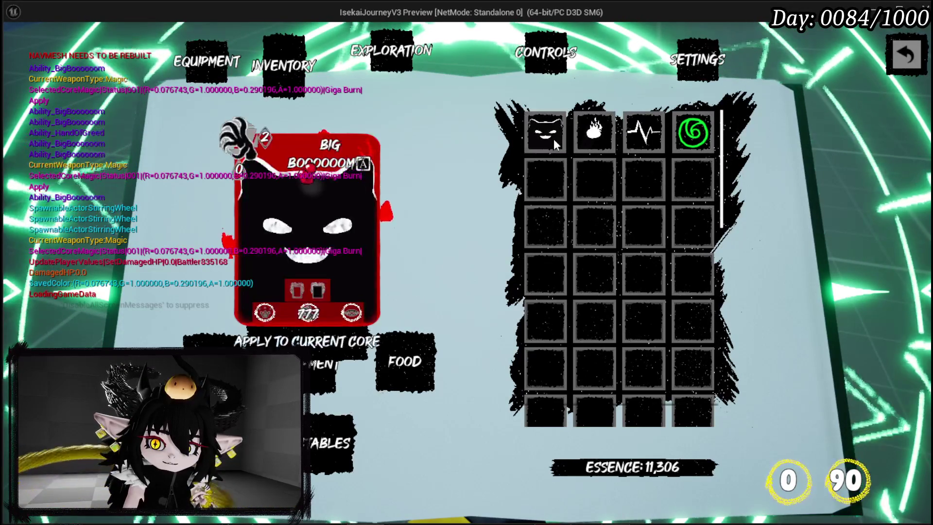
click(338, 341)
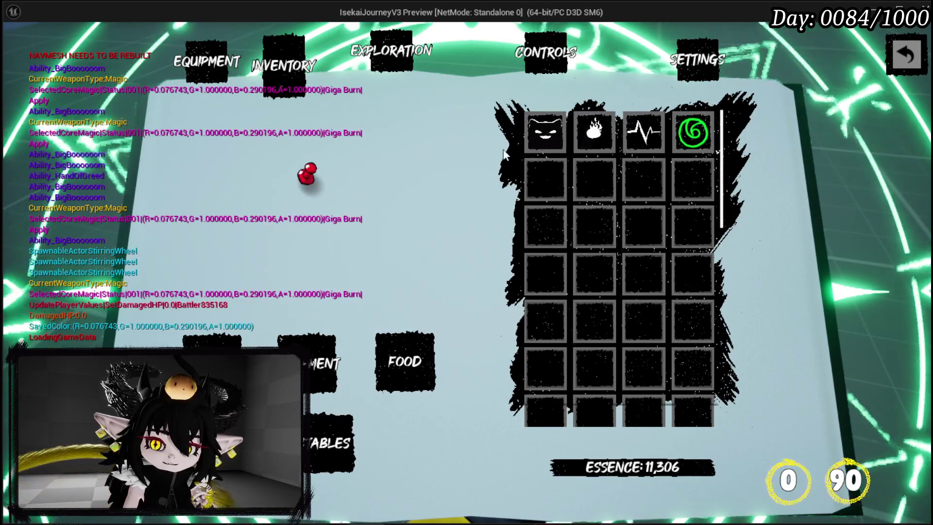
click(539, 133)
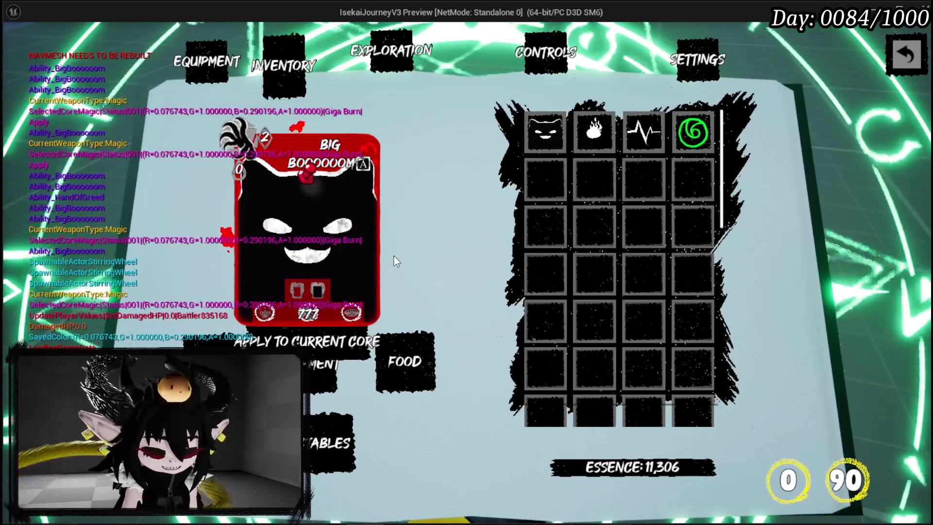
key(Escape)
Move the two tooltip reference nodes beside Add Ability to Core and save W_InventoryHUD.
key(ctrl+s)
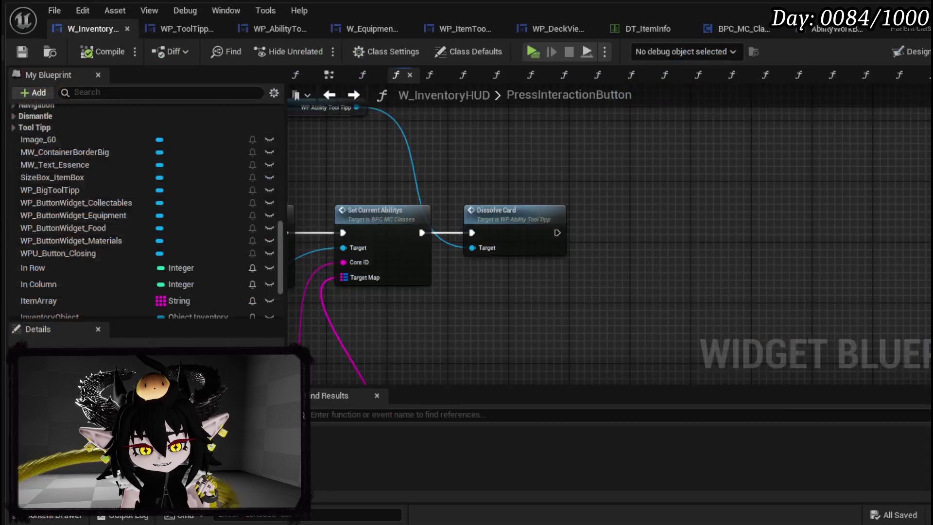
drag(449, 311, 488, 354)
drag(400, 185, 709, 239)
mouse_move(487, 202)
mouse_down()
mouse_move(710, 162)
mouse_move(817, 233)
mouse_up()
click(760, 193)
mouse_move(760, 193)
mouse_down()
mouse_move(539, 190)
mouse_move(381, 163)
mouse_up()
click(22, 51)
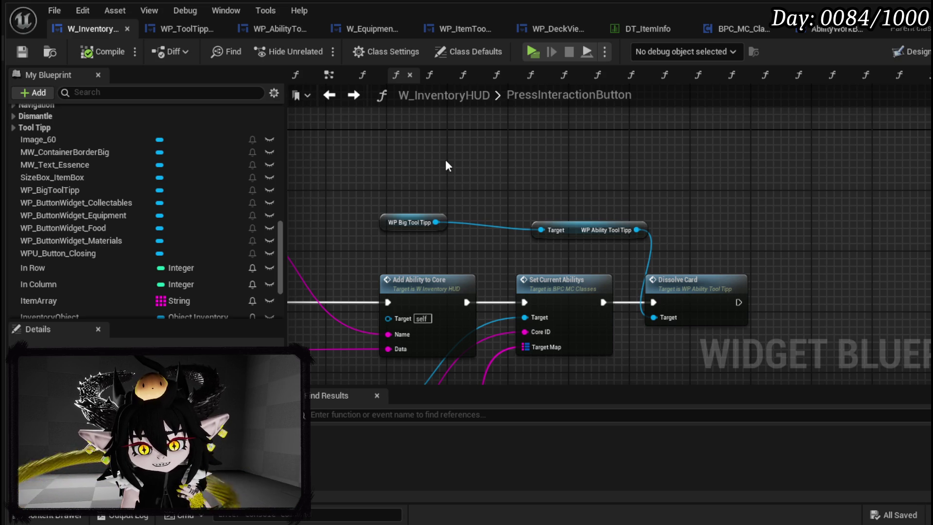
In the Designer, raise WP_BigToolTipp to Position Y -299.5, then compile and save.
click(193, 23)
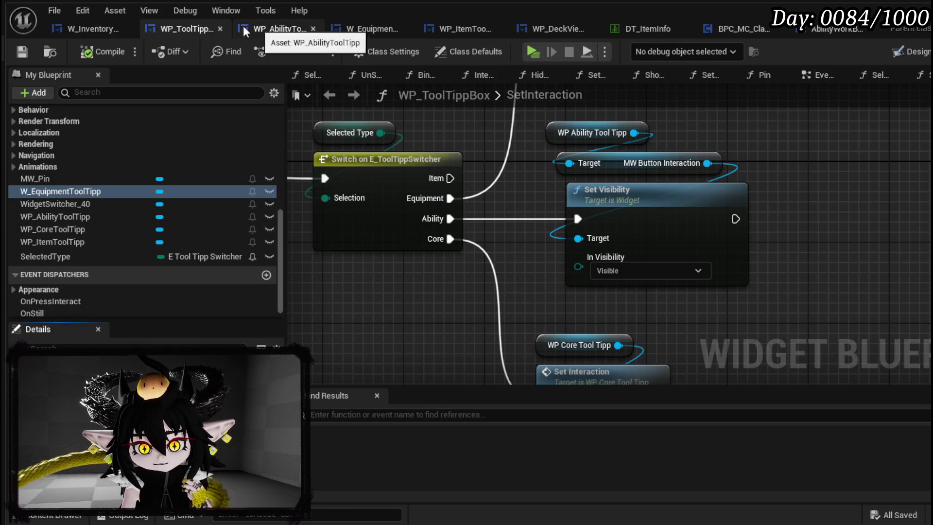
click(90, 30)
click(905, 52)
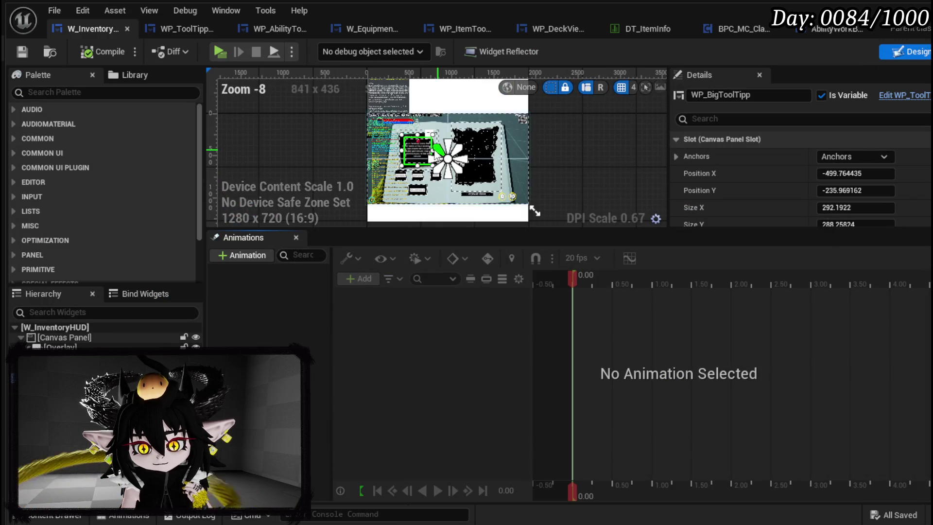
scroll(386, 142, up, 7)
drag(875, 194, 582, 155)
scroll(580, 155, down, 2)
mouse_move(489, 122)
mouse_down()
mouse_move(478, 122)
mouse_move(468, 179)
mouse_move(487, 147)
mouse_move(449, 81)
mouse_up()
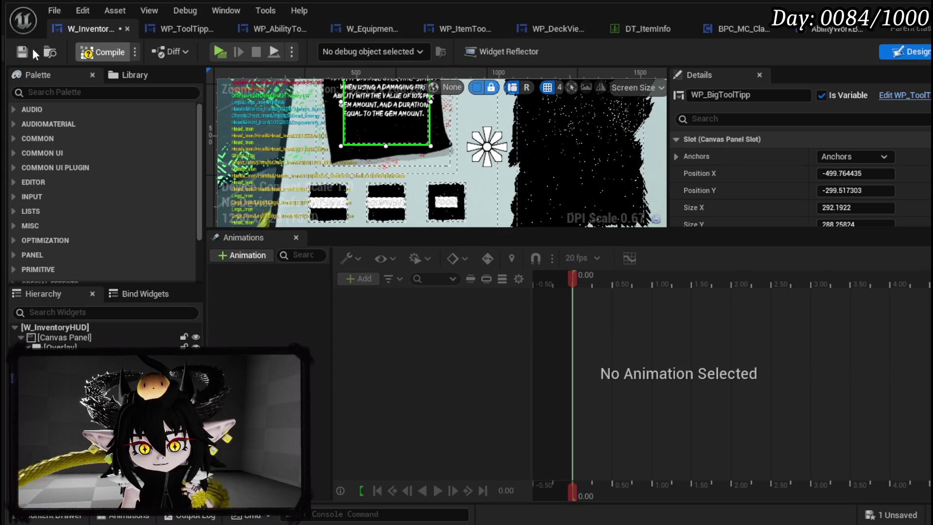
click(16, 48)
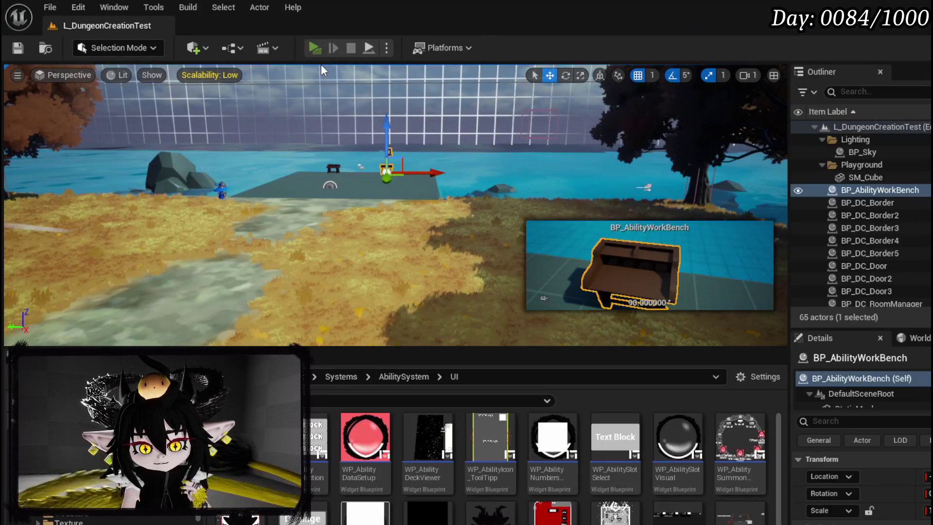
Start the preview, open the Inventory page, and show the cat-faced, Hand of Greed and Adrenaline cards.
click(315, 48)
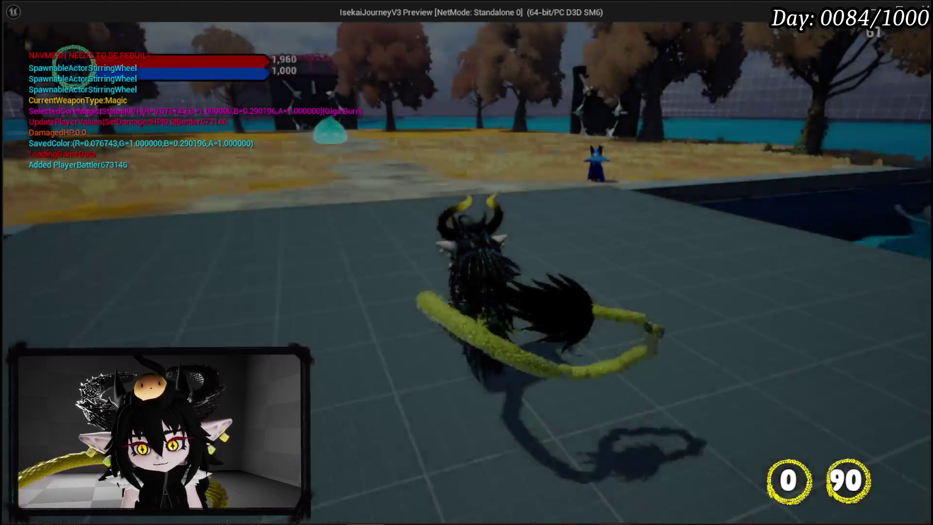
key(Tab)
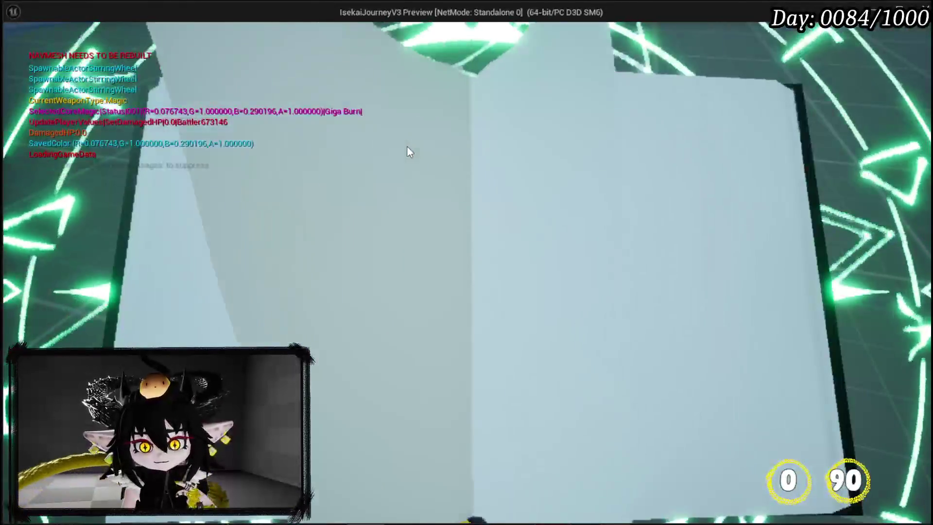
key(e)
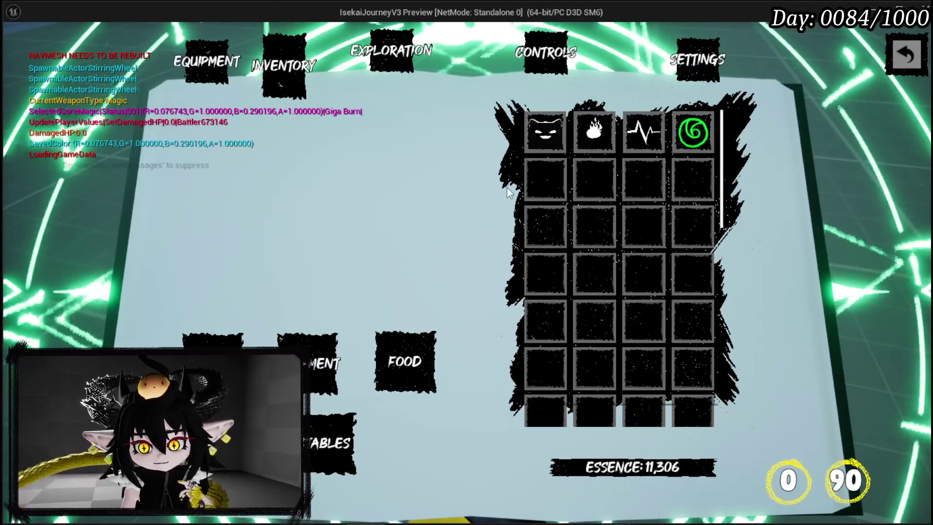
click(535, 148)
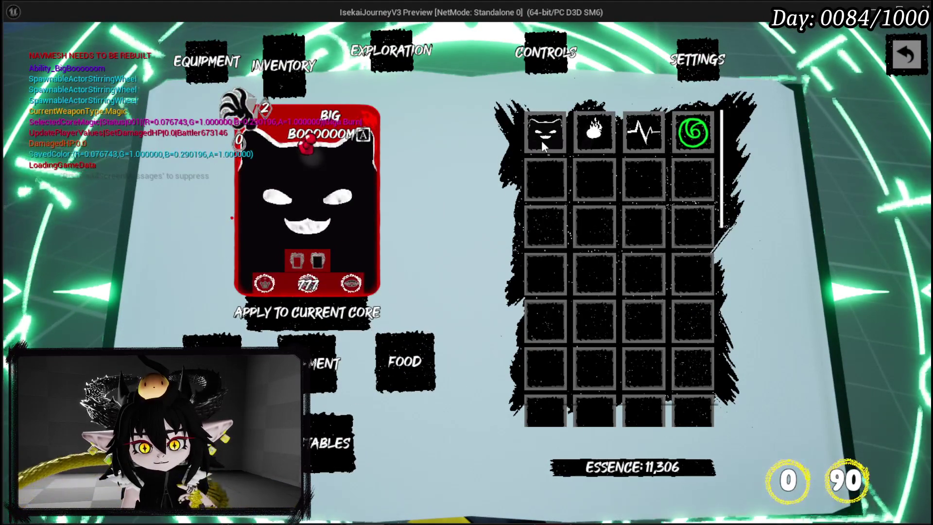
click(597, 138)
click(649, 141)
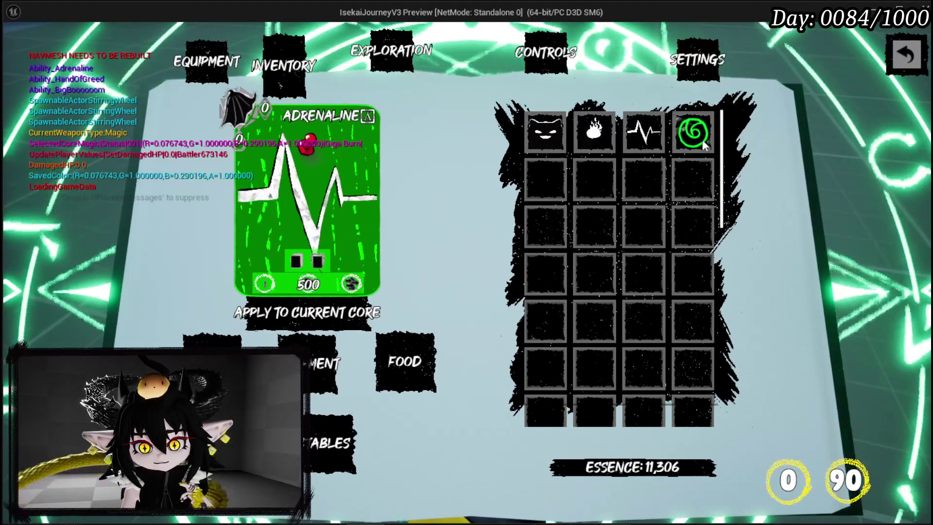
click(642, 137)
click(596, 134)
click(562, 134)
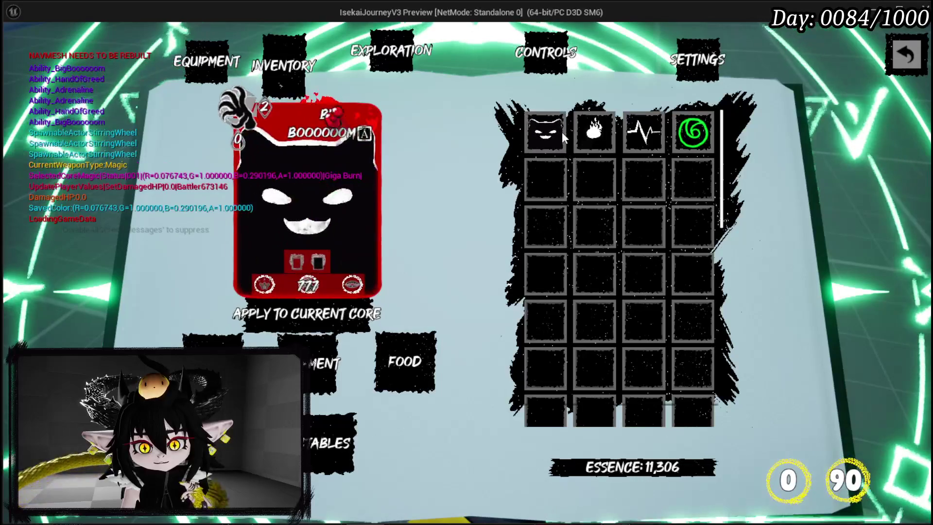
Cycle through the Hand of Greed, Adrenaline and cat-faced cards again, then stop the preview.
click(613, 136)
click(658, 136)
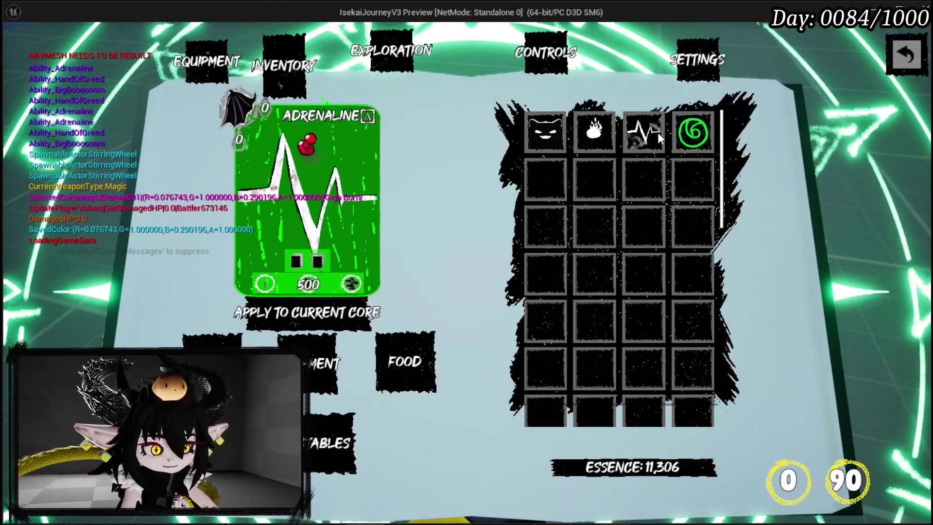
click(594, 131)
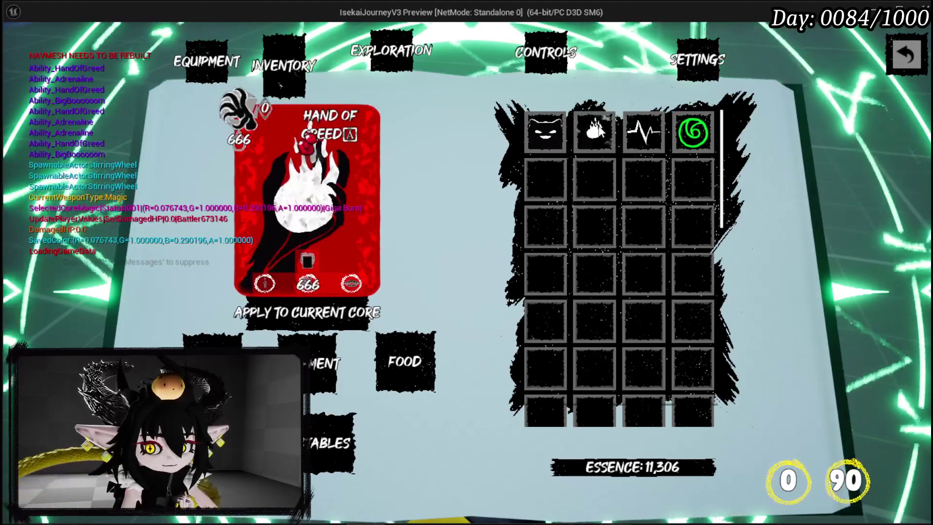
click(552, 130)
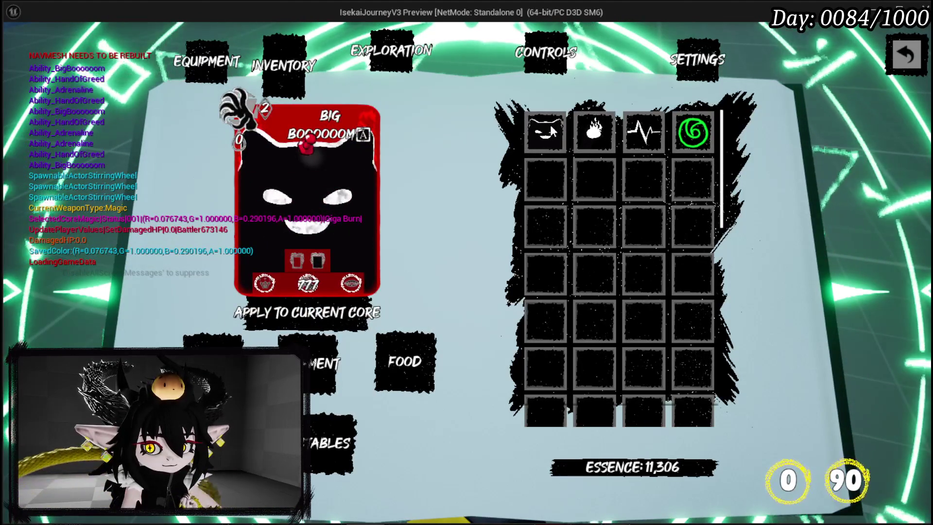
click(586, 130)
click(633, 131)
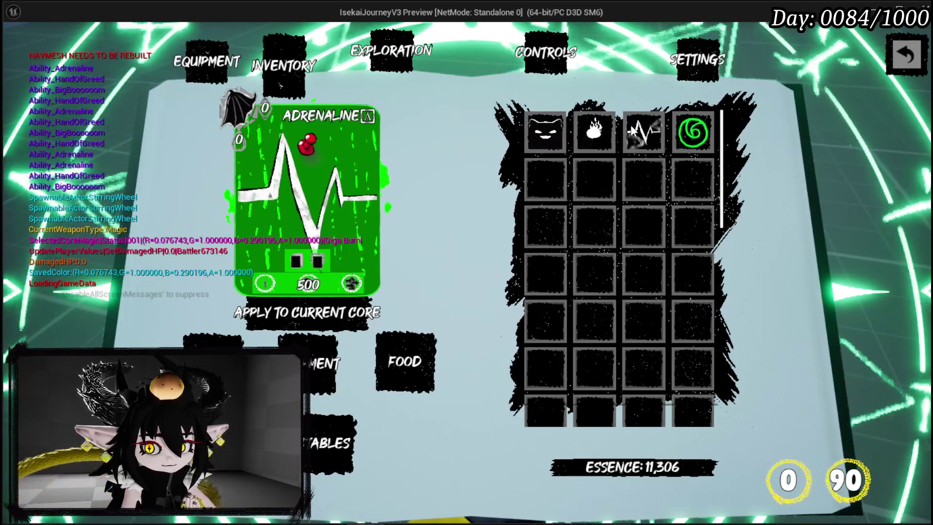
click(586, 130)
click(545, 131)
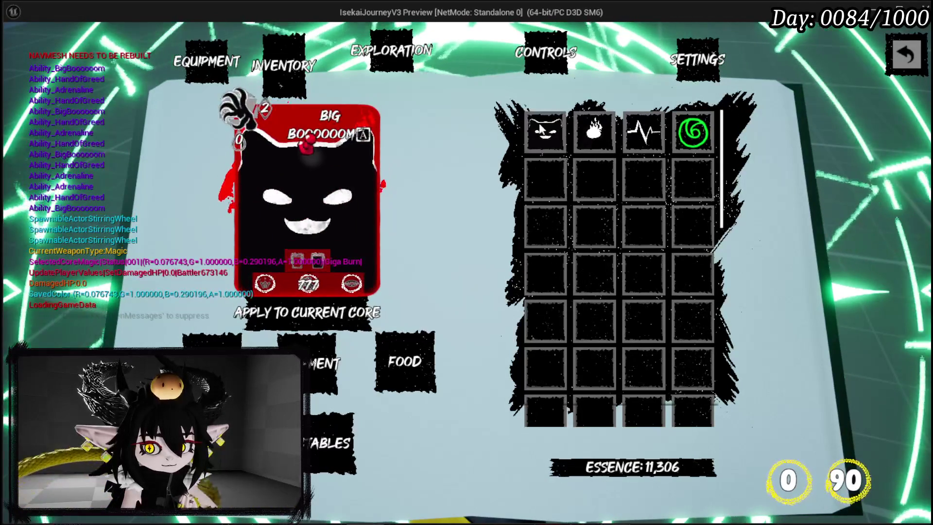
key(Escape)
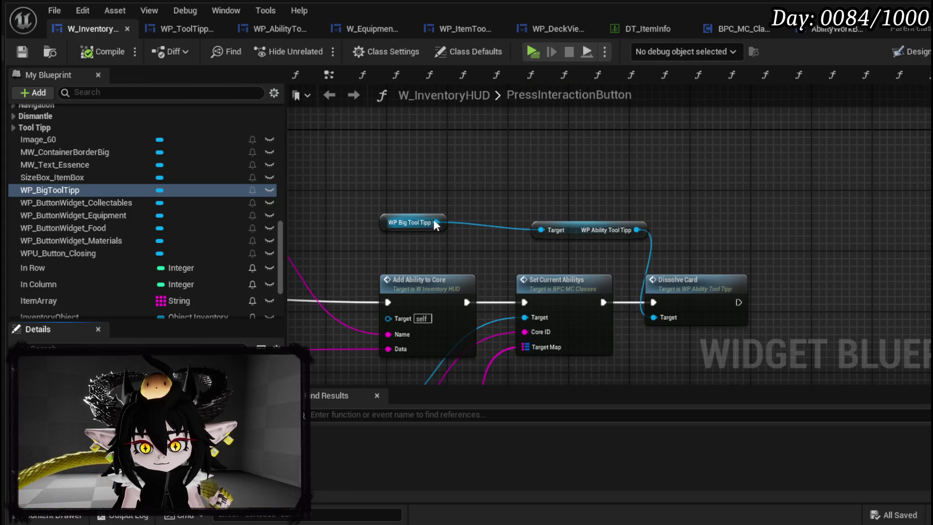
Get the big tooltip's MW Pin and add a Set Visibility node after Dissolve Card.
mouse_move(436, 222)
mouse_down()
mouse_move(575, 176)
mouse_move(595, 155)
mouse_up()
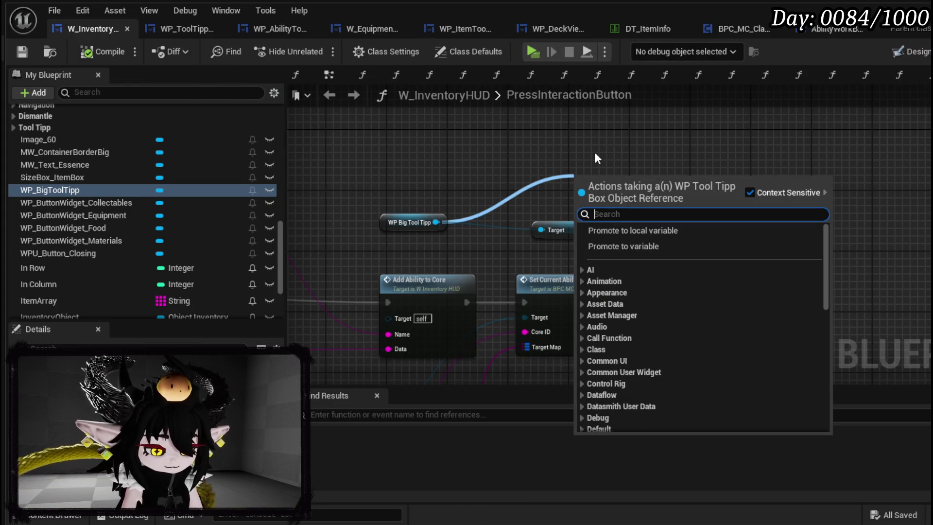
text(Pin)
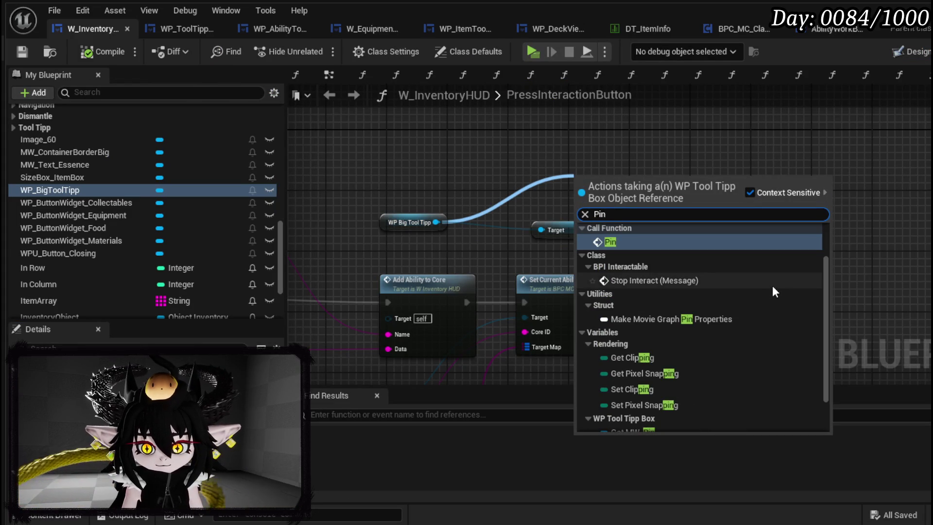
scroll(772, 285, down, 2)
click(687, 381)
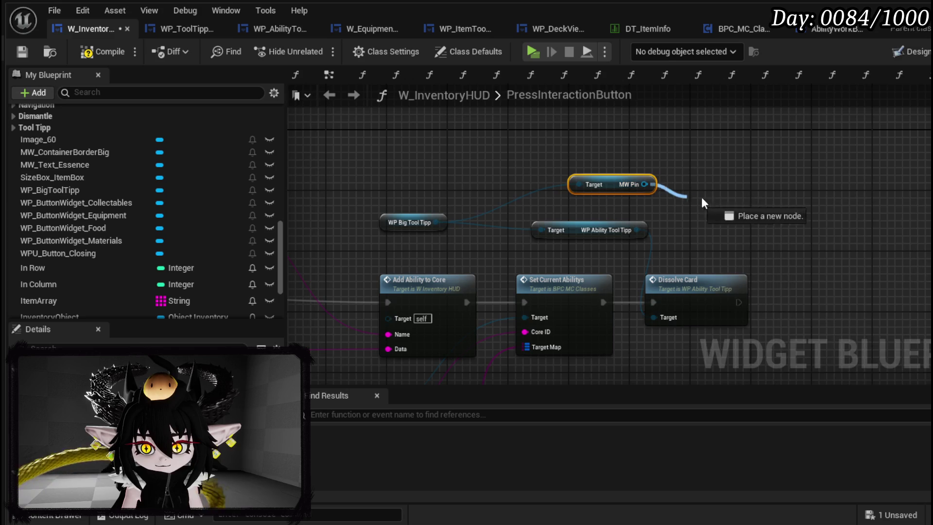
drag(683, 196, 713, 195)
text(Set V)
text(isi)
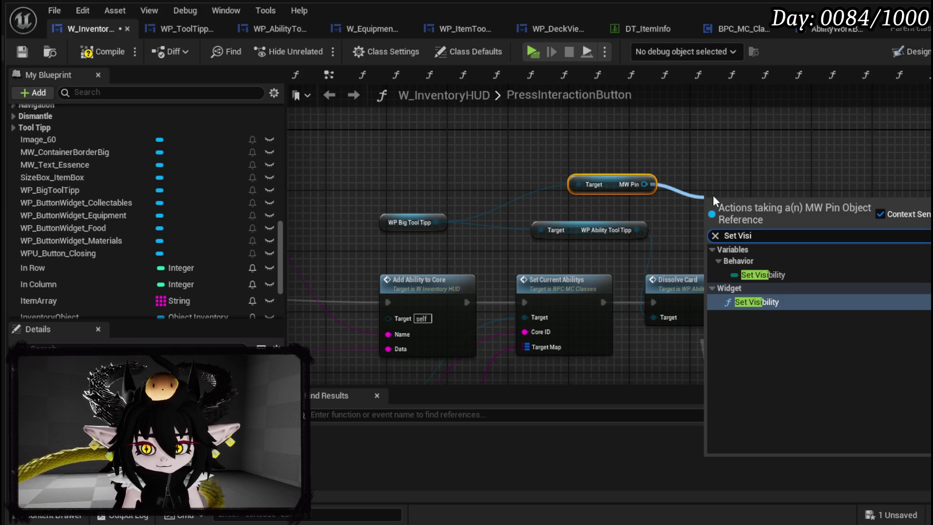
click(789, 288)
mouse_move(750, 210)
mouse_down()
mouse_move(813, 291)
mouse_move(804, 302)
mouse_up()
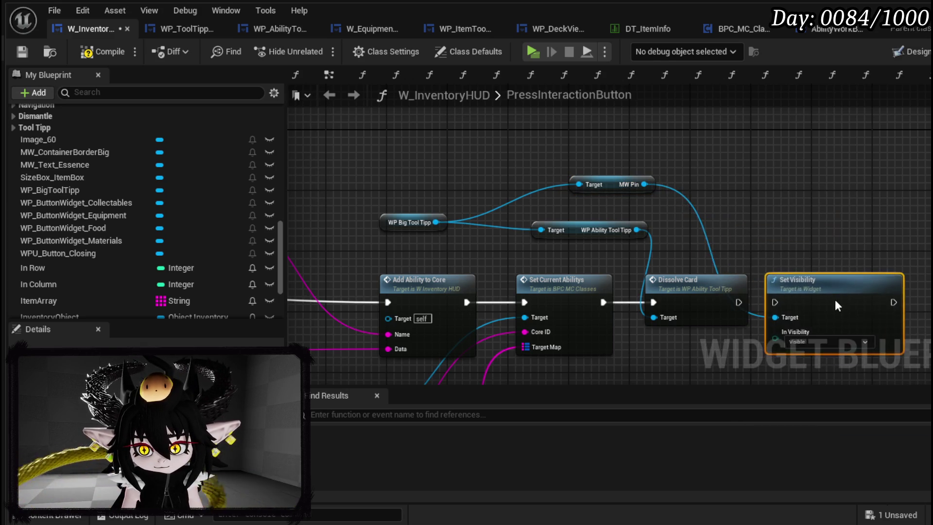
mouse_move(739, 297)
mouse_down()
mouse_move(770, 310)
mouse_move(813, 280)
mouse_up()
Set MW Pin's visibility to Collapsed, then compile and save W_InventoryHUD.
click(806, 341)
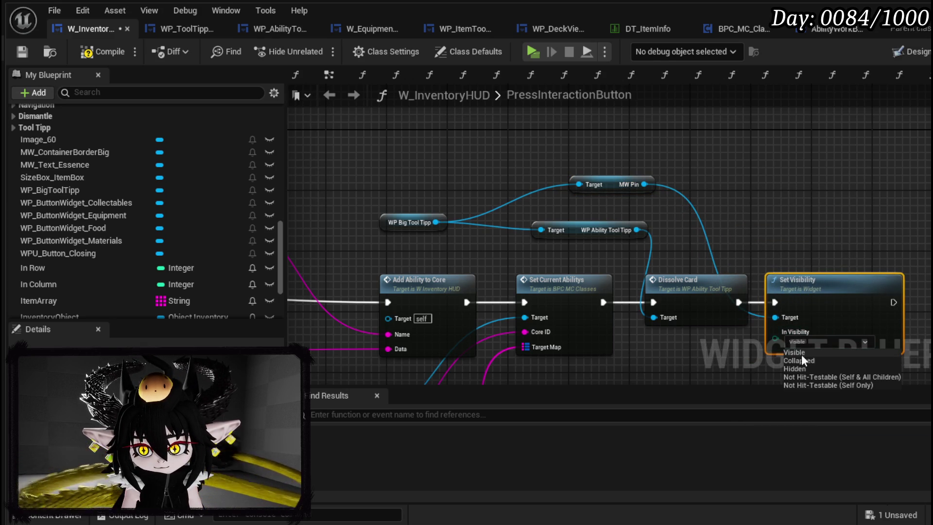
click(801, 360)
click(774, 238)
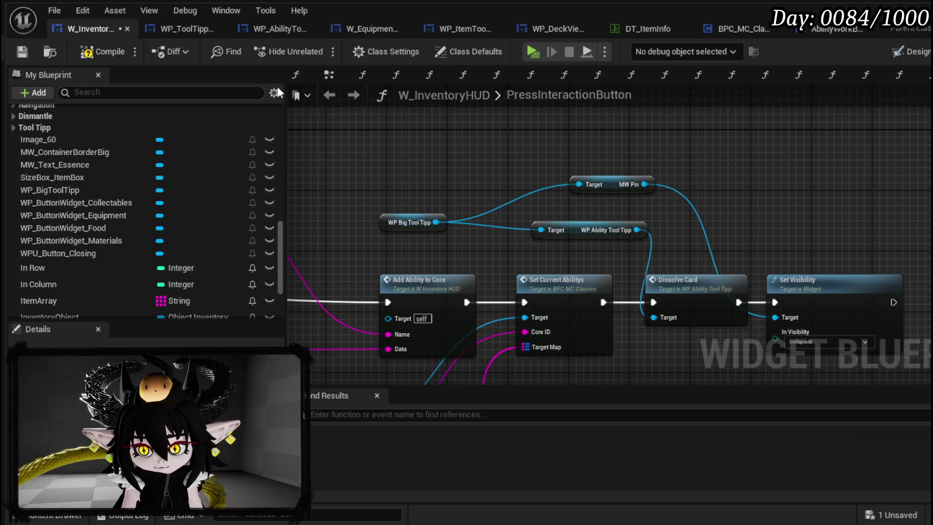
click(96, 47)
click(22, 51)
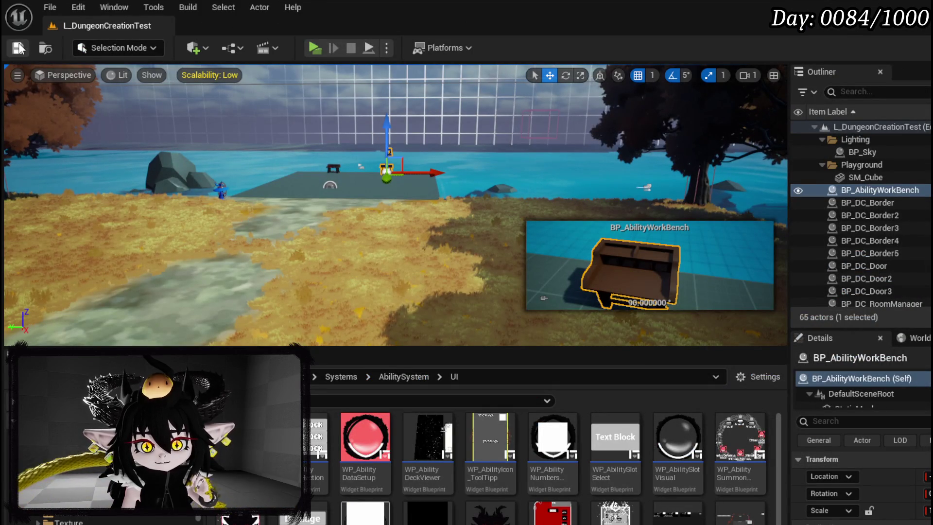
Save, drop a BP_PickUp actor onto the grid floor, and open InventorySystem's Database folder.
click(18, 47)
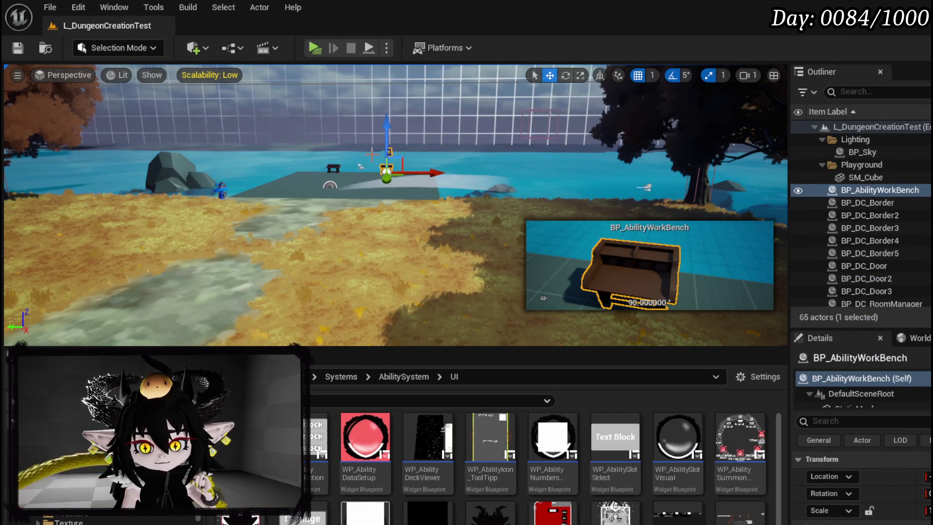
scroll(97, 486, up, 3)
scroll(223, 519, up, 2)
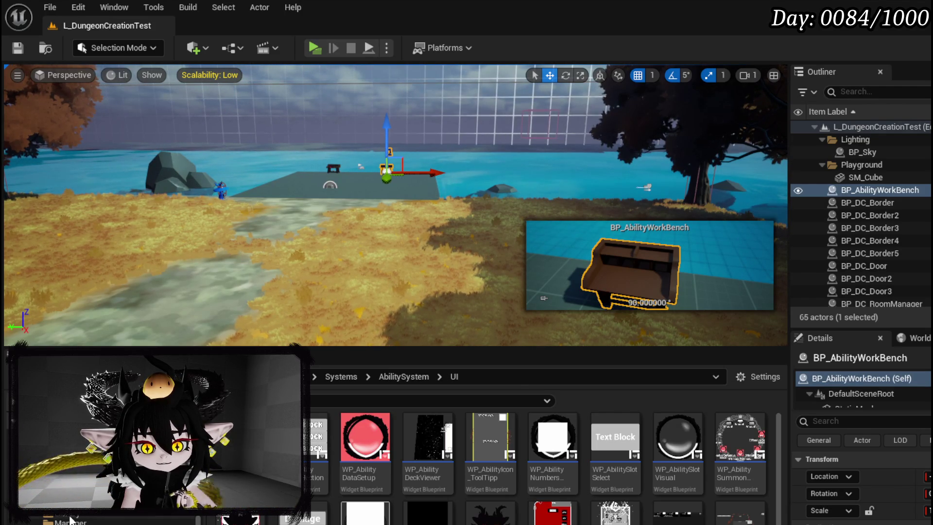
click(58, 462)
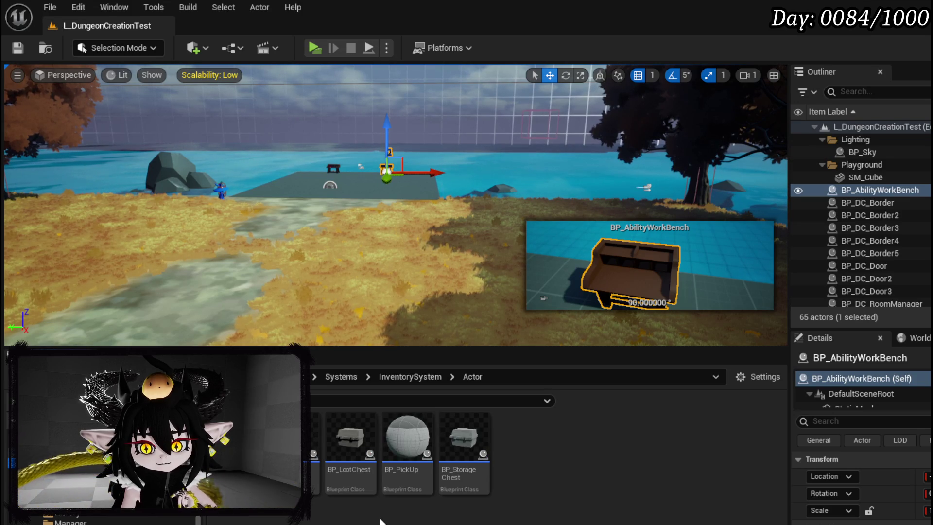
drag(407, 482, 378, 246)
mouse_move(359, 192)
mouse_down()
mouse_move(395, 214)
mouse_move(396, 243)
mouse_up()
drag(552, 355, 553, 355)
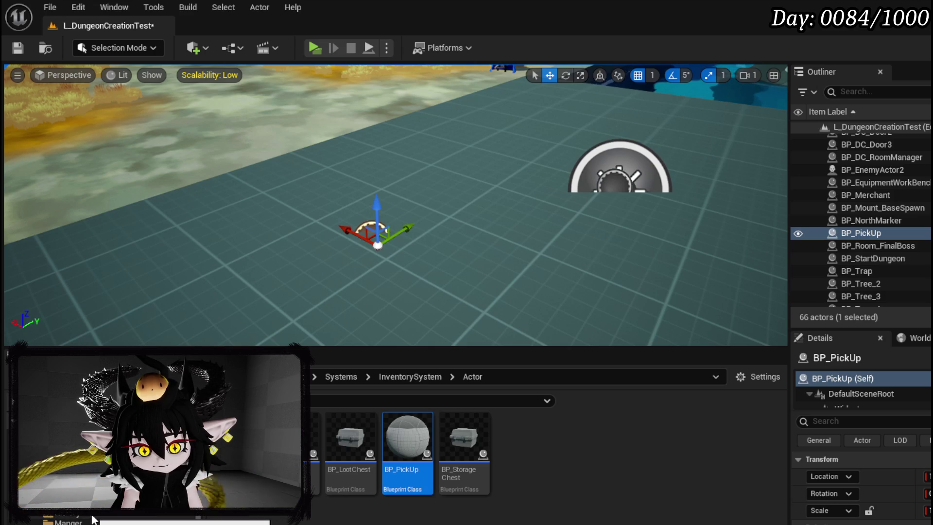
click(58, 493)
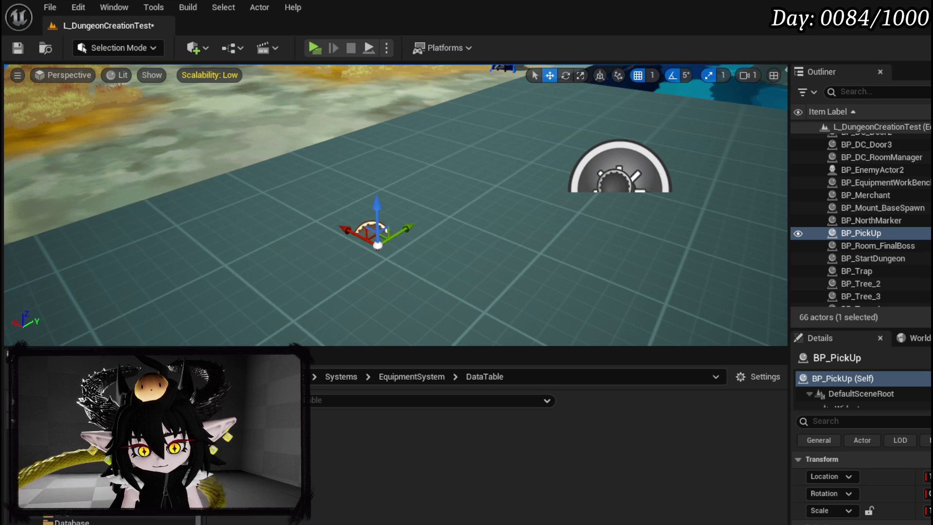
click(59, 522)
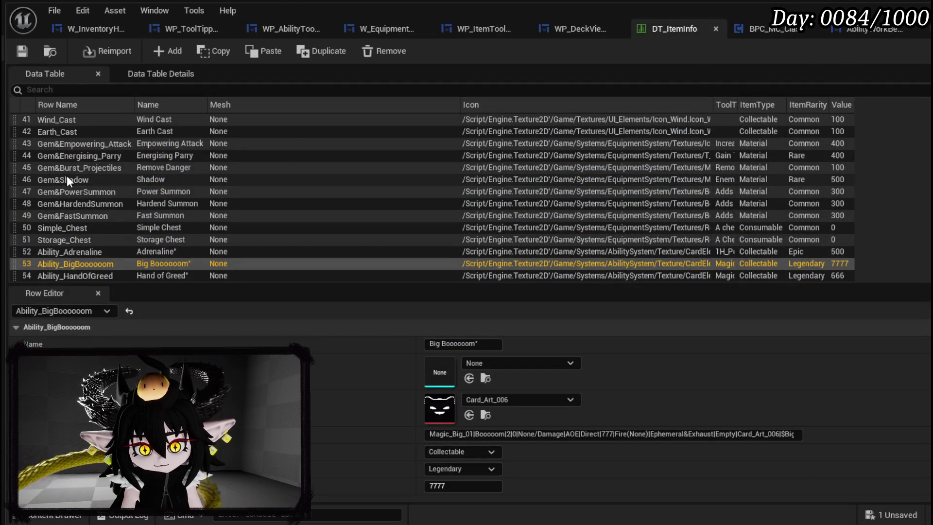
scroll(66, 176, up, 2)
scroll(79, 175, up, 10)
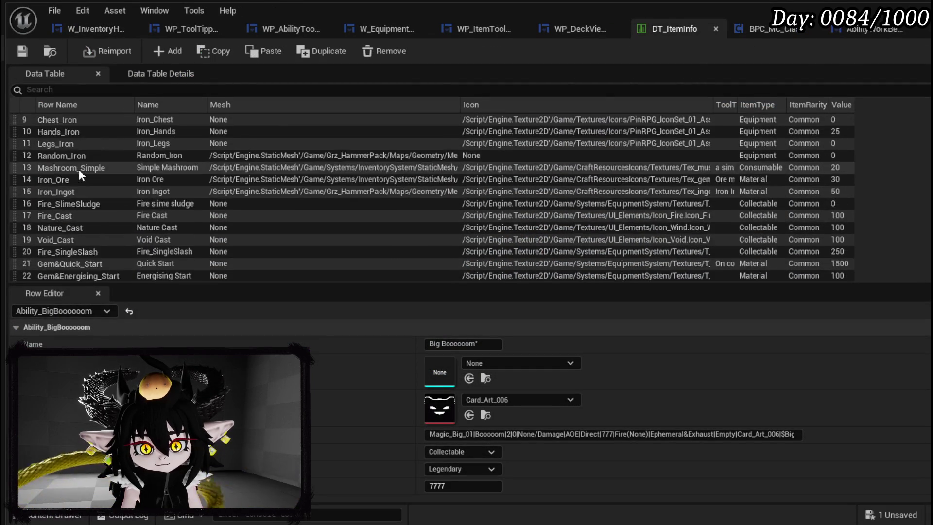
scroll(79, 171, up, 1)
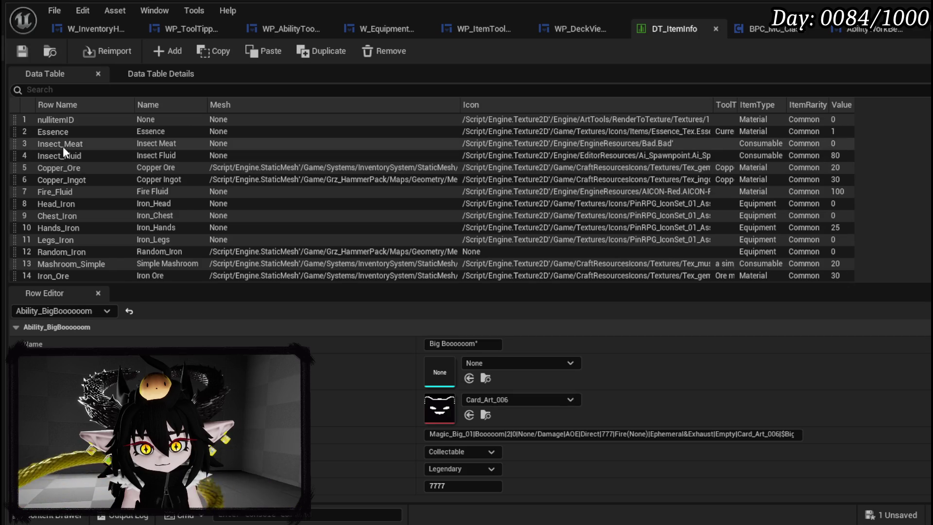
scroll(68, 176, down, 2)
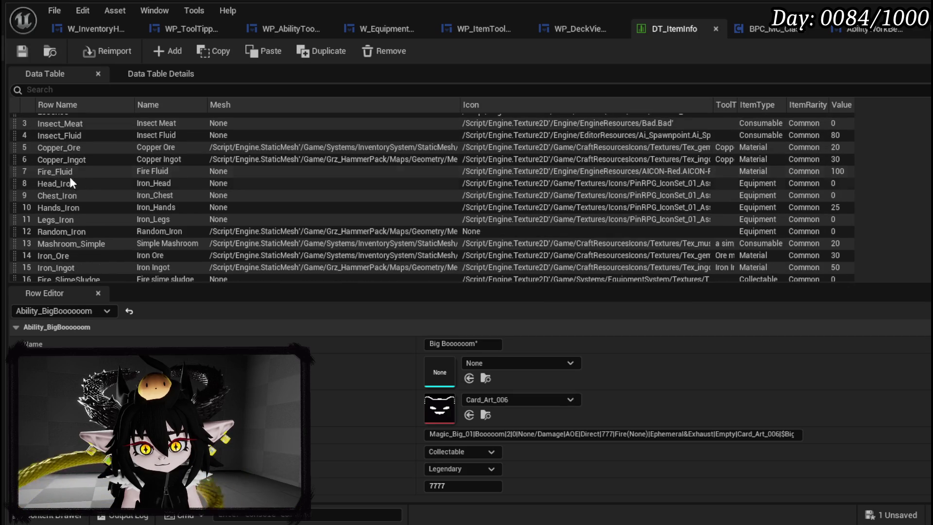
scroll(81, 205, down, 3)
double_click(81, 203)
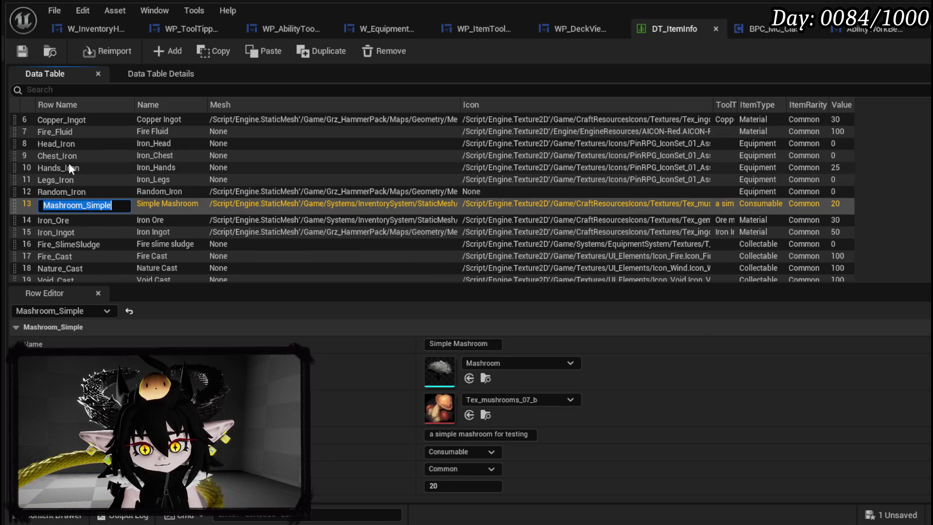
key(Return)
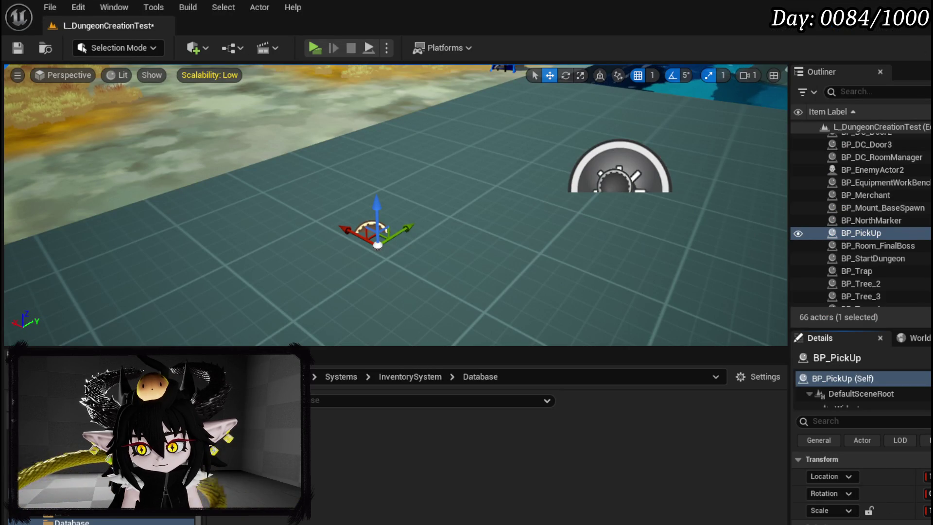
Save the level, launch the game preview, and open the inventory page in the menu book.
click(18, 49)
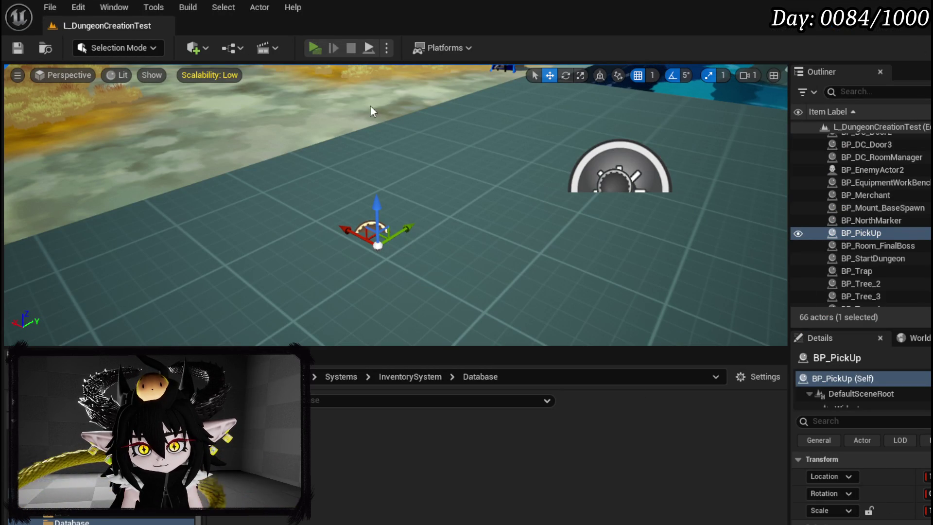
key(alt+p)
key(w)
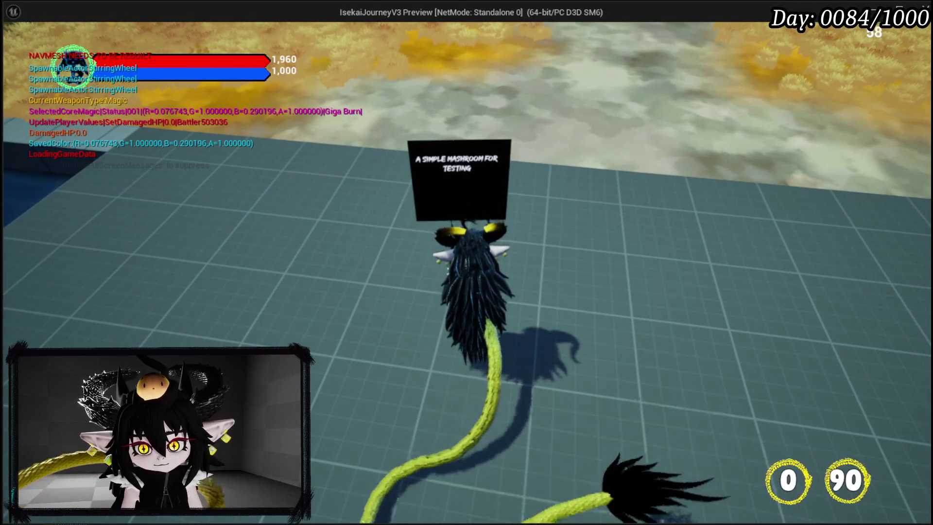
key(s)
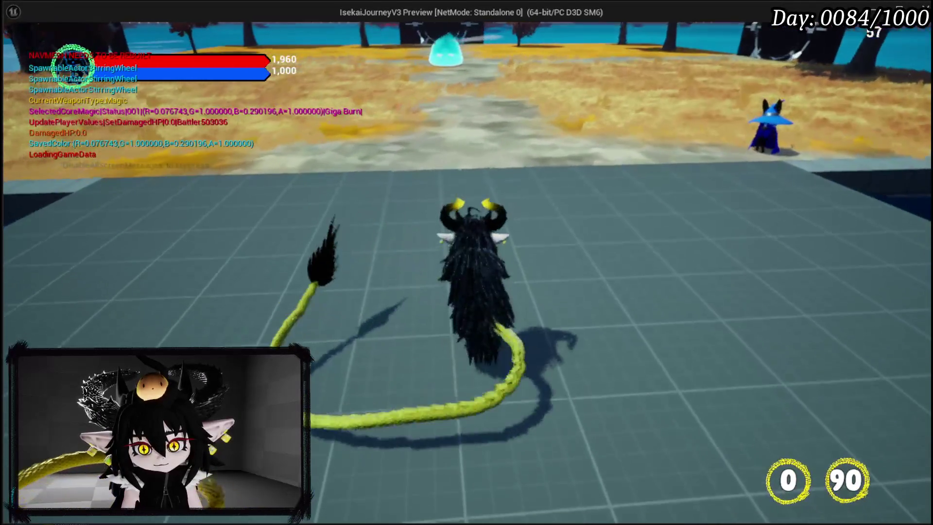
key(Tab)
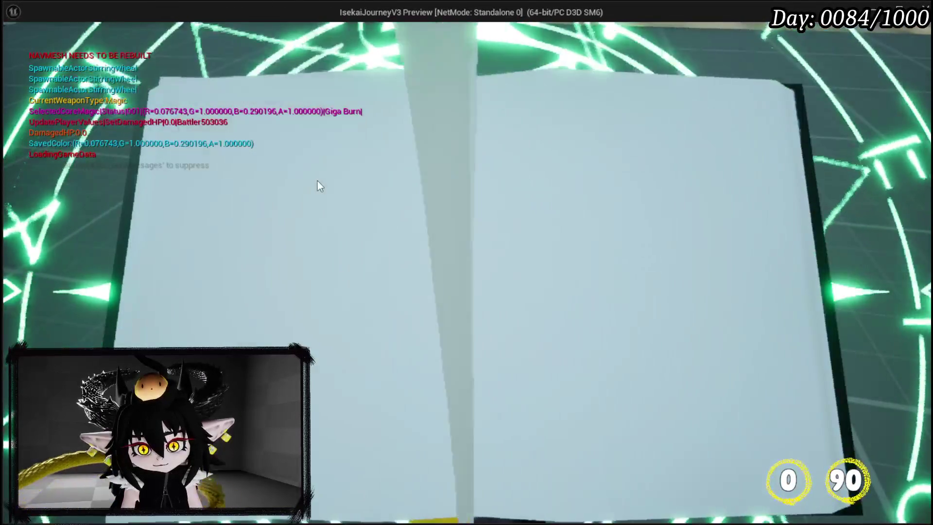
key(e)
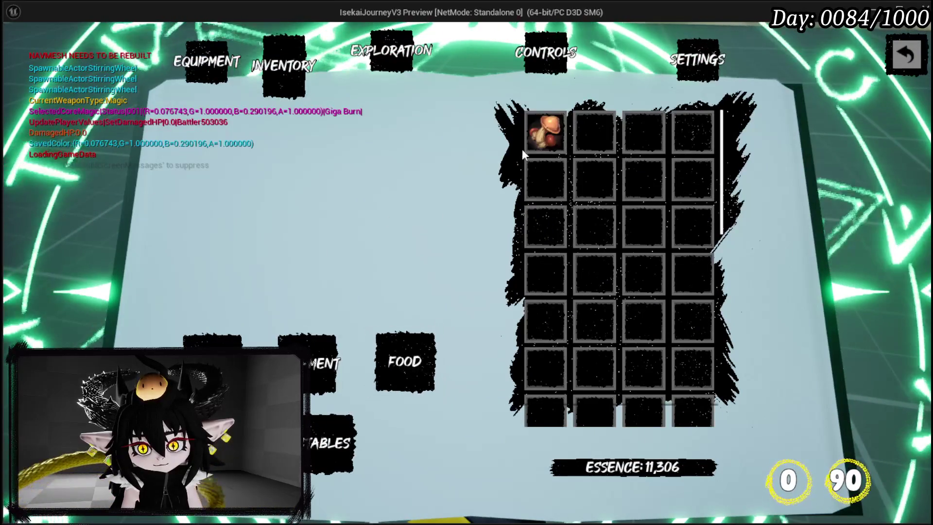
Check the mushroom item's tooltip, then close the inventory and stop the preview.
click(544, 140)
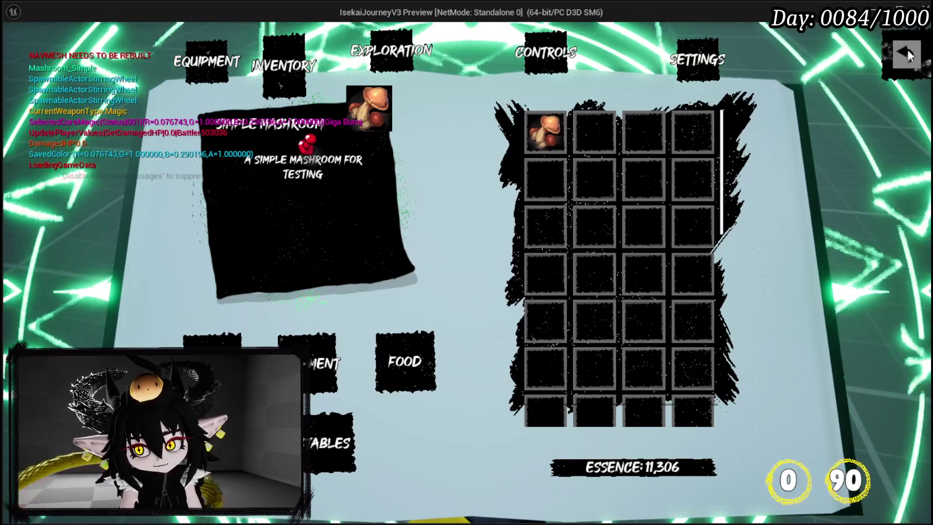
key(Escape)
key(Escape)
key(ctrl+s)
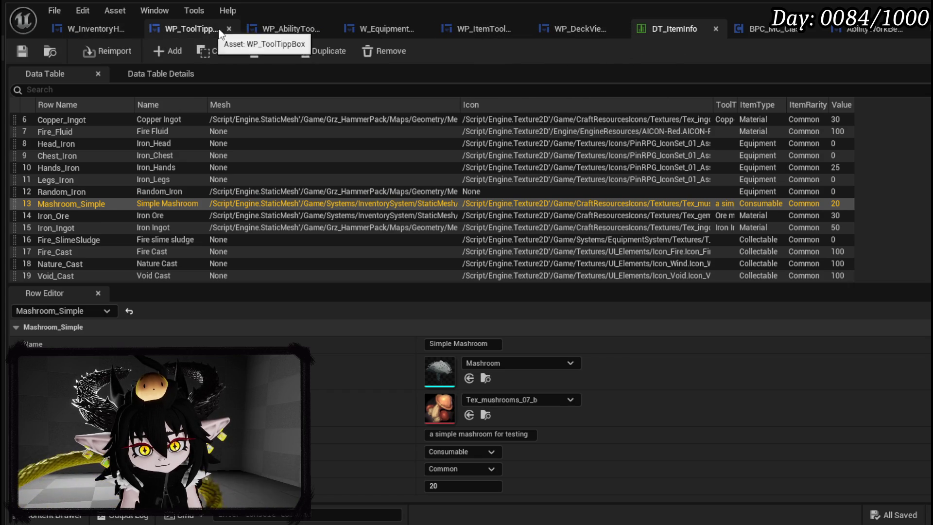
Save WP_ToolTippBox after reviewing its WP_ItemToolTipp reference, then go to WP_ItemToolTipp_Base.
click(176, 27)
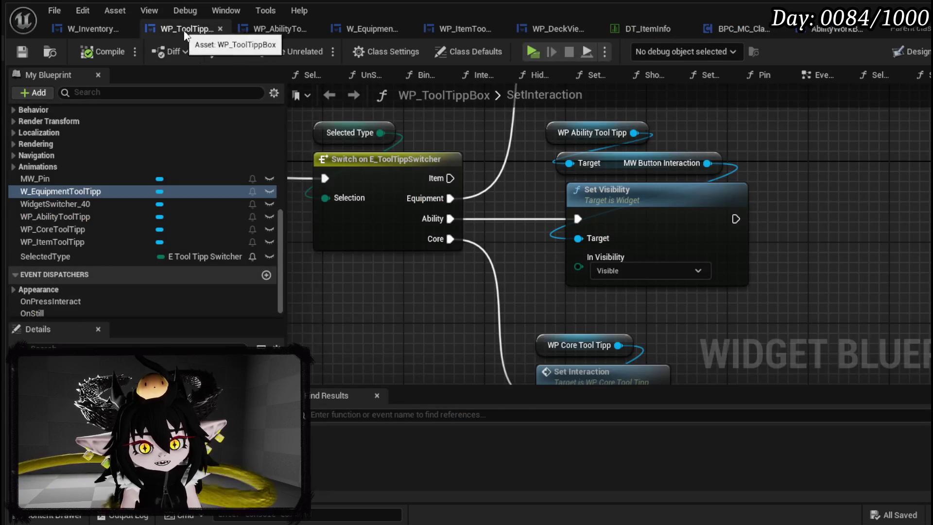
click(79, 237)
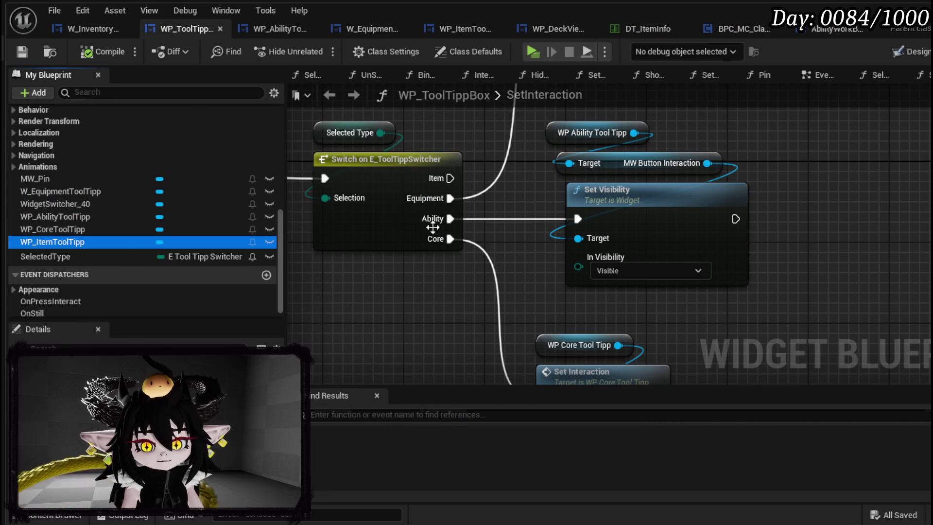
mouse_move(445, 177)
mouse_down()
mouse_move(465, 147)
mouse_move(468, 118)
mouse_move(609, 235)
mouse_move(638, 207)
mouse_up()
scroll(608, 233, down, 2)
key(ctrl+z)
click(16, 52)
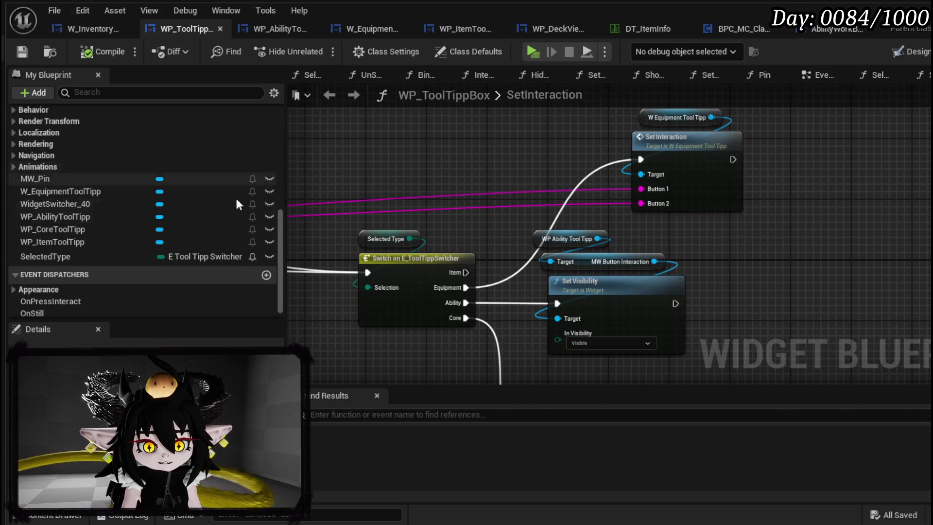
click(109, 242)
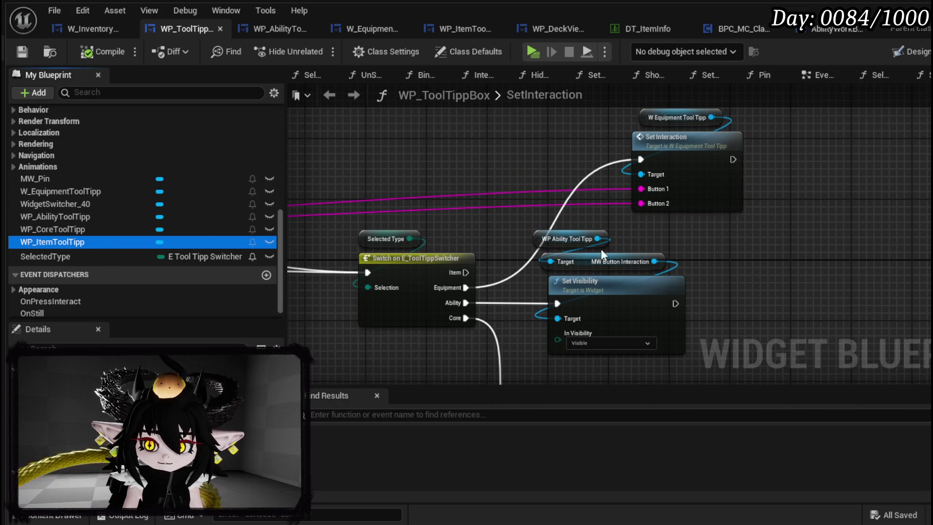
click(468, 22)
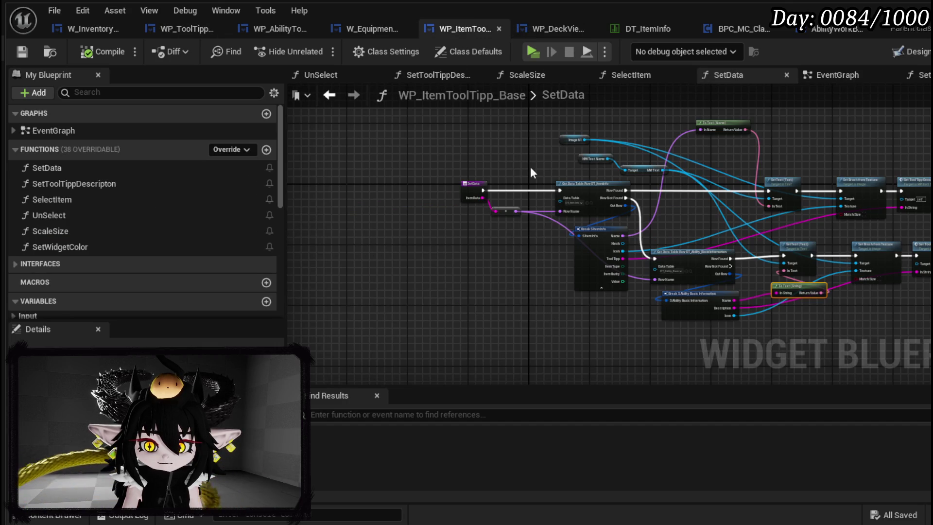
Add an MW Button to the tooltip card's canvas, centre-anchored near the lower right.
click(895, 53)
scroll(309, 160, down, 3)
mouse_move(308, 160)
mouse_down()
mouse_move(240, 73)
mouse_move(317, 73)
mouse_up()
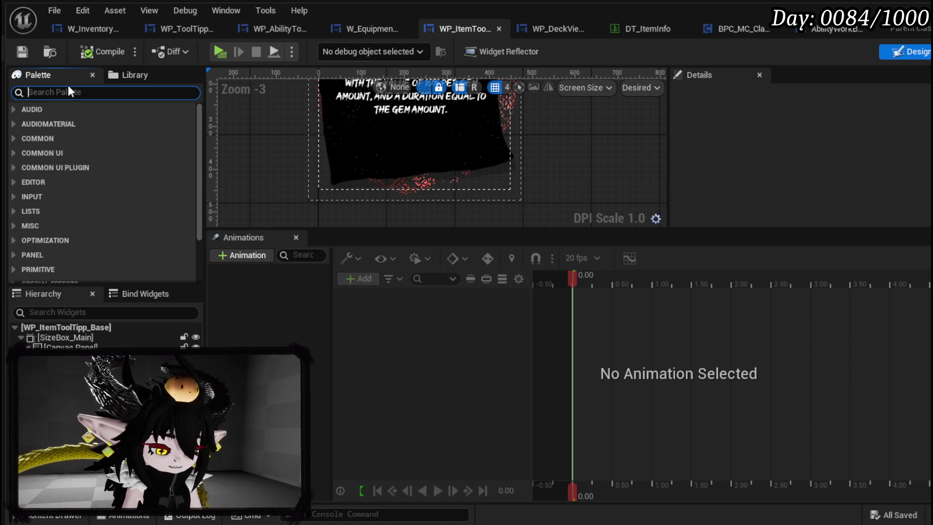
text(MW Butto)
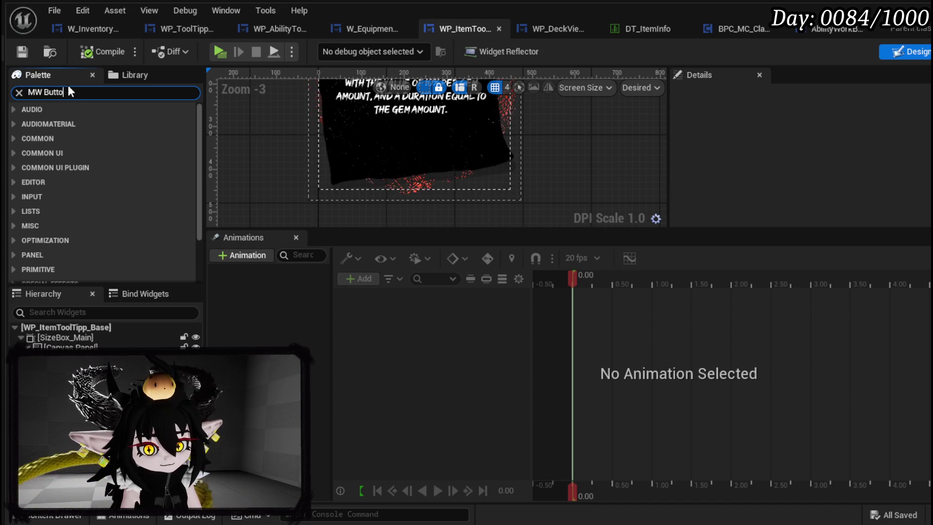
text(n)
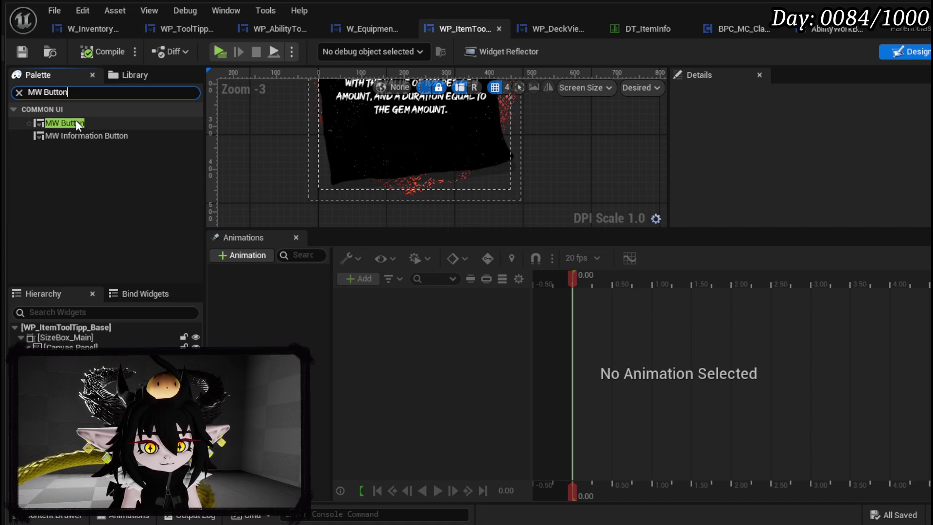
click(76, 124)
mouse_move(76, 124)
mouse_down()
mouse_move(110, 250)
mouse_move(90, 258)
mouse_move(73, 347)
mouse_up()
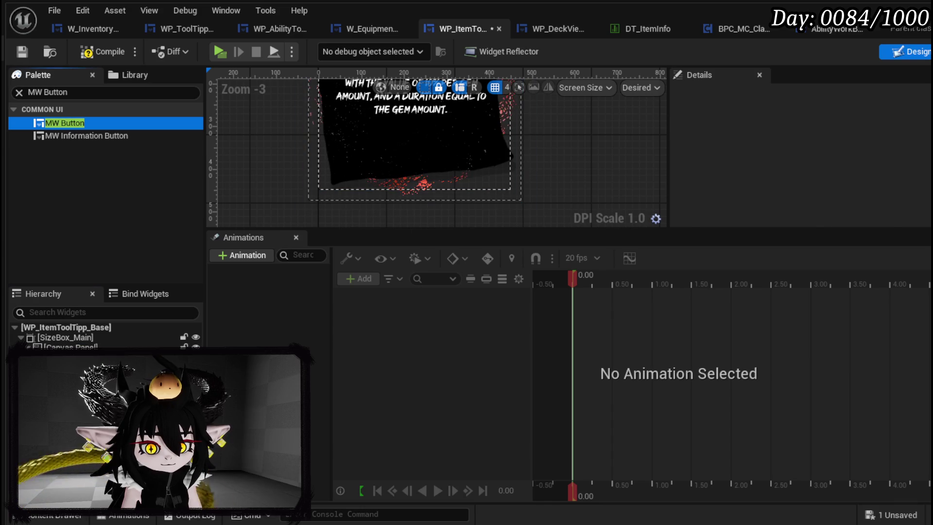
scroll(348, 163, down, 2)
click(852, 158)
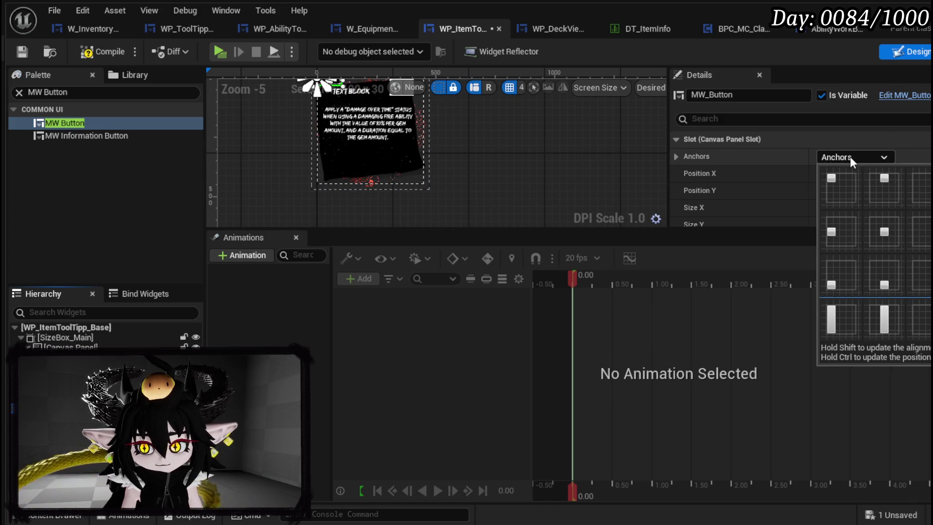
click(885, 237)
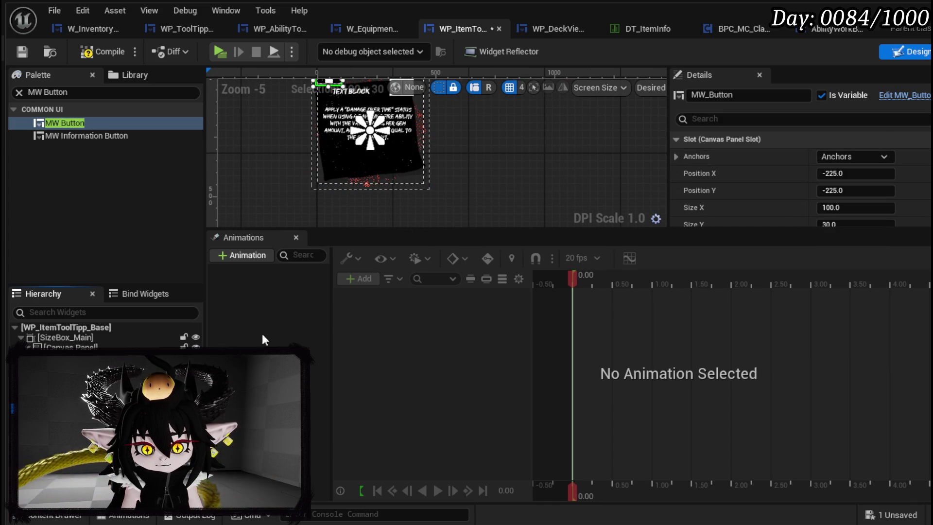
drag(357, 117, 369, 201)
mouse_move(431, 202)
mouse_down()
mouse_move(418, 143)
mouse_move(364, 147)
mouse_move(373, 158)
mouse_move(413, 149)
mouse_up()
click(846, 157)
Name it MW_Button_Interaction2 and add a second MW Button at bottom left named MW_Button_Interaction1.
click(854, 205)
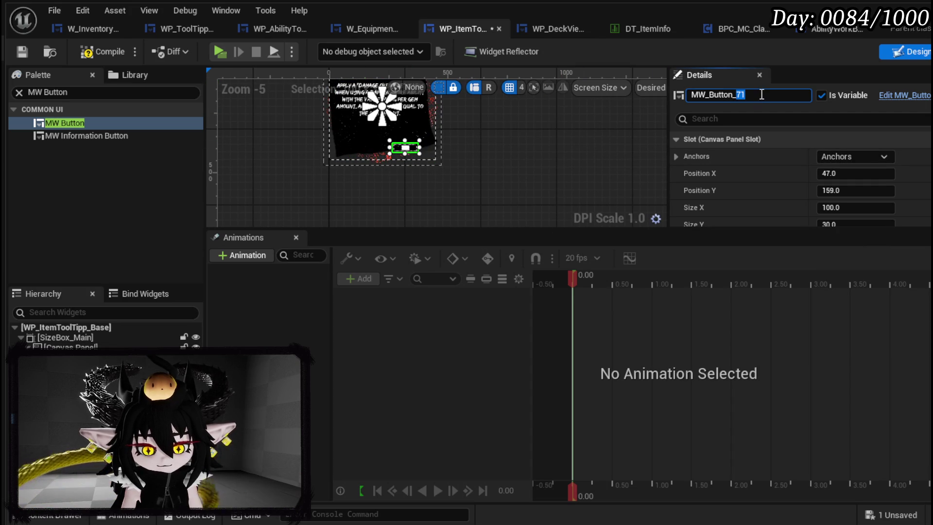
text(Interaction2)
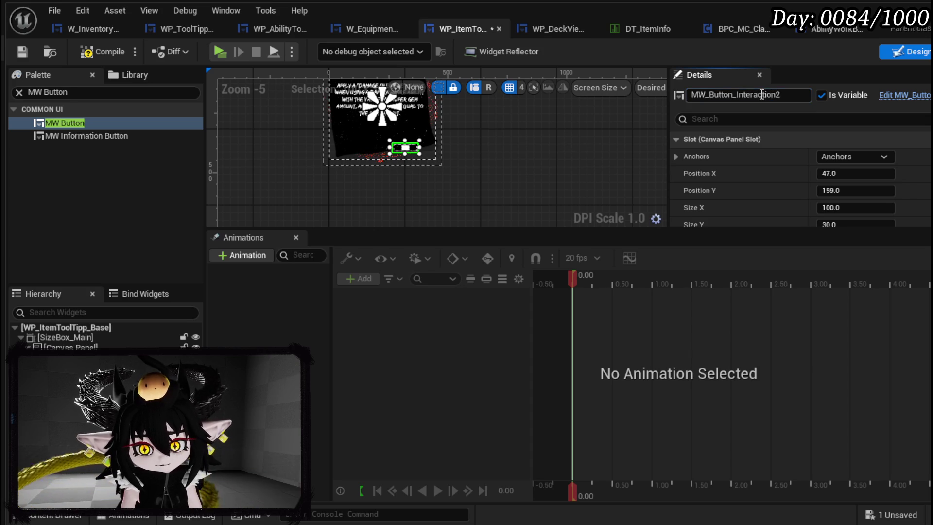
mouse_move(483, 194)
mouse_down()
mouse_move(362, 207)
mouse_move(360, 187)
mouse_up()
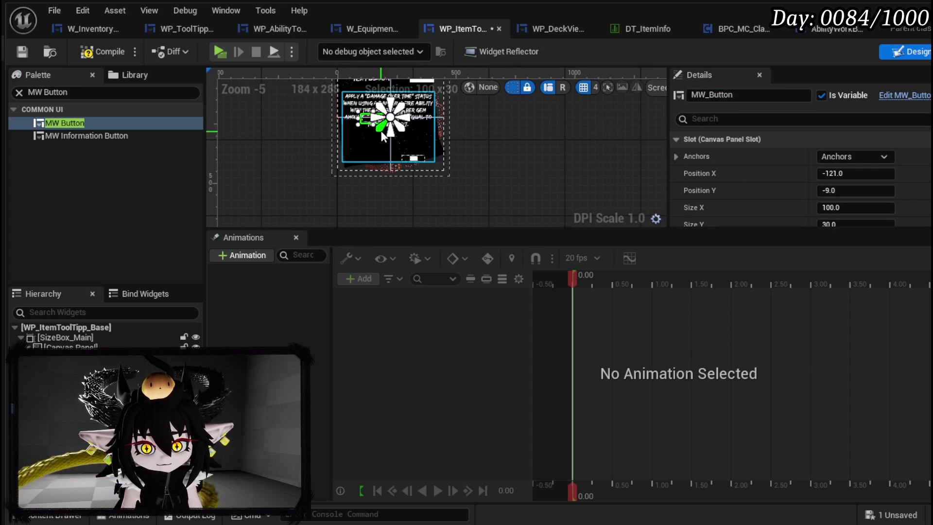
drag(366, 119, 361, 167)
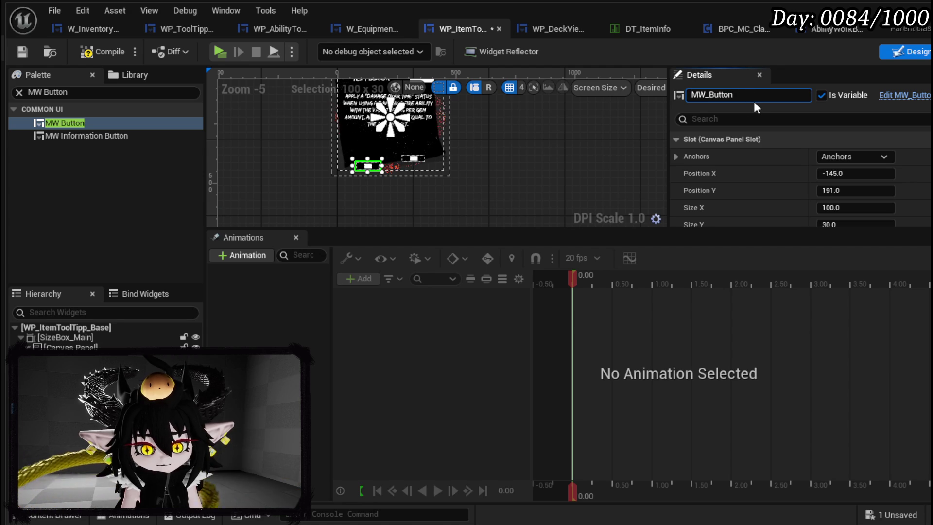
text(_Intera)
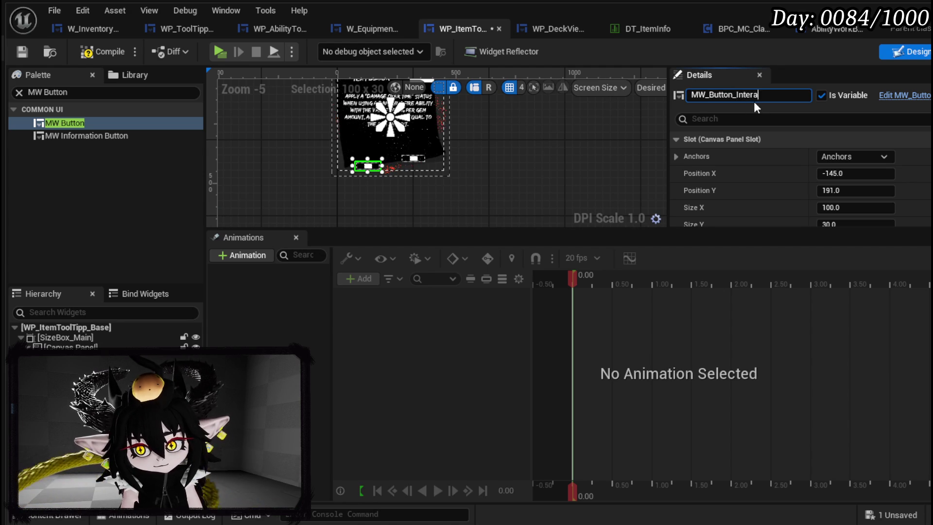
text(ction1)
key(Return)
Resize both interaction buttons, the left to 150.4 wide, and align them along the bottom.
scroll(389, 126, up, 6)
click(450, 122)
drag(450, 119, 496, 119)
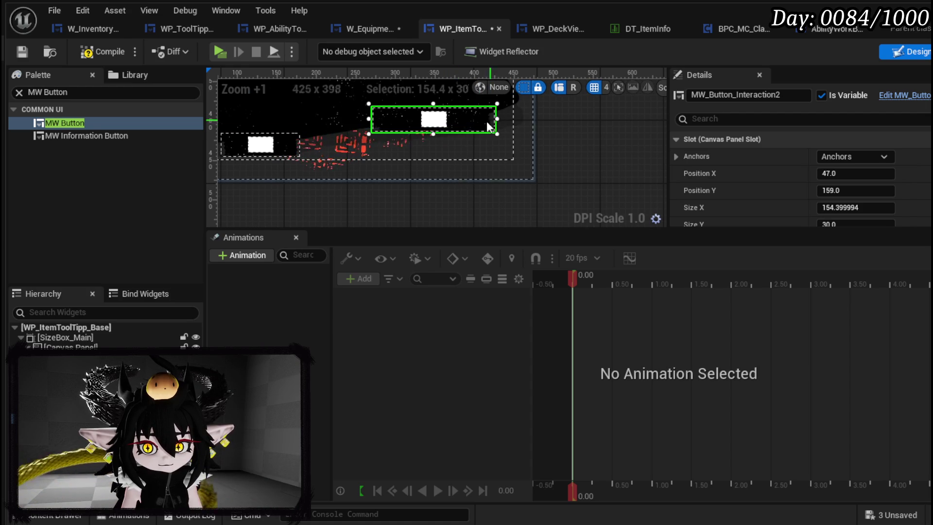
mouse_move(434, 133)
mouse_down()
mouse_move(434, 144)
mouse_move(465, 133)
mouse_up()
click(298, 146)
drag(302, 147, 343, 145)
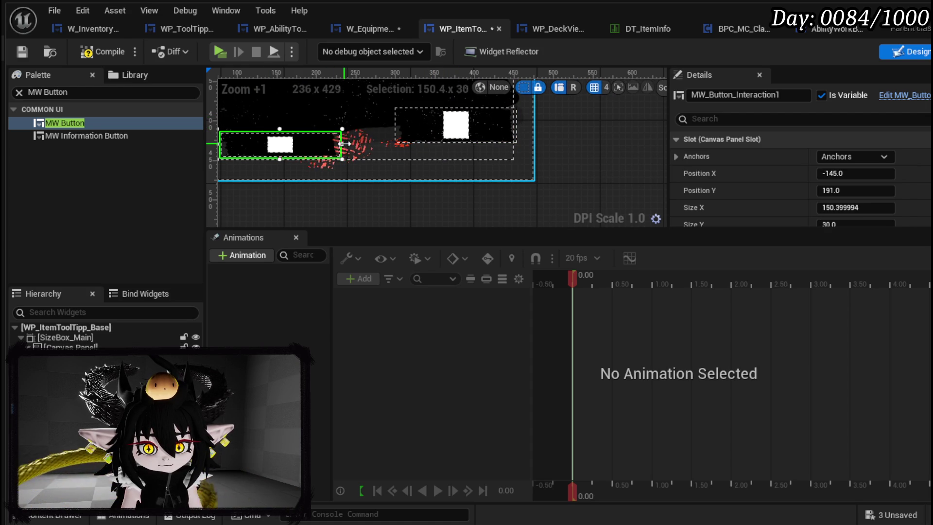
mouse_move(280, 160)
mouse_down()
mouse_move(281, 175)
mouse_move(309, 147)
mouse_up()
scroll(309, 148, down, 2)
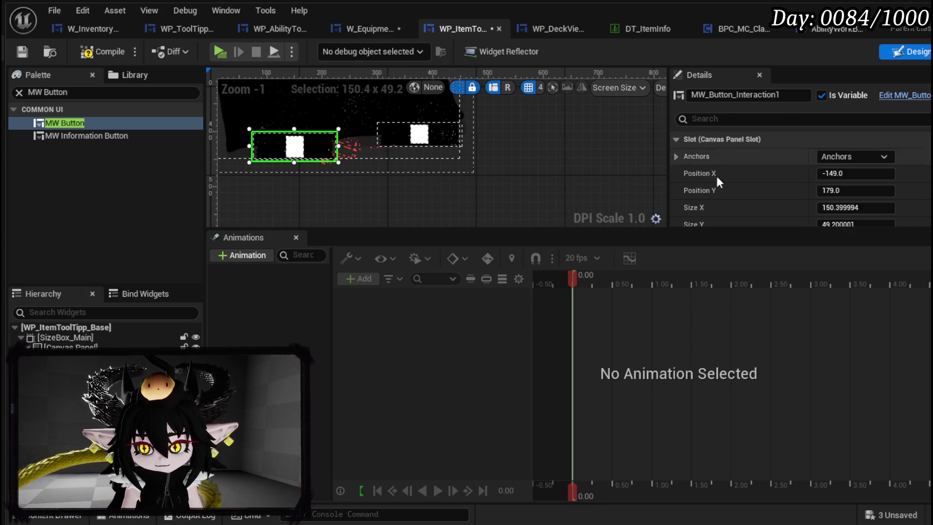
drag(595, 228, 596, 411)
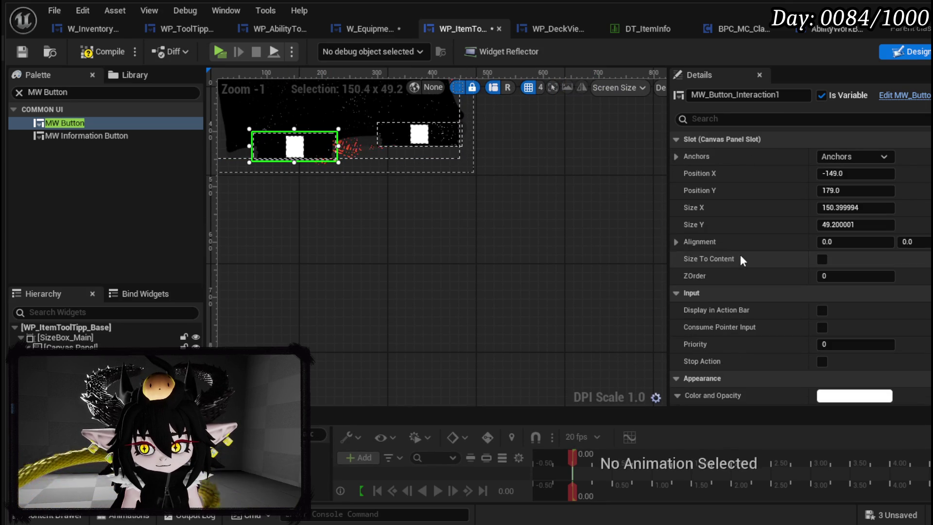
Label the left button Use and the right button Cook, lock Cook, and save.
scroll(833, 256, down, 10)
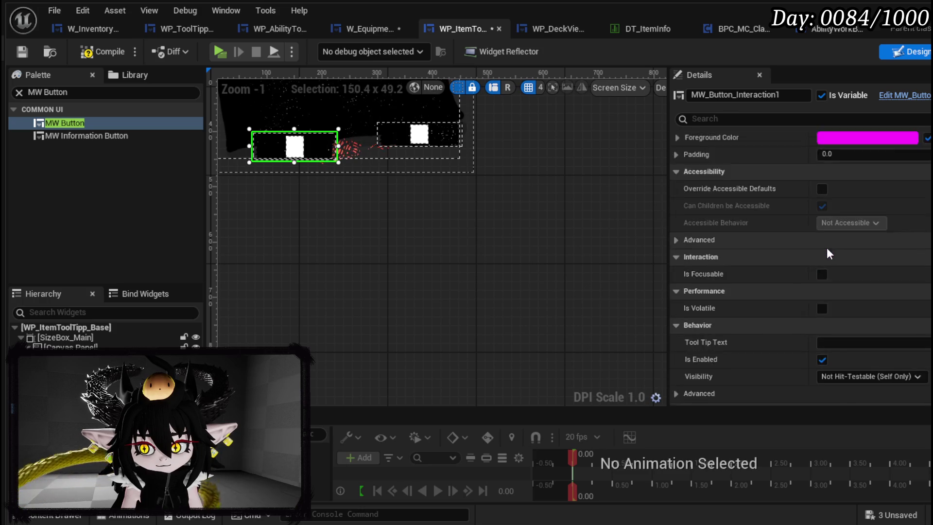
scroll(827, 247, down, 8)
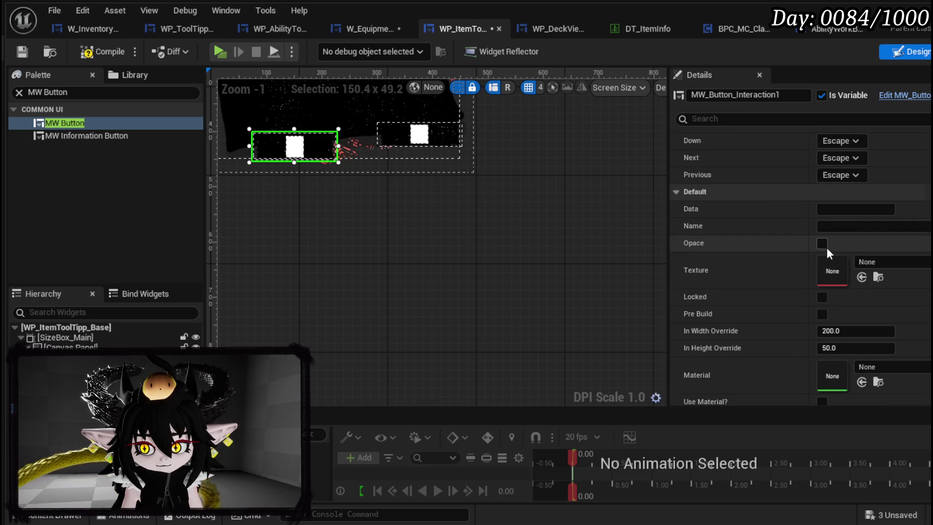
click(836, 210)
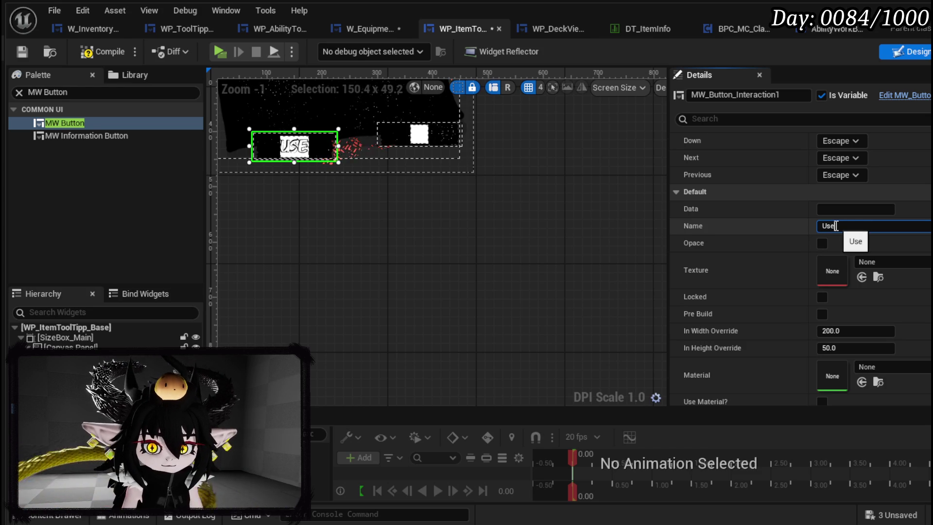
key(Return)
click(458, 238)
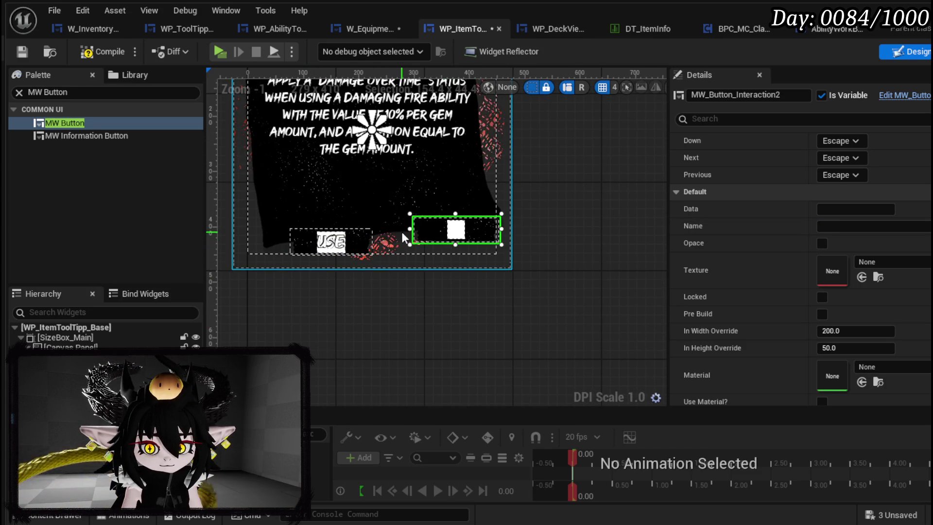
drag(412, 232, 404, 232)
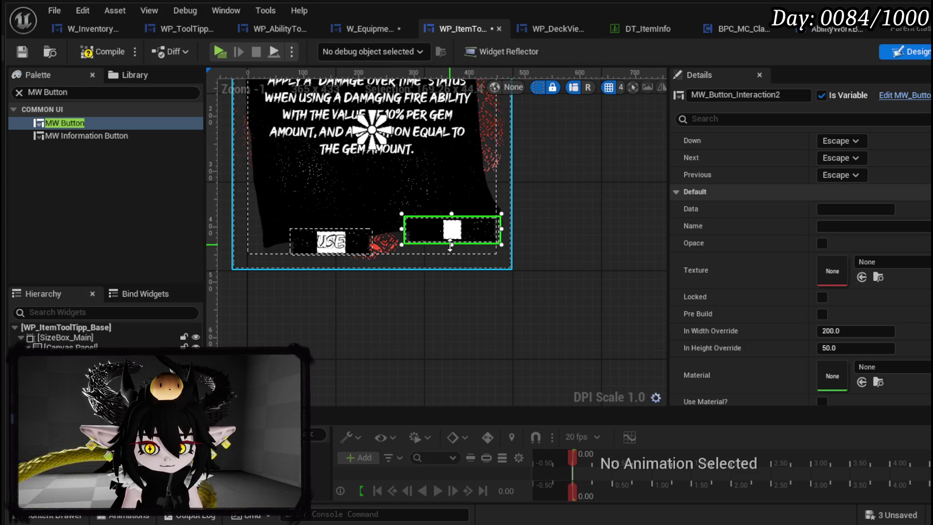
drag(459, 241, 456, 236)
text(Cook)
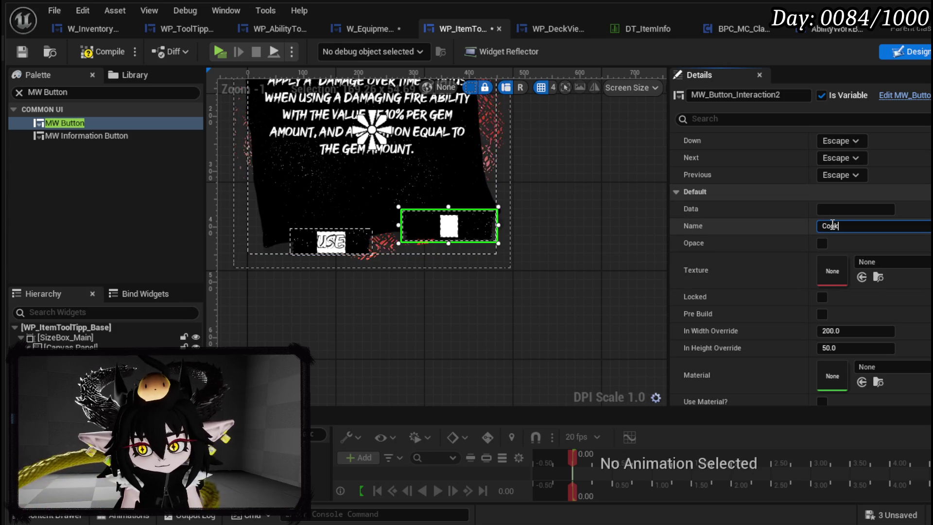
key(Return)
click(822, 297)
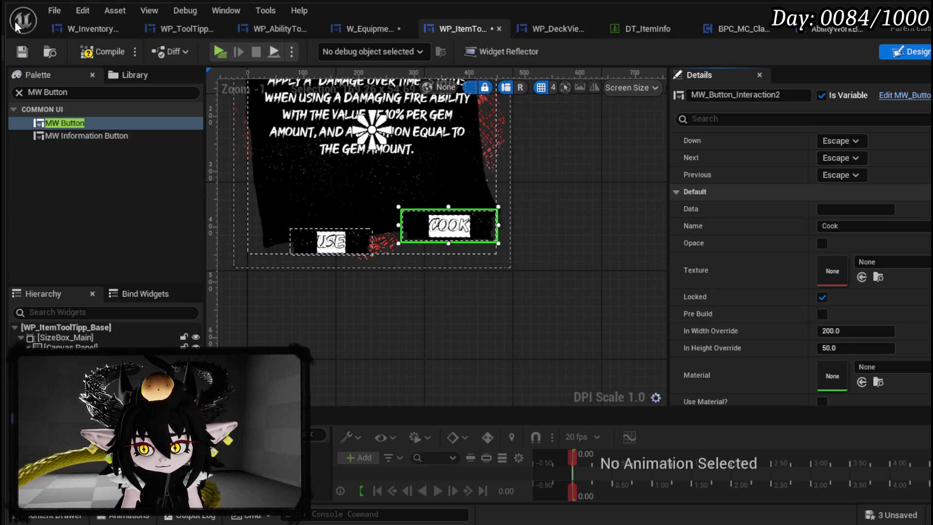
click(20, 53)
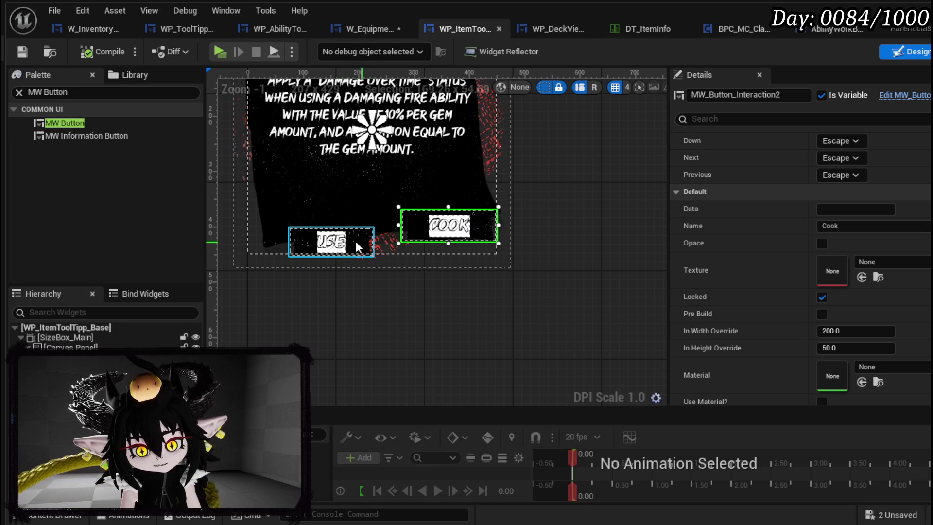
Widen and heighten the Use button to match Cook, then save.
scroll(360, 251, up, 3)
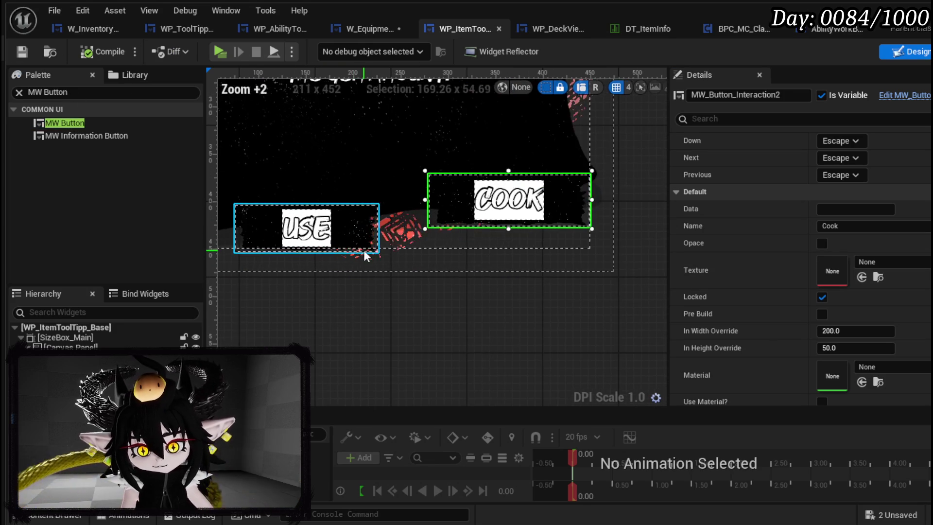
click(372, 230)
drag(378, 229, 392, 228)
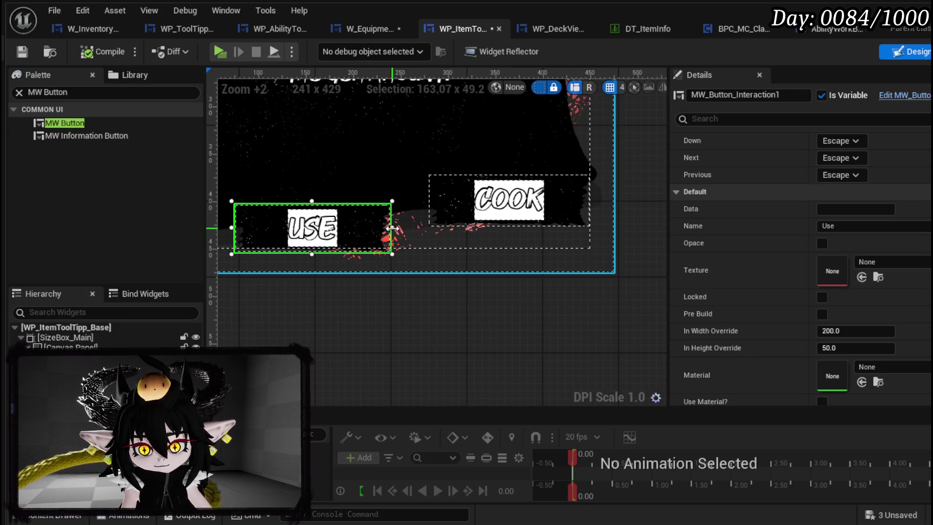
drag(312, 254, 313, 267)
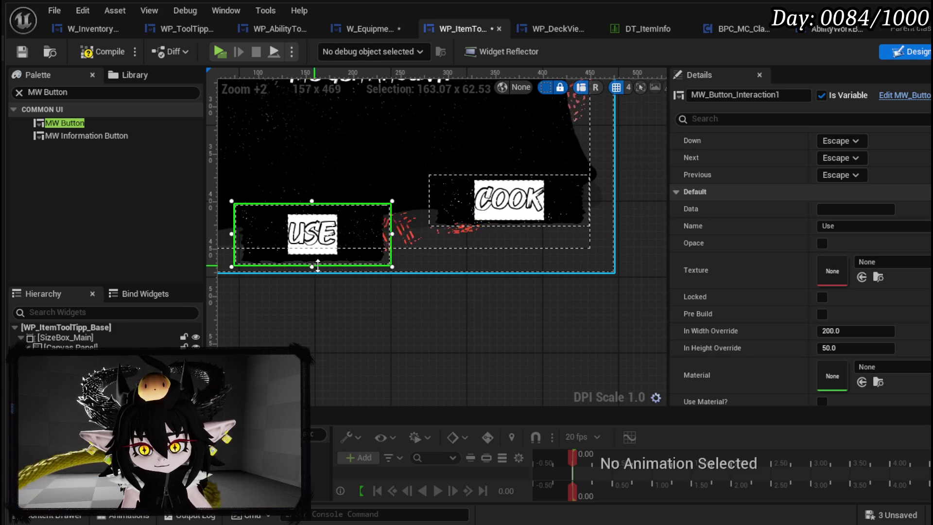
scroll(504, 290, down, 2)
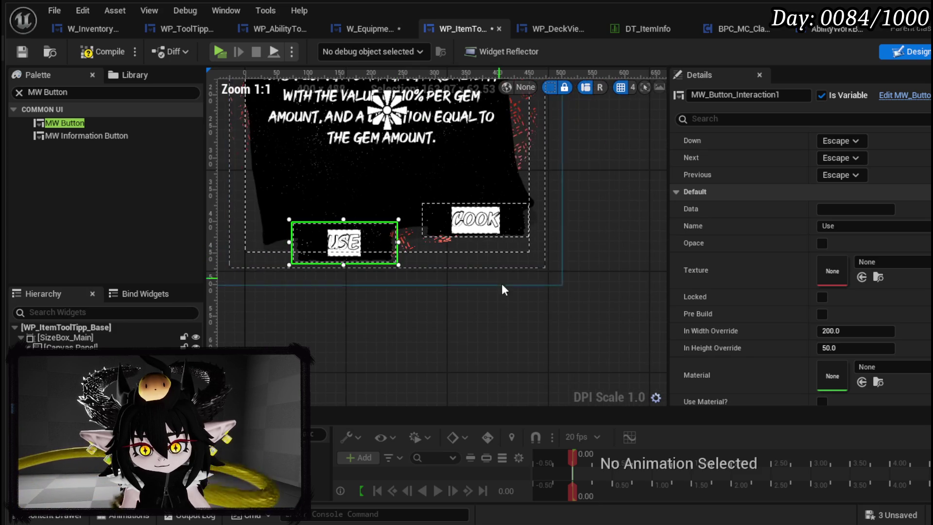
click(23, 52)
Set Visibility to Collapsed on both the USE and COOK buttons and compile.
scroll(854, 248, up, 6)
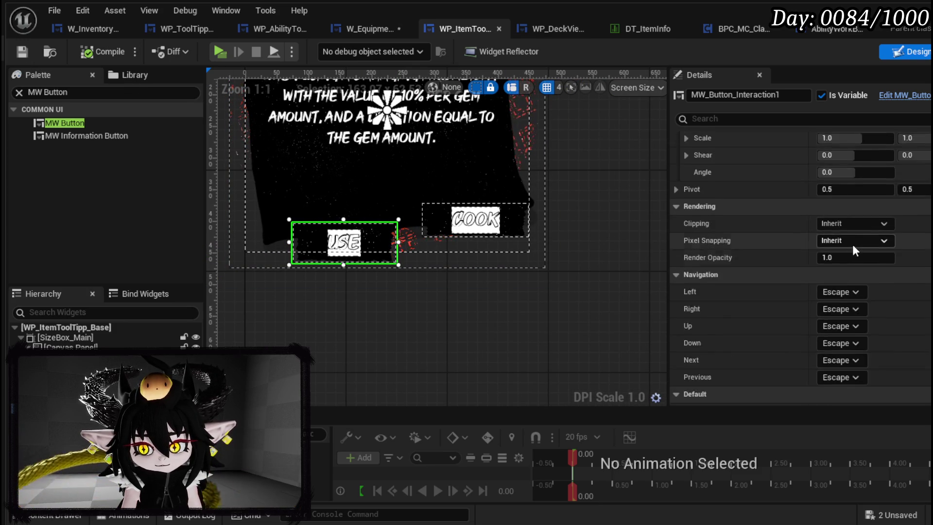
scroll(852, 243, up, 2)
click(851, 235)
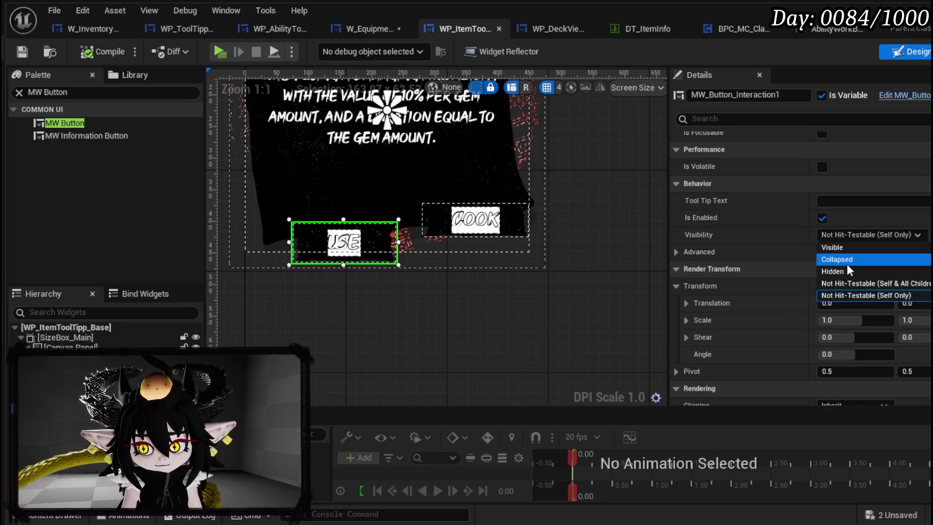
click(847, 262)
click(516, 239)
click(850, 235)
click(846, 253)
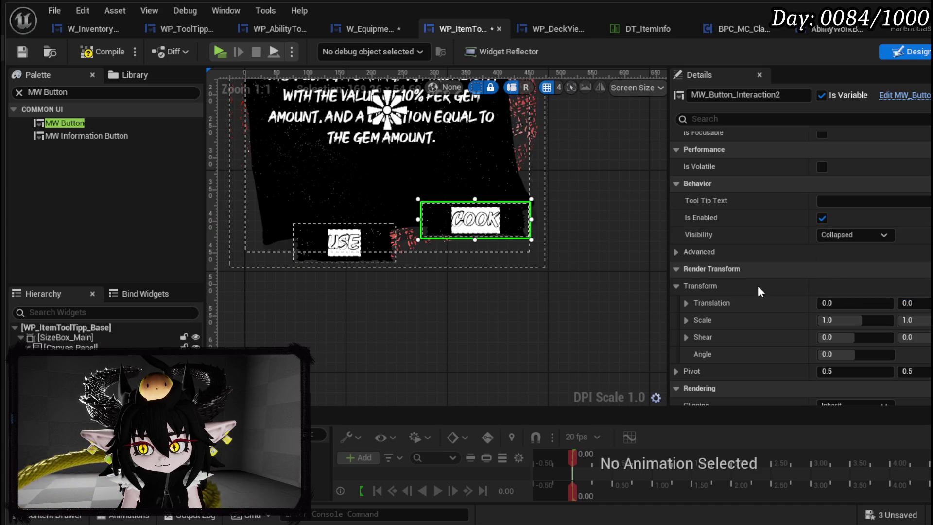
click(525, 304)
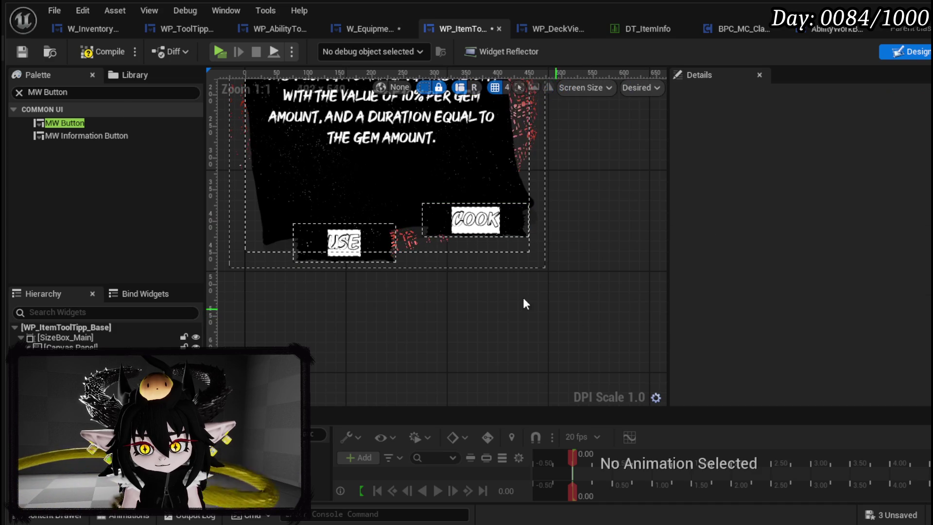
click(22, 52)
Create a SetInteraction function with String inputs Button 1 and Button 2, and compile.
double_click(369, 219)
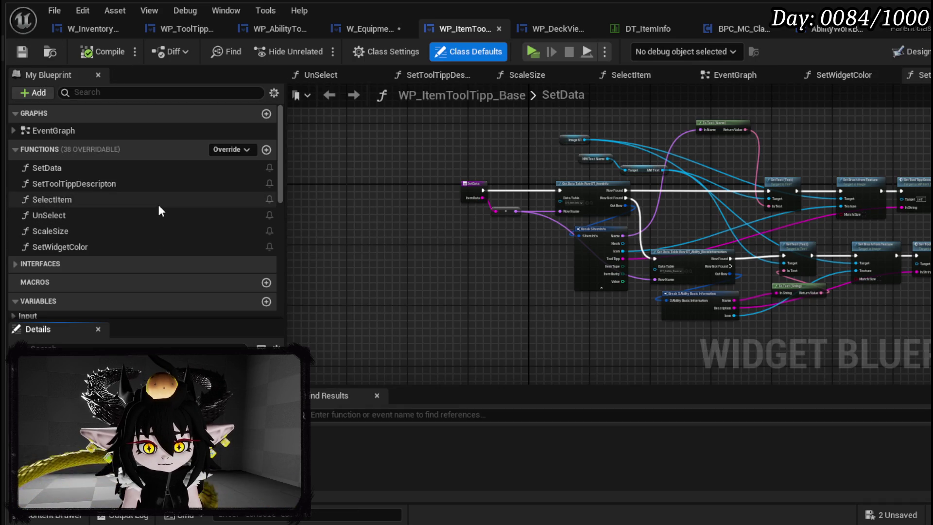
click(267, 150)
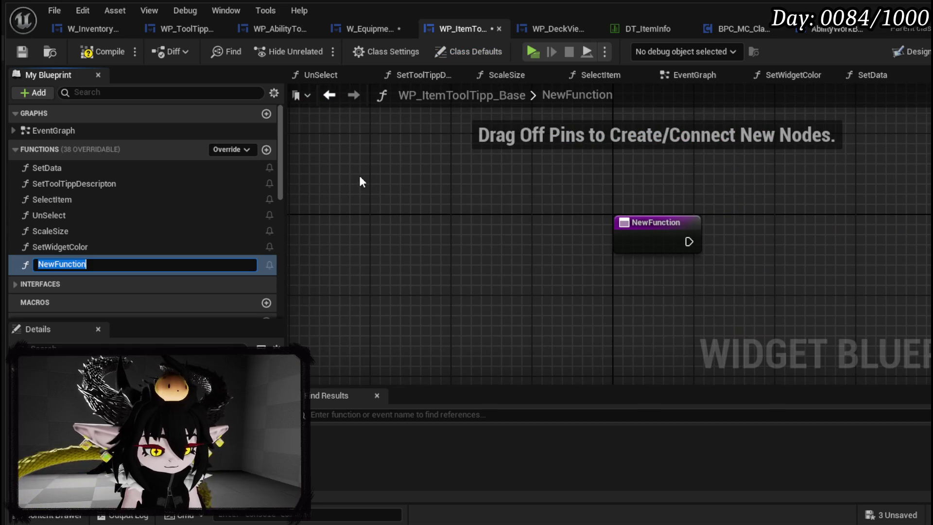
text(ion)
key(Return)
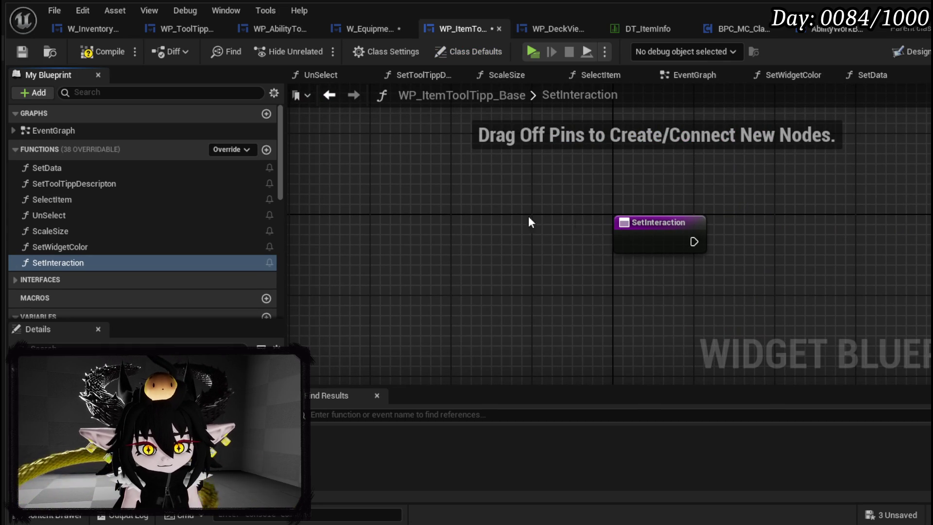
click(477, 250)
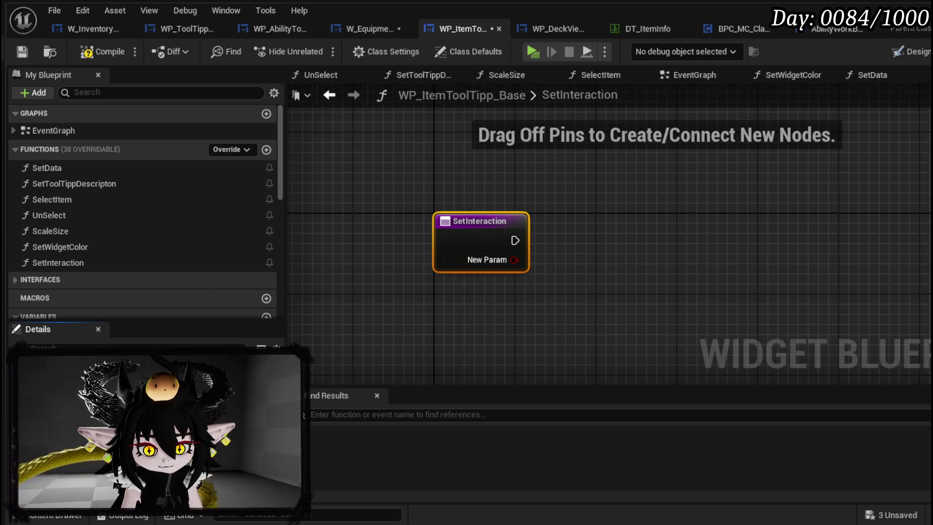
click(161, 360)
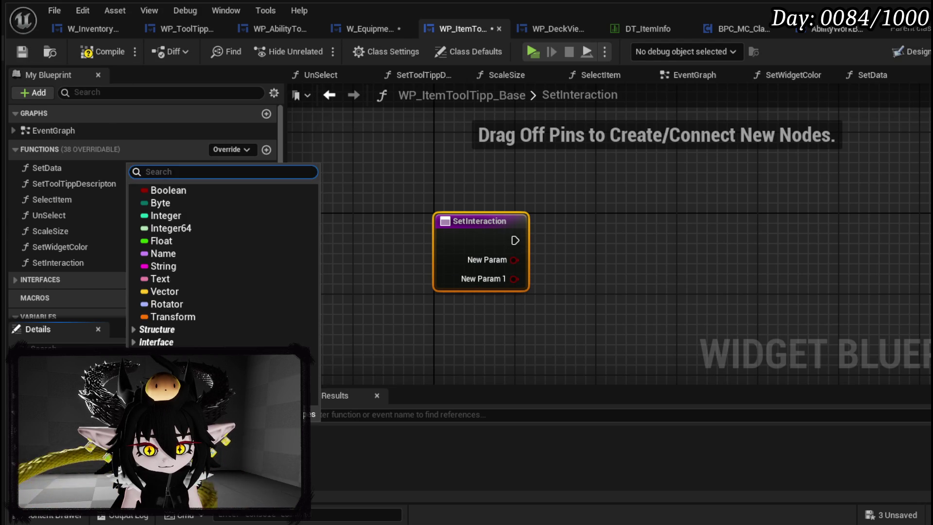
click(160, 265)
click(160, 377)
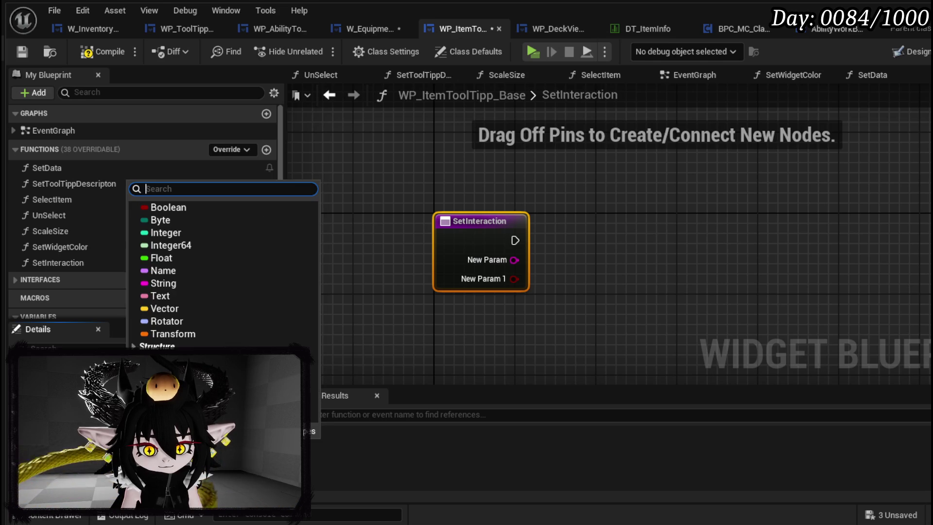
click(162, 284)
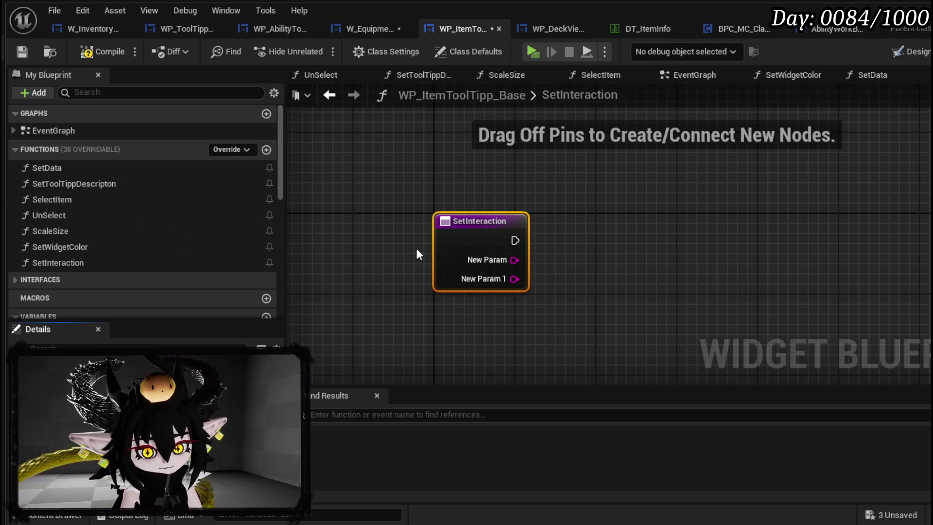
key(Return)
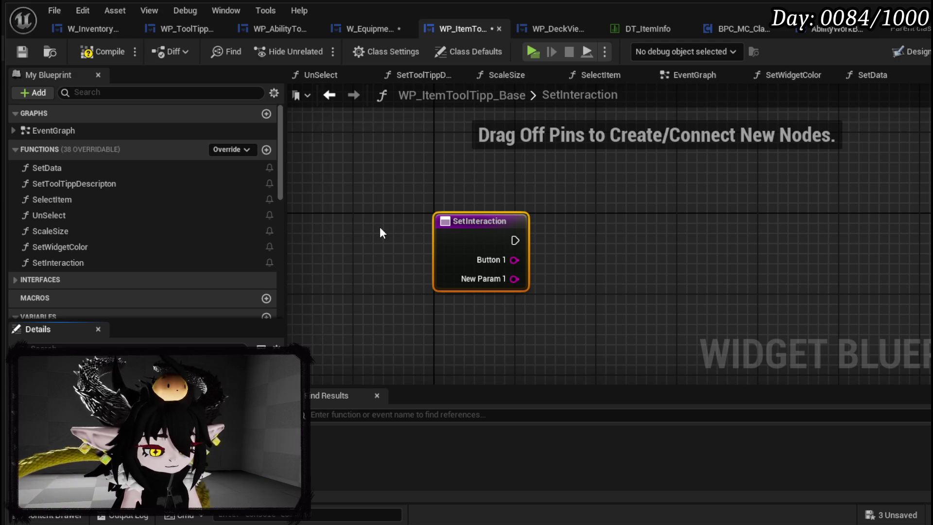
key(Return)
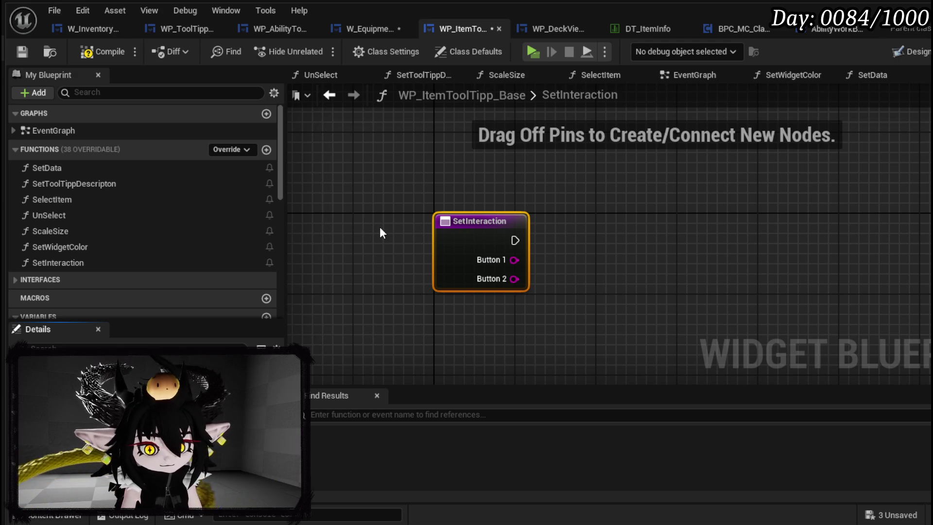
click(24, 48)
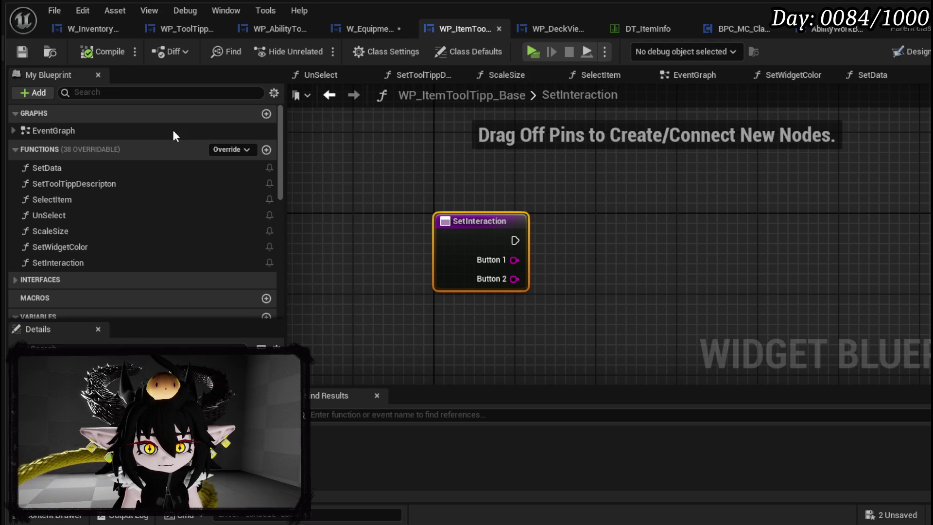
Check Button 2 with Is Empty feeding a Branch that runs from SetInteraction.
drag(499, 275, 603, 295)
text(is emp)
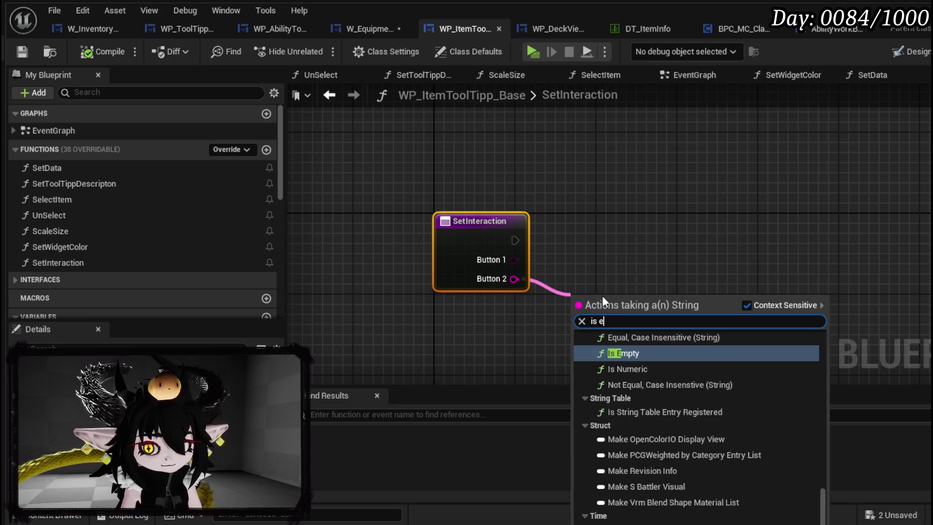
click(631, 360)
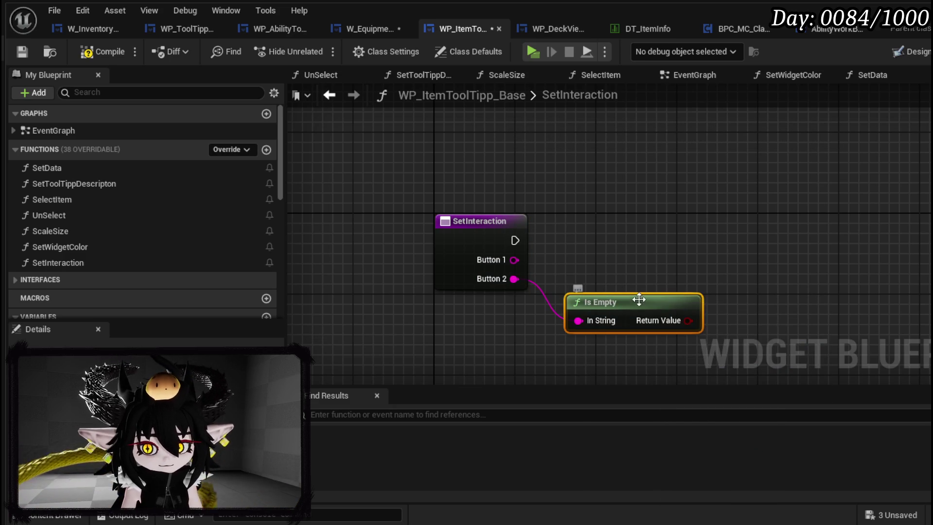
drag(637, 299, 483, 309)
drag(542, 332, 580, 309)
mouse_move(515, 240)
mouse_down()
mouse_move(615, 292)
mouse_move(588, 283)
mouse_up()
mouse_move(668, 276)
mouse_down()
mouse_move(745, 247)
mouse_move(886, 227)
mouse_up()
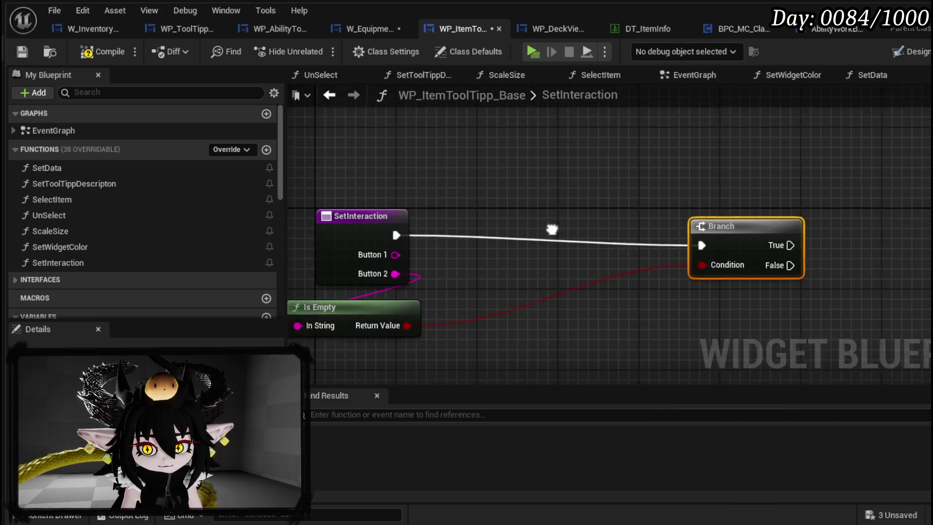
drag(556, 246, 673, 255)
scroll(205, 218, down, 10)
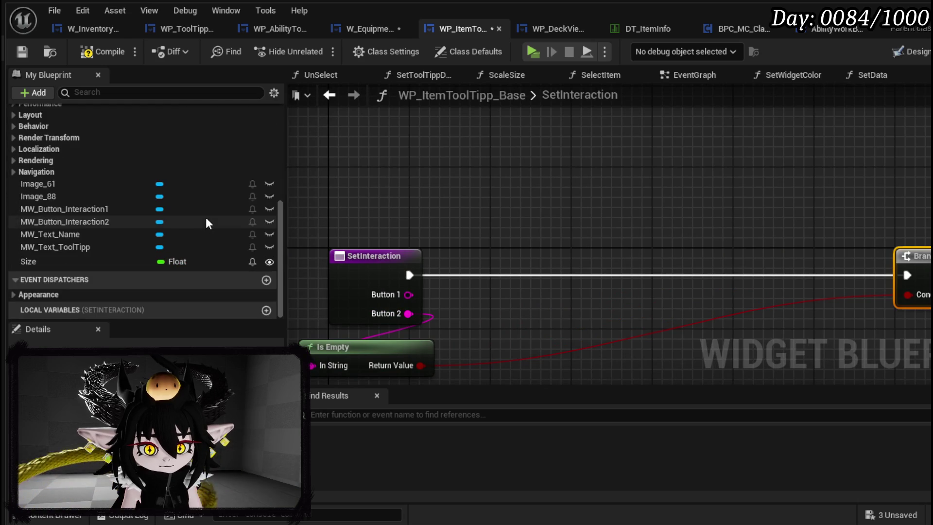
Get MW_Button_Interaction1 and MW_Button_Interaction2, and add Set Button Info for the first button.
mouse_move(110, 209)
mouse_down()
mouse_move(327, 137)
mouse_move(322, 123)
mouse_up()
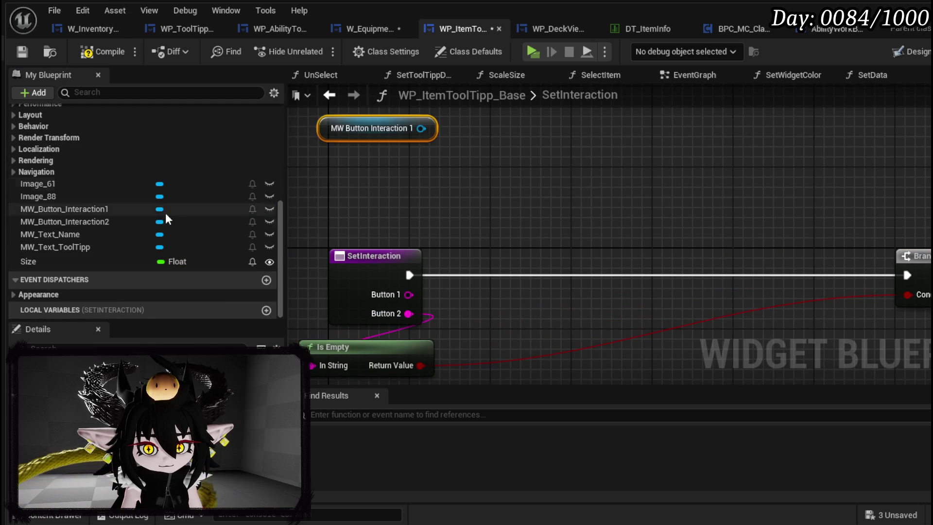
mouse_move(109, 222)
mouse_down()
mouse_move(577, 120)
mouse_move(907, 339)
mouse_up()
click(605, 145)
scroll(535, 125, down, 1)
drag(354, 153, 449, 180)
drag(469, 149, 537, 171)
text(S)
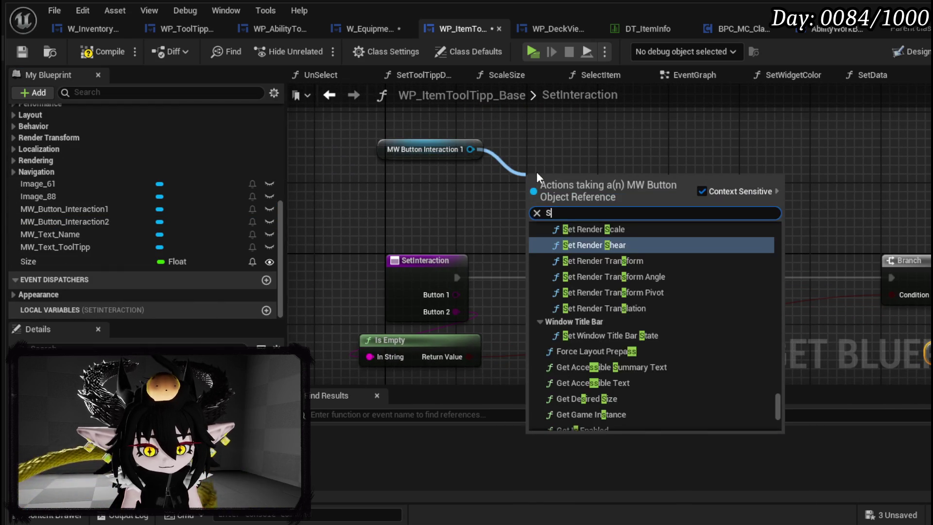
text(et Data)
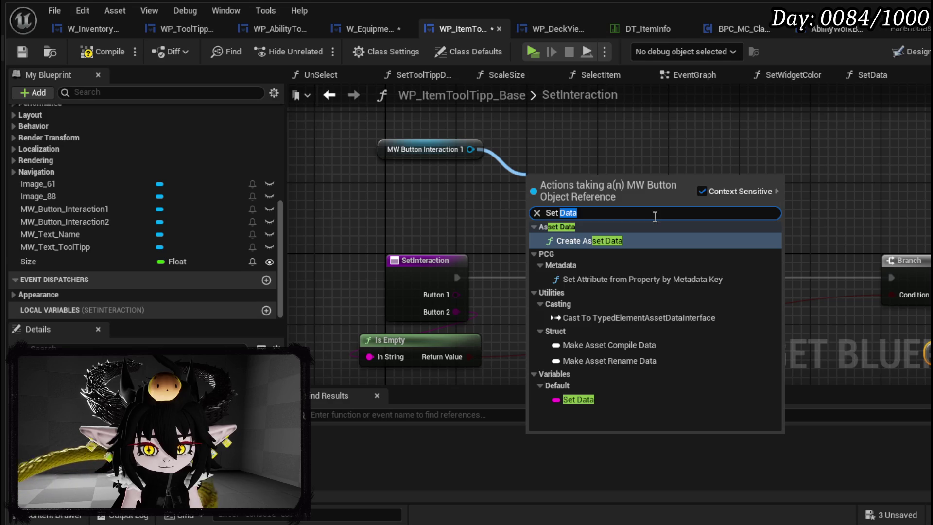
text(Butto)
key(Return)
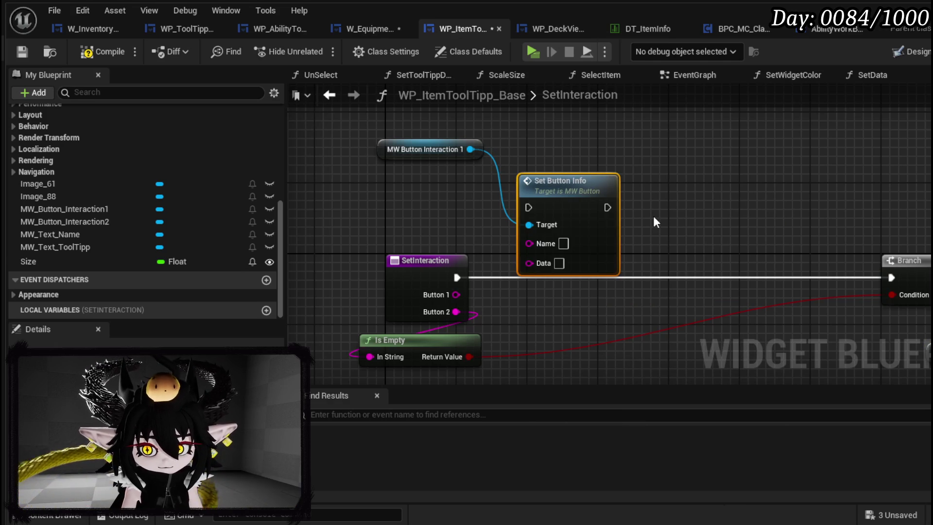
drag(471, 149, 576, 138)
text(Set Visi)
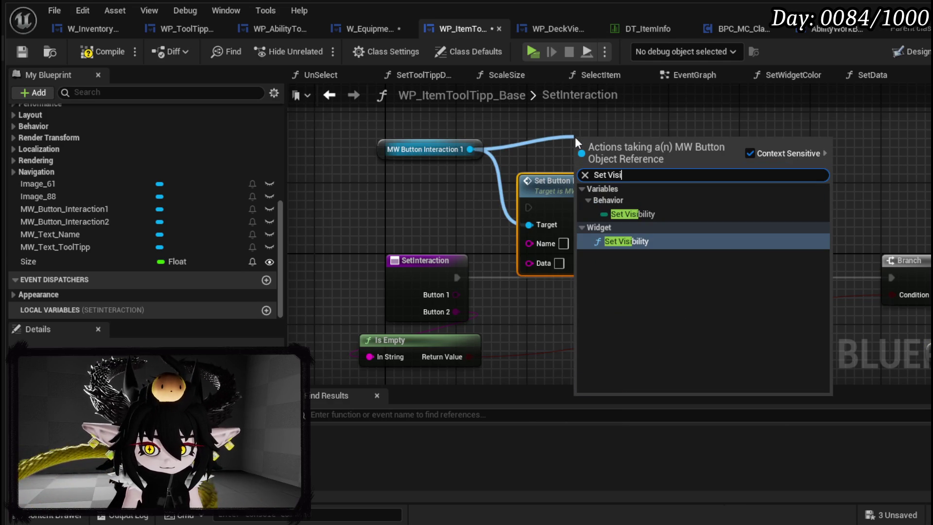
Chain SetInteraction through Set Button Info and a Set Visibility node into the Branch.
click(619, 238)
drag(634, 135, 705, 184)
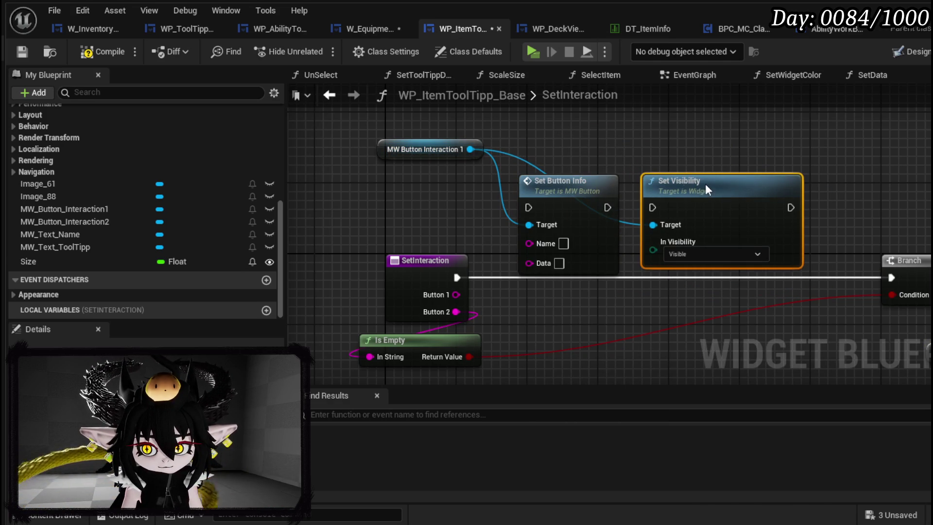
drag(608, 207, 653, 208)
mouse_move(591, 156)
mouse_down()
mouse_move(698, 190)
mouse_move(723, 274)
mouse_up()
drag(580, 270, 589, 262)
mouse_move(457, 278)
mouse_down()
mouse_move(559, 289)
mouse_move(564, 278)
mouse_up()
drag(827, 277, 892, 277)
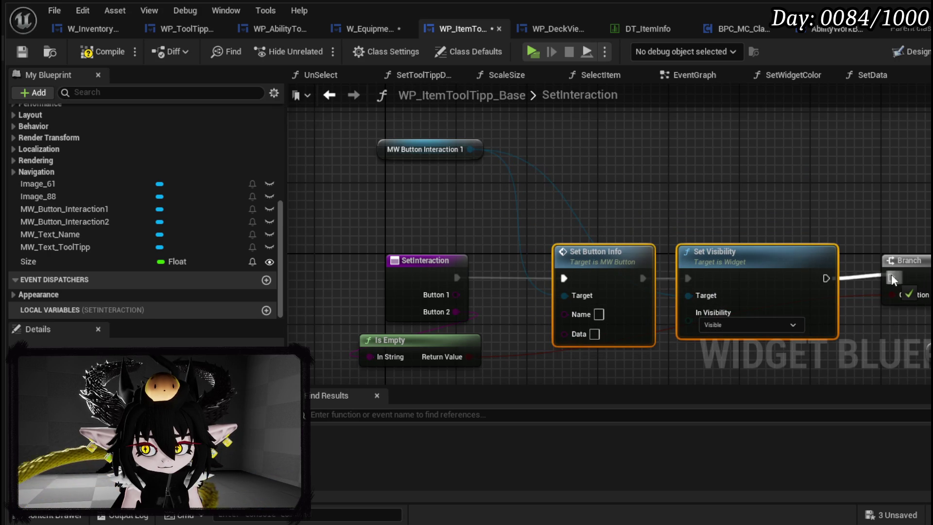
Wire Button 1 into the first button's Name and Button 2 into its Data.
mouse_move(456, 295)
mouse_down()
mouse_move(598, 323)
mouse_move(478, 281)
mouse_up()
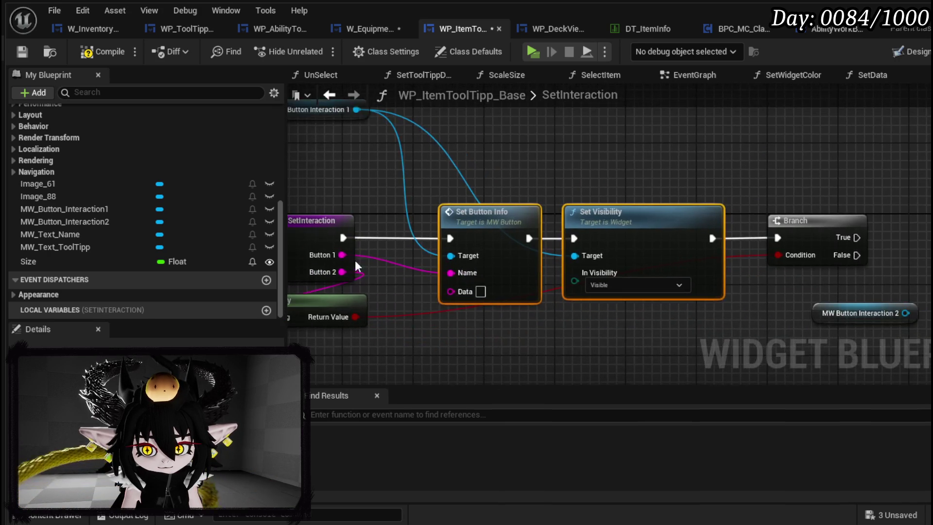
drag(346, 272, 455, 291)
drag(558, 323, 436, 307)
drag(749, 295, 350, 329)
mouse_move(367, 151)
mouse_down()
mouse_move(436, 136)
mouse_move(607, 228)
mouse_up()
click(436, 136)
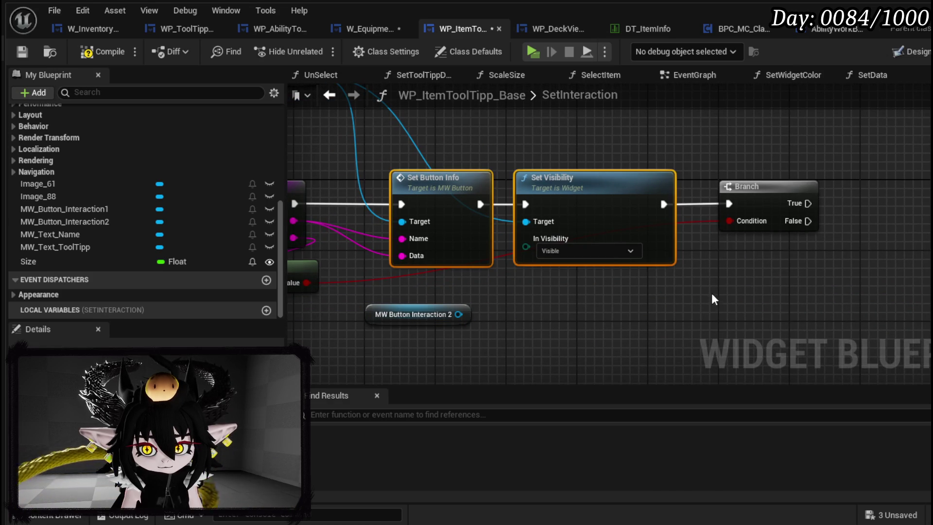
Duplicate the info and visibility nodes on the Branch's False path for MW_Button_Interaction2.
key(ctrl+c)
key(ctrl+v)
mouse_move(808, 221)
mouse_down()
mouse_move(655, 333)
mouse_move(659, 320)
mouse_up()
drag(602, 331, 638, 270)
mouse_move(495, 254)
mouse_down()
mouse_move(698, 296)
mouse_move(695, 276)
mouse_move(653, 270)
mouse_up()
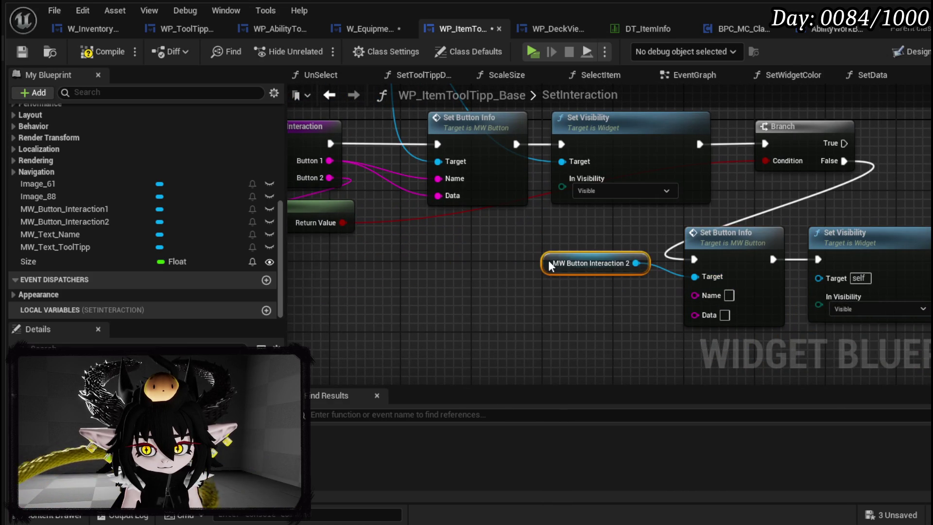
drag(448, 180, 702, 296)
drag(450, 197, 676, 312)
drag(635, 255, 442, 309)
On the Branch's True path, set MW_Button_Interaction2's visibility to Collapsed.
click(685, 289)
key(ctrl+c)
key(ctrl+v)
drag(652, 197, 713, 197)
click(761, 248)
click(751, 267)
mouse_move(452, 316)
mouse_down()
mouse_move(661, 226)
mouse_move(718, 215)
mouse_up()
scroll(533, 144, down, 3)
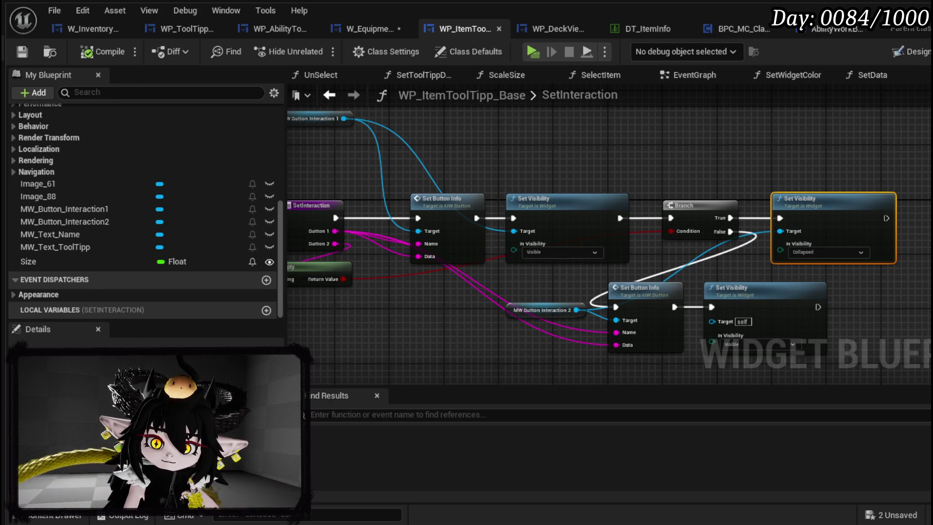
click(347, 24)
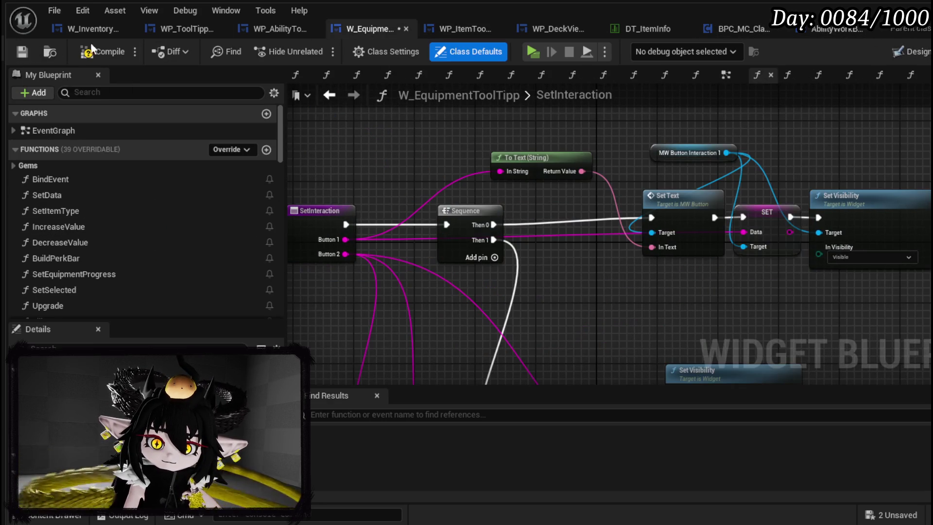
Save the equipment tooltip, then open W_InventoryHUD's ShowToolTipp_Item graph and arrange its tooltip nodes.
click(22, 55)
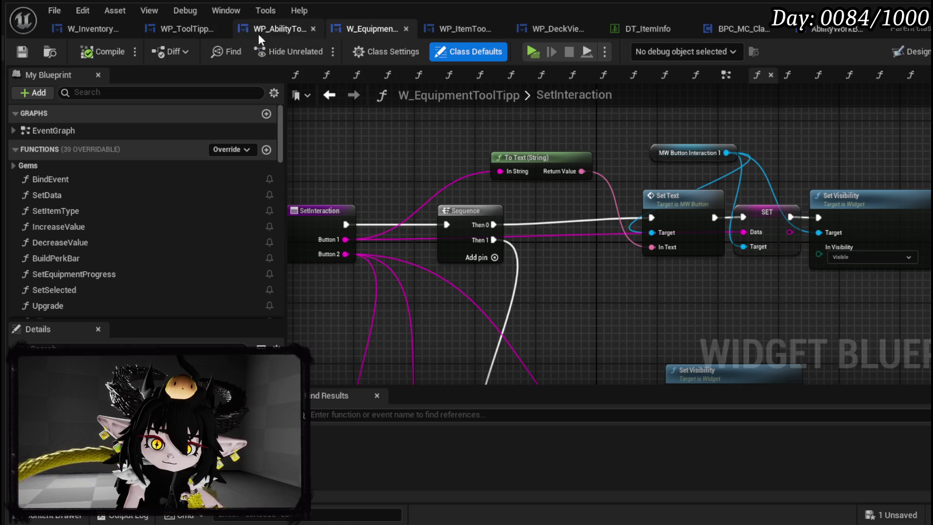
click(109, 32)
scroll(109, 203, up, 5)
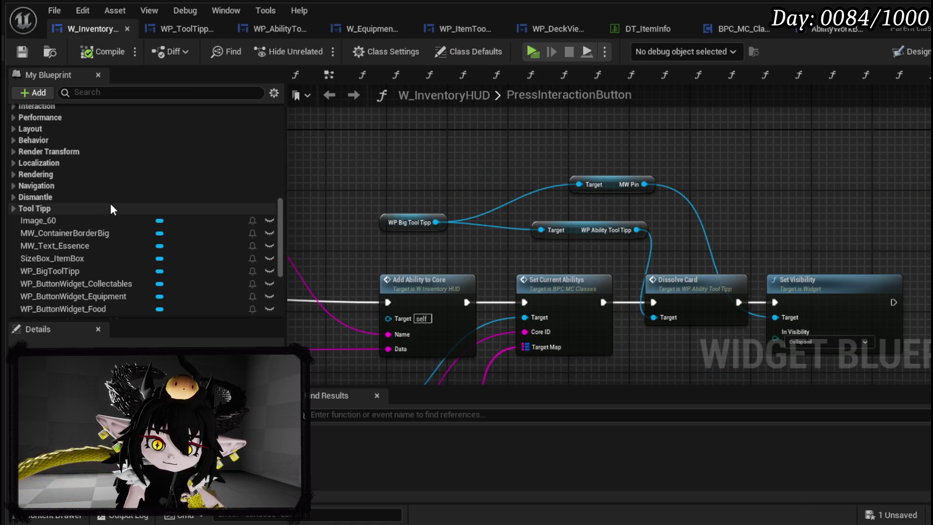
scroll(110, 203, up, 10)
click(110, 152)
double_click(110, 153)
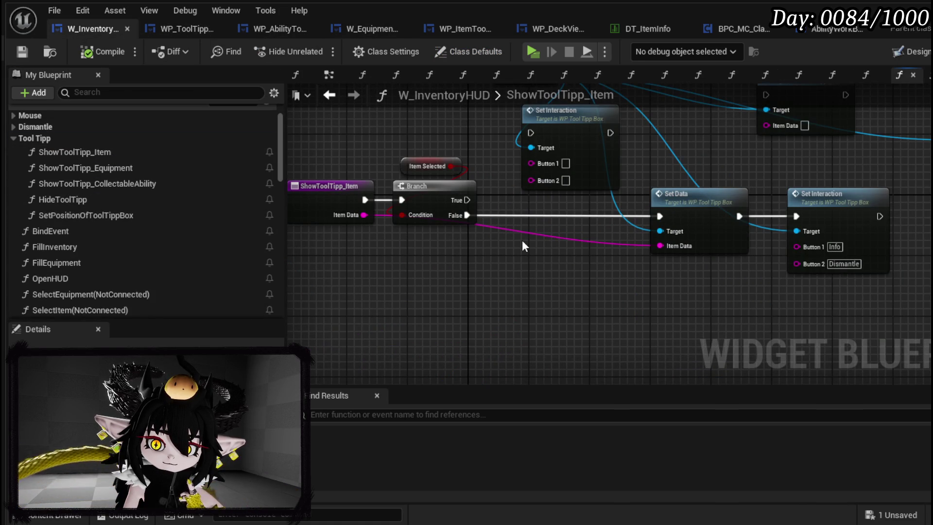
drag(518, 242, 625, 239)
drag(459, 190, 360, 193)
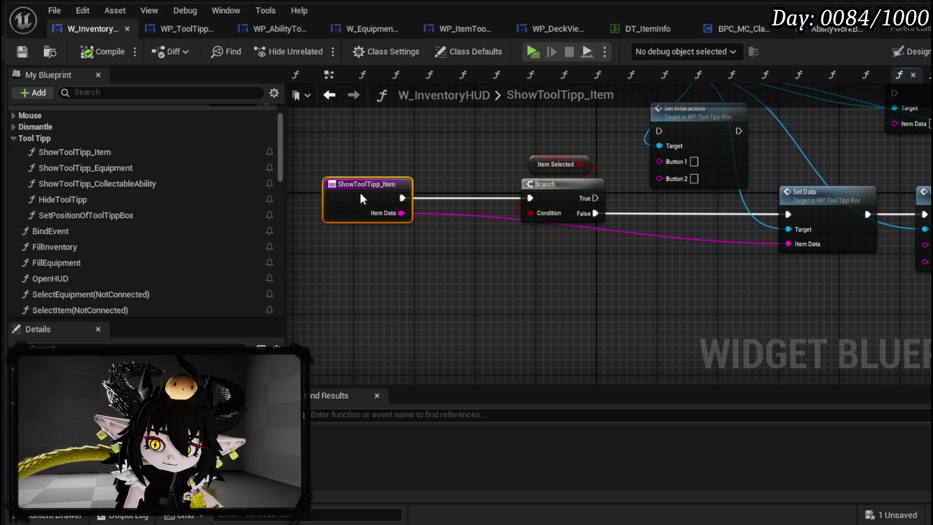
mouse_move(645, 243)
mouse_down()
mouse_move(426, 273)
mouse_move(521, 323)
mouse_move(363, 286)
mouse_move(464, 319)
mouse_up()
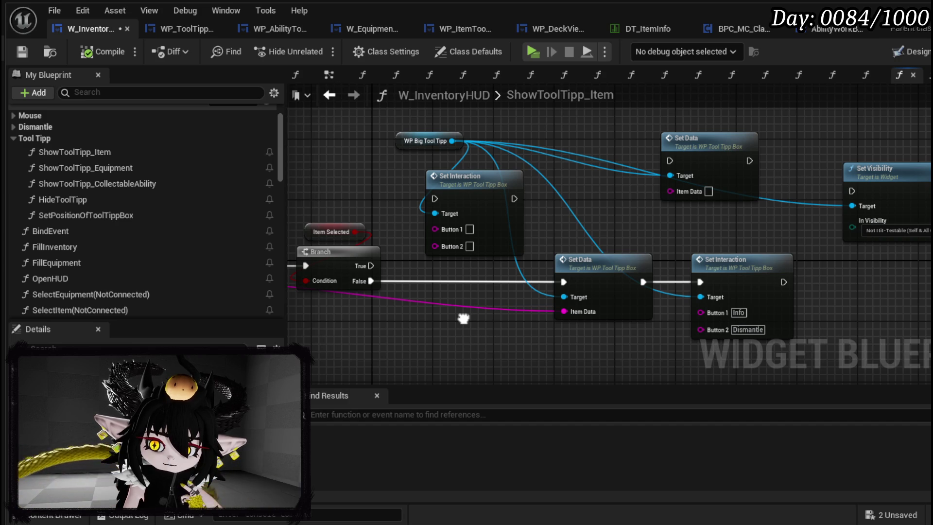
drag(594, 272, 555, 278)
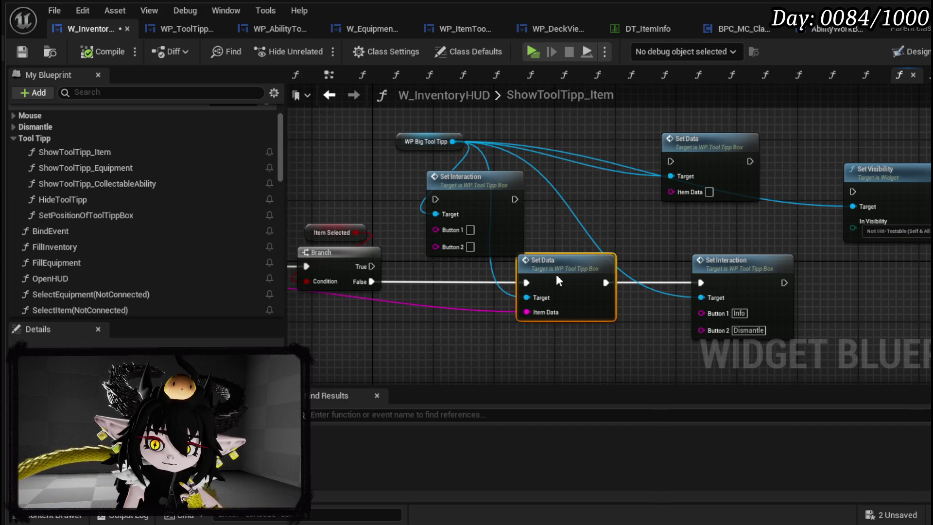
mouse_move(544, 246)
mouse_down()
mouse_move(756, 238)
mouse_move(556, 230)
mouse_up()
Add a WP Item Tool Tipp getter from WP Big Tool Tipp and a Set Interaction call on it.
drag(605, 202, 774, 320)
drag(468, 164, 492, 179)
drag(422, 151, 596, 201)
text(Item)
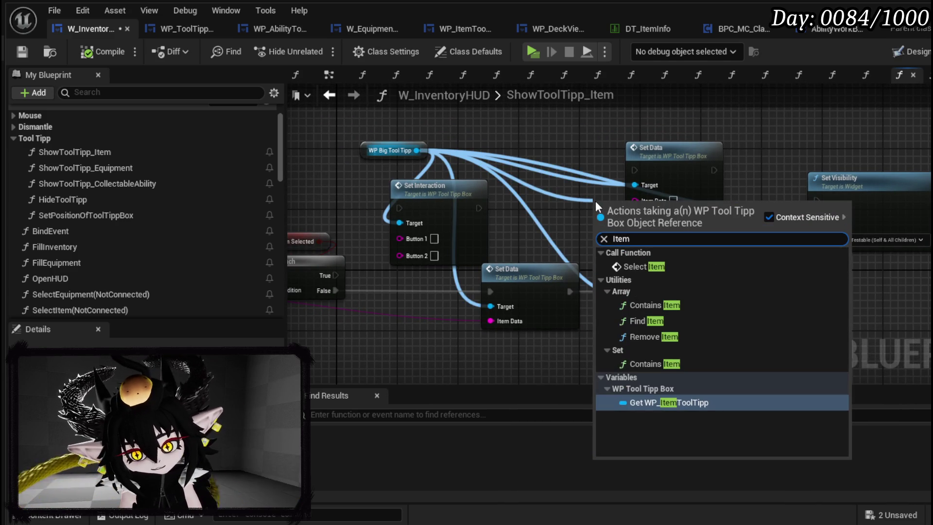
key(Return)
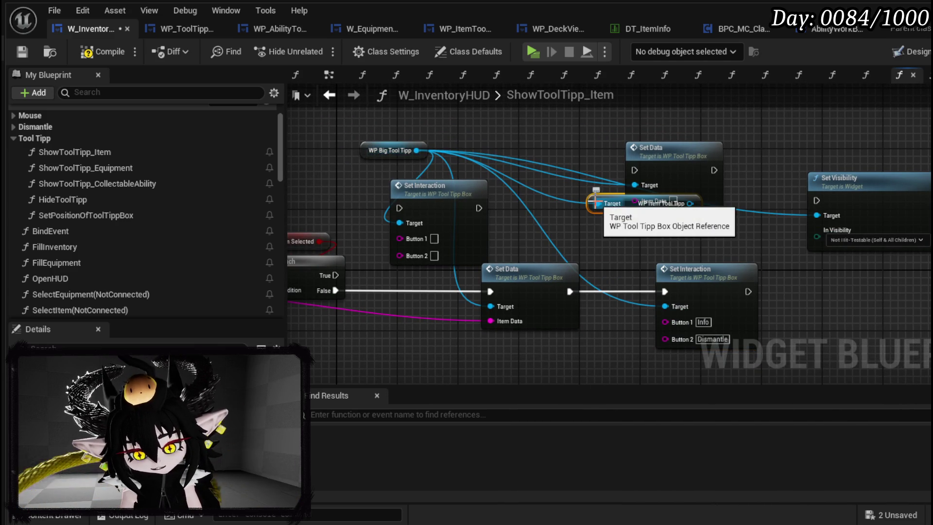
drag(625, 209, 588, 239)
drag(652, 234, 810, 269)
text(Set Interact)
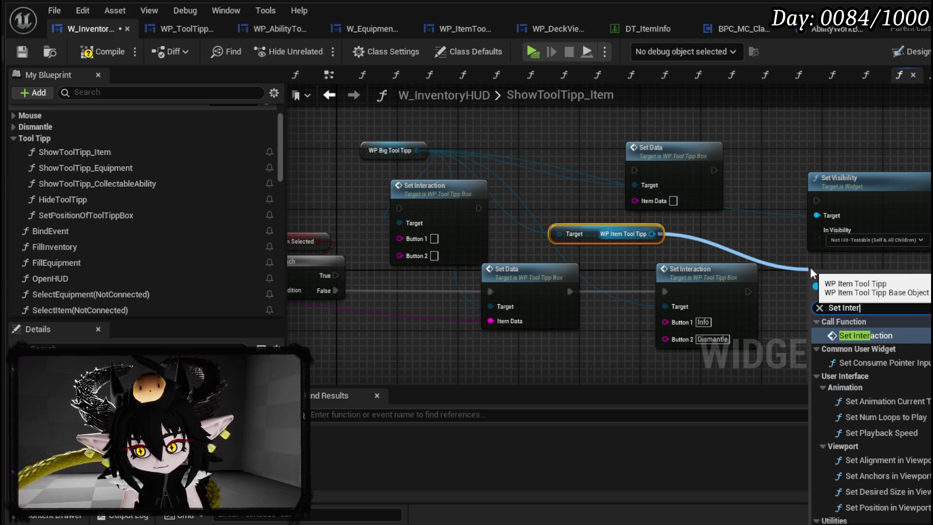
click(879, 337)
mouse_move(864, 273)
mouse_down()
mouse_move(705, 354)
mouse_move(693, 348)
mouse_move(680, 243)
mouse_move(689, 249)
mouse_up()
Delete the old Info/Dismantle Set Interaction, wire the new one after Set Data with Use/Cook, and compile.
click(704, 232)
key(Delete)
mouse_move(570, 253)
mouse_down()
mouse_move(634, 261)
mouse_move(677, 245)
mouse_up()
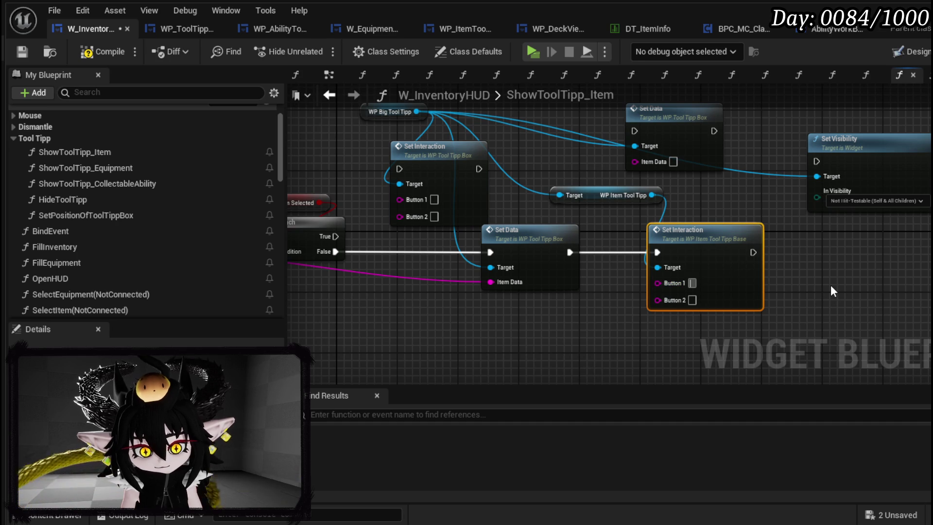
text(Use)
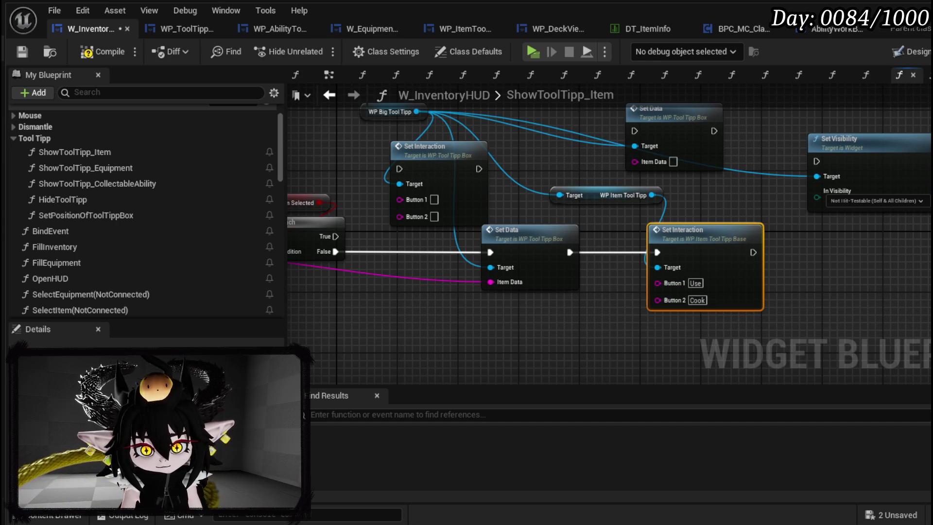
click(20, 53)
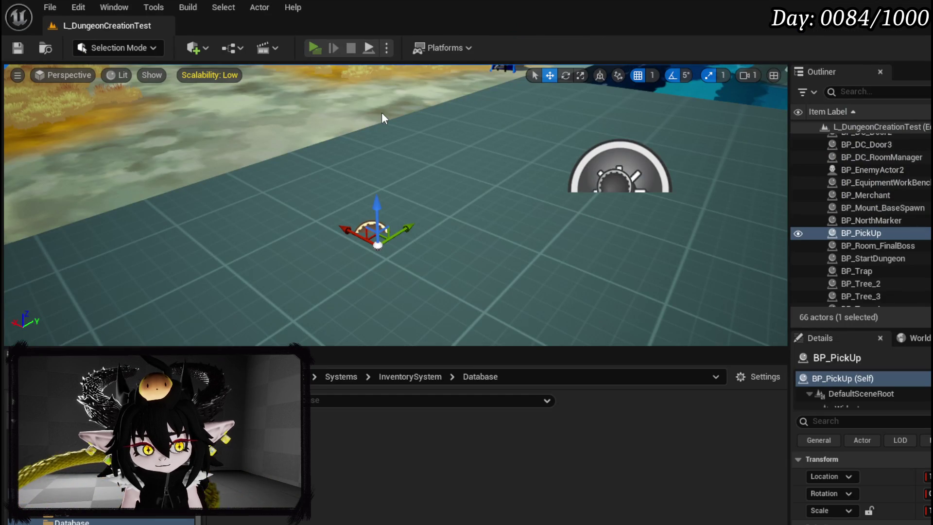
Play-test the Inventory page by clicking the copper ingot item, then stop the preview and save the level.
key(Tab)
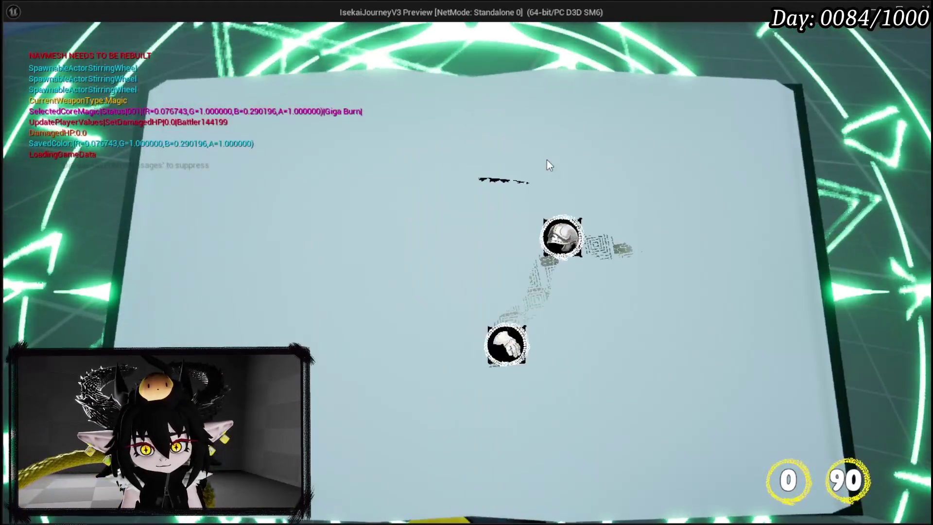
click(281, 61)
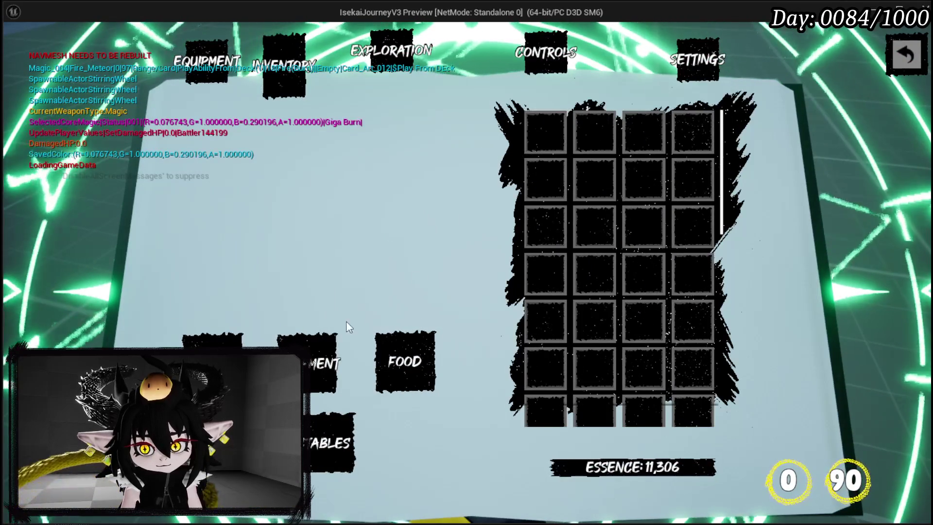
click(532, 188)
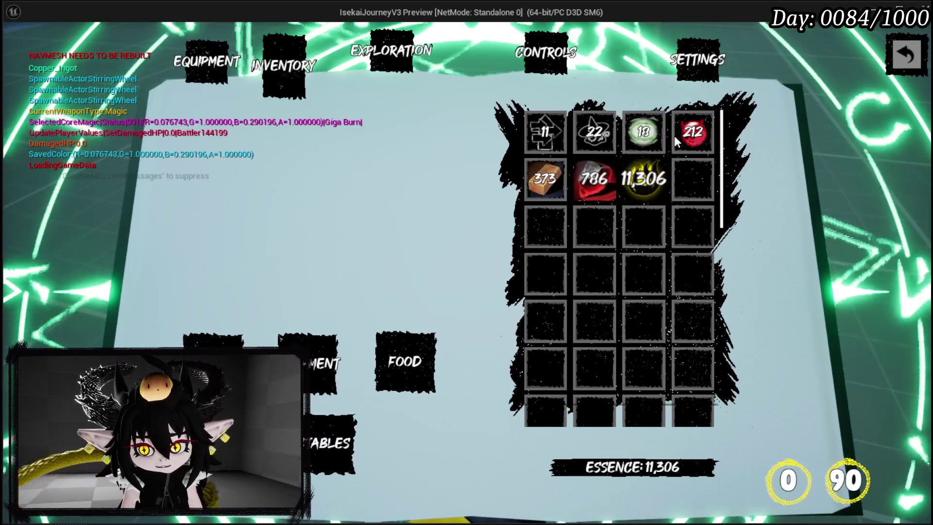
key(Escape)
click(11, 49)
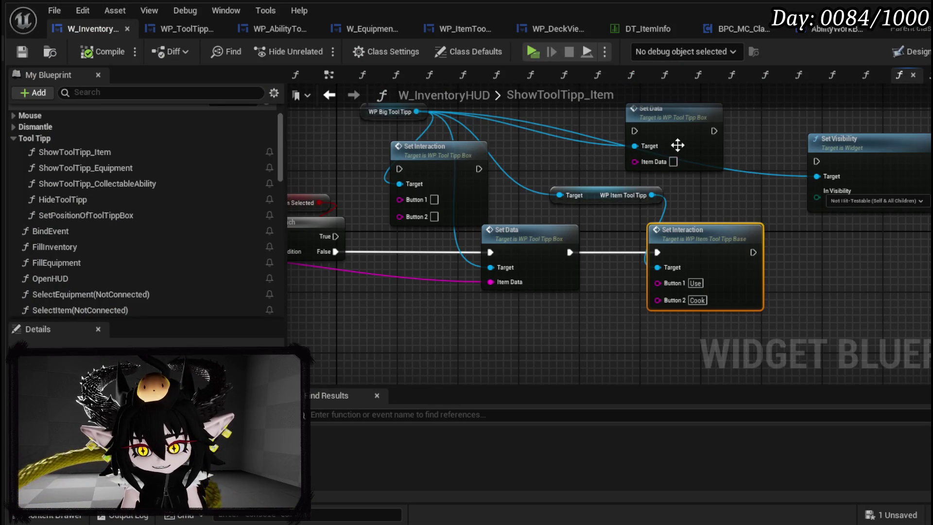
Chain Set Data → big tooltip Set Interaction → item tooltip Set Interaction, then compile.
mouse_move(725, 206)
mouse_down()
mouse_move(622, 225)
mouse_move(705, 246)
mouse_up()
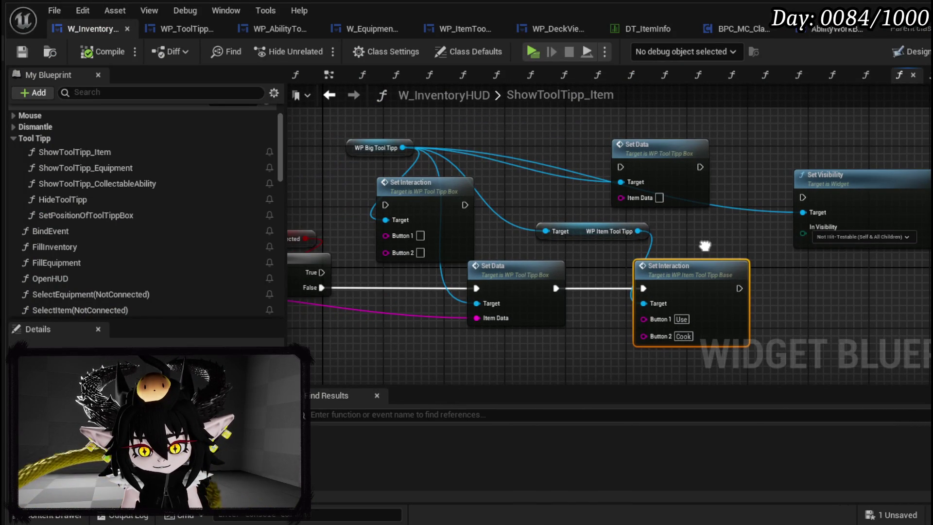
mouse_move(529, 269)
mouse_down()
mouse_move(415, 279)
mouse_move(421, 270)
mouse_up()
drag(442, 222, 546, 304)
drag(450, 289, 492, 288)
drag(571, 289, 643, 288)
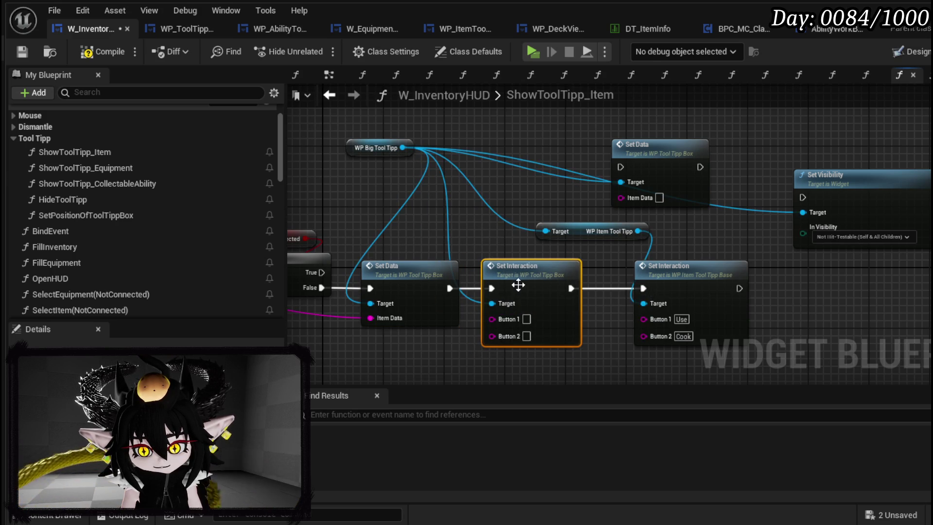
click(27, 50)
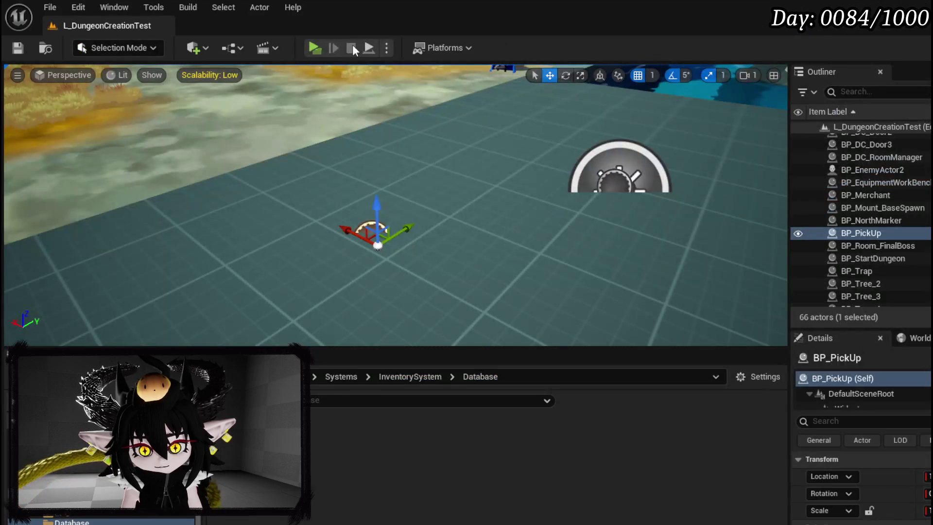
Play the game and check Quick Start, Copper Ingot, Fast Summon, Wind Echo, Essence and Copper Ore tooltips.
click(313, 48)
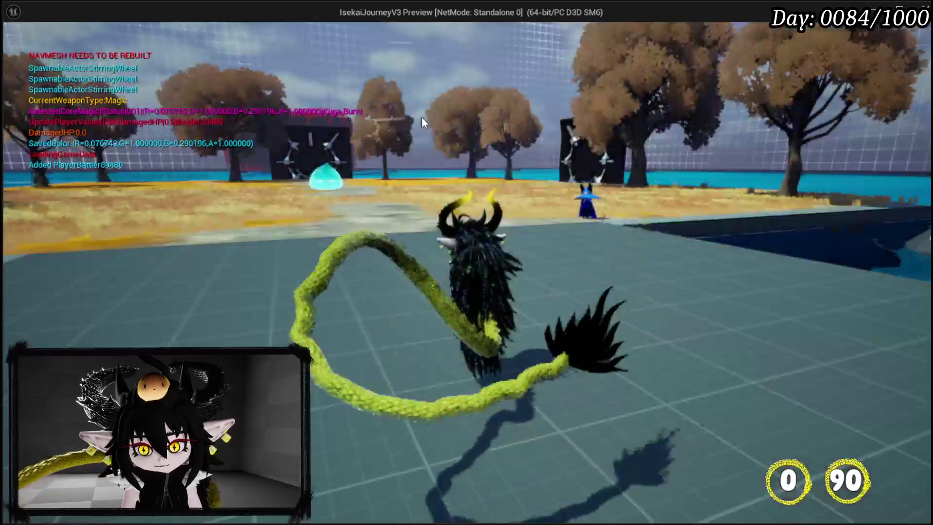
key(Tab)
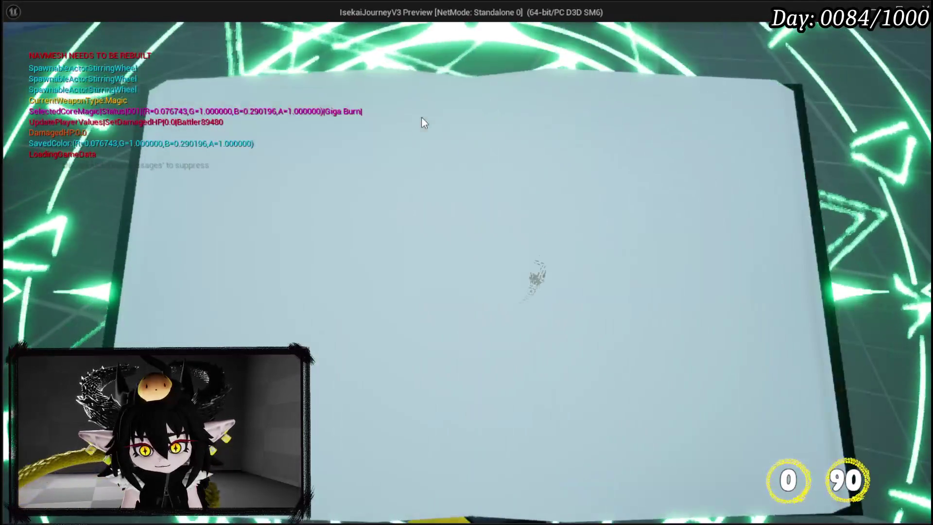
click(277, 53)
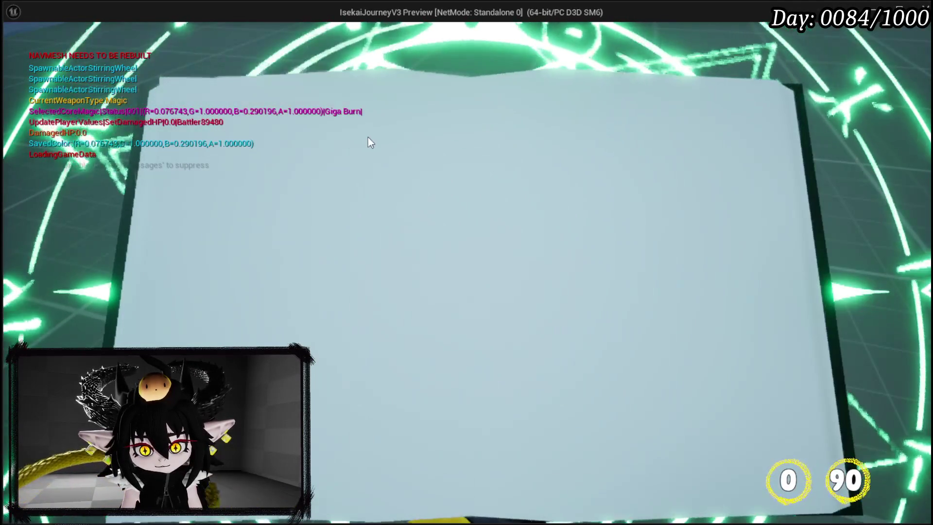
click(559, 137)
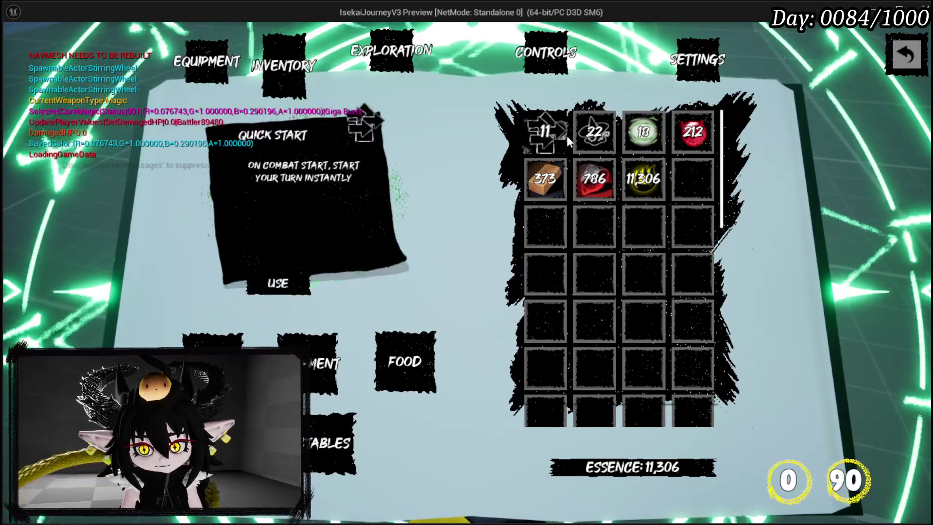
click(545, 179)
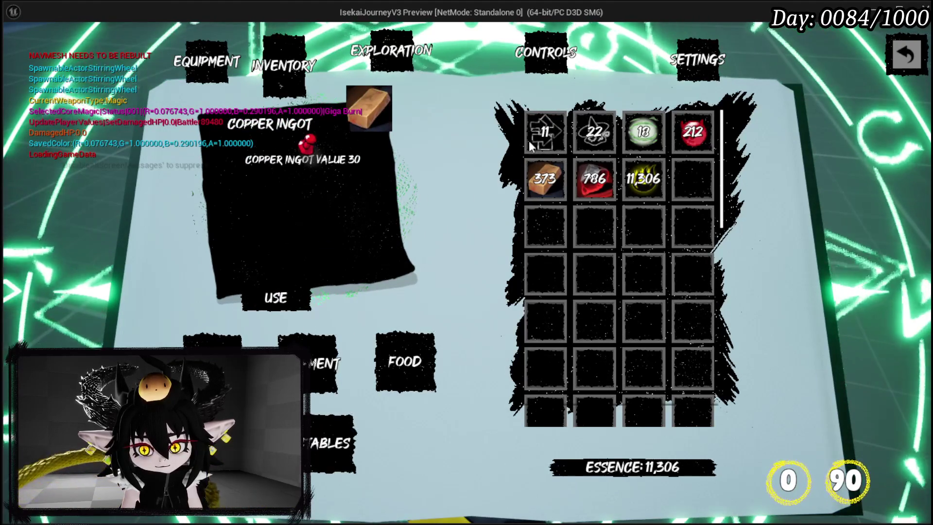
click(545, 136)
click(594, 134)
click(643, 133)
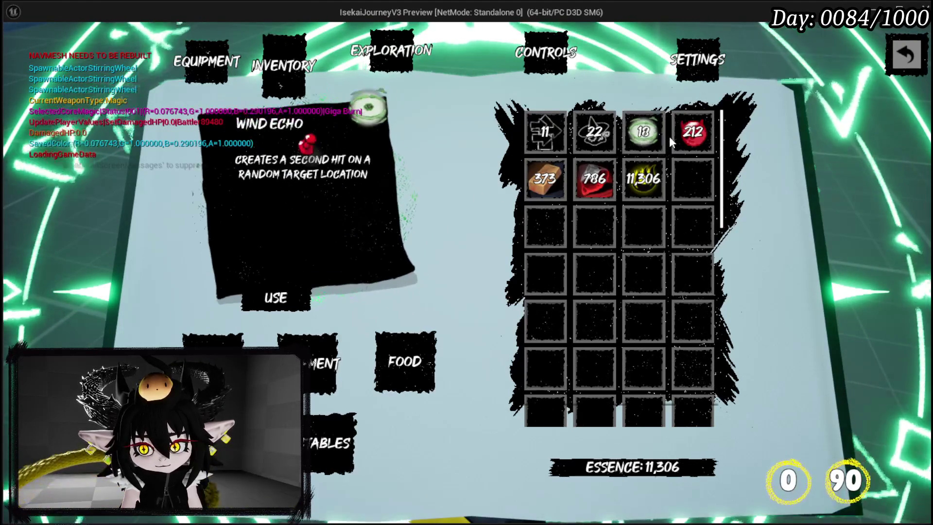
click(636, 180)
click(588, 182)
click(542, 185)
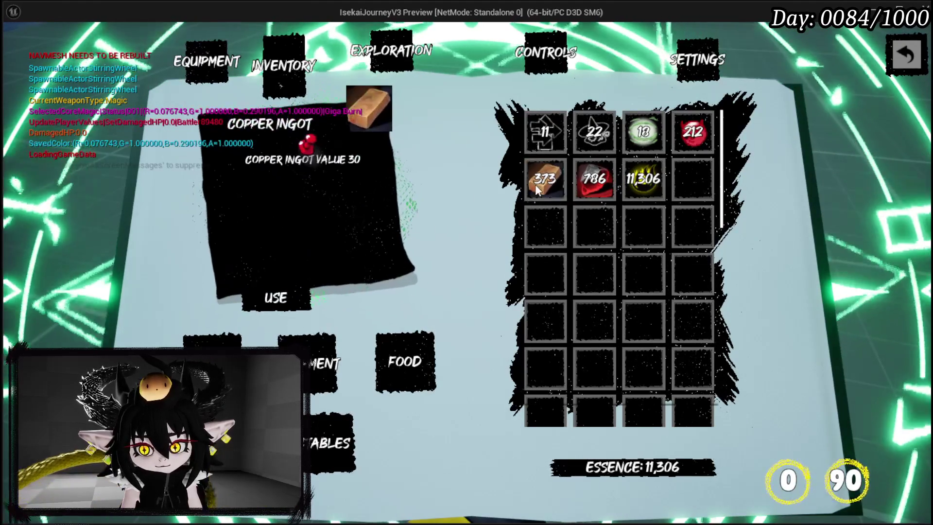
Filter the inventory to food, check the Simple Mashroom tooltip, then stop the preview and save the map.
click(408, 369)
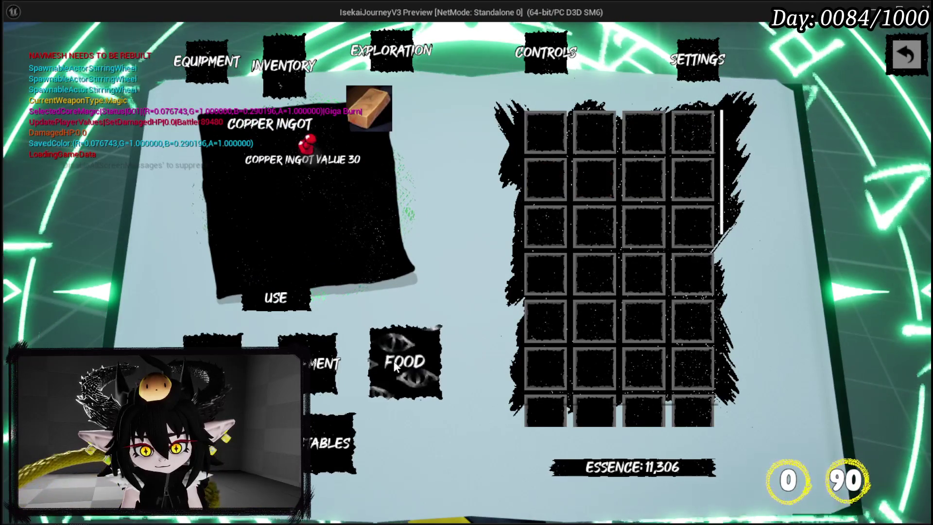
click(905, 54)
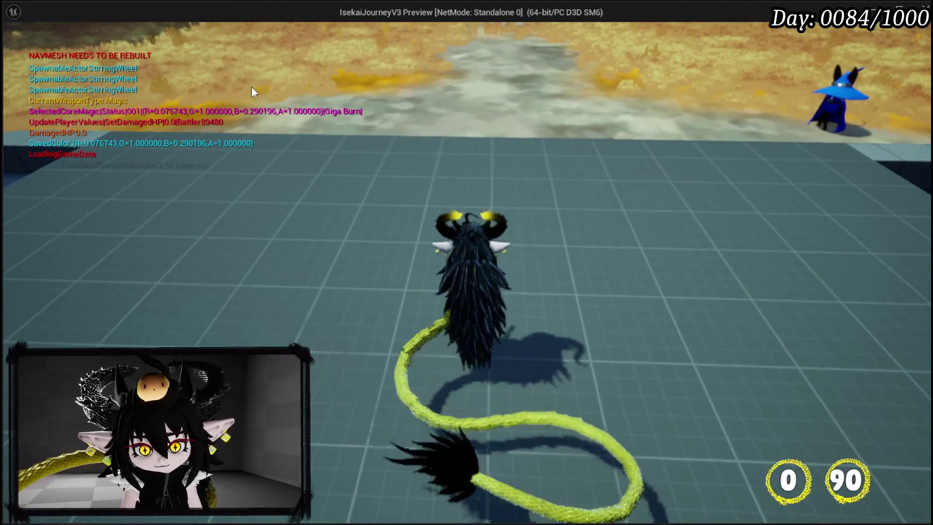
click(256, 86)
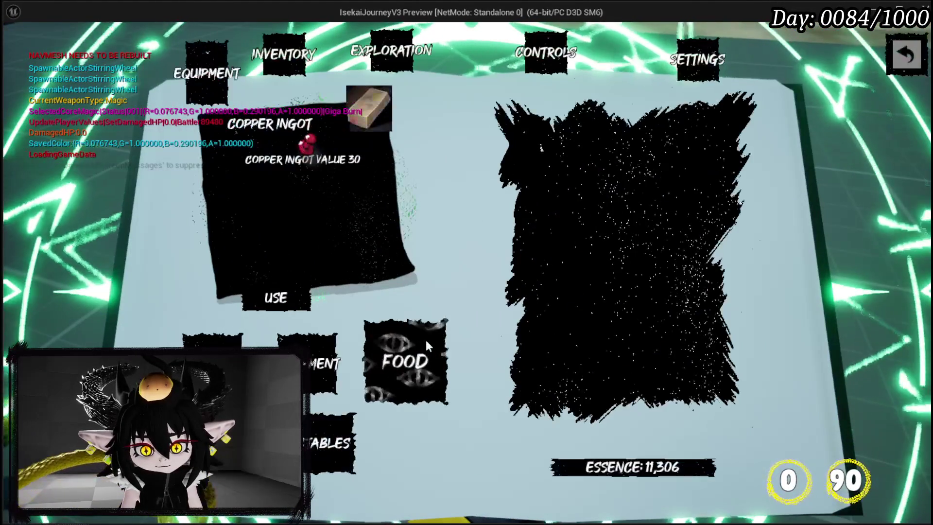
click(563, 147)
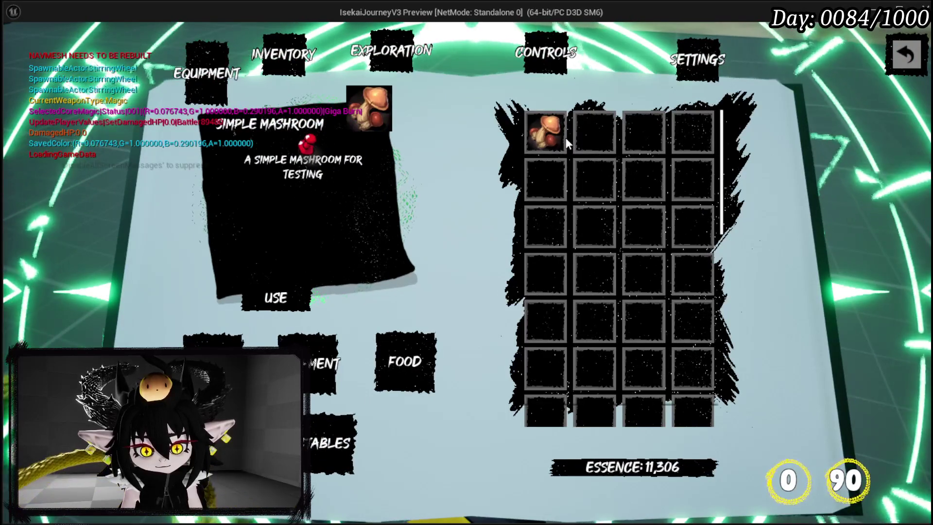
key(Escape)
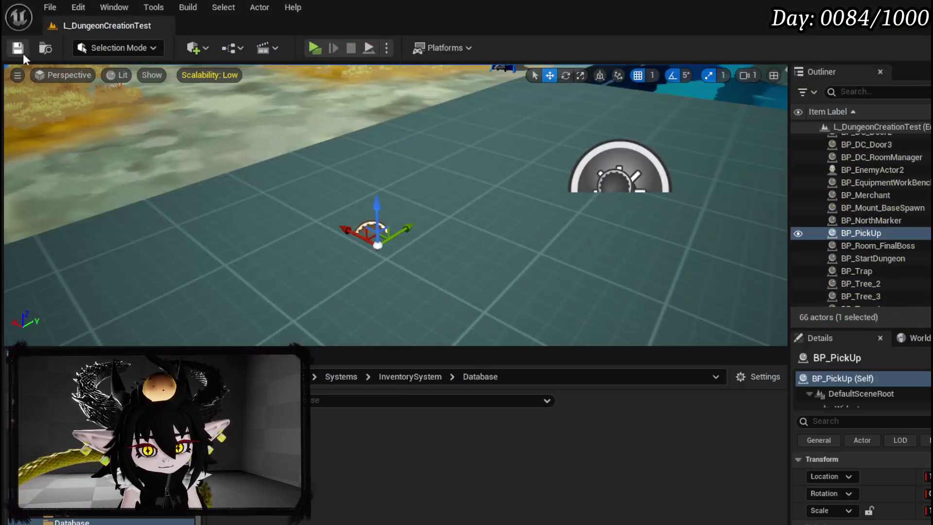
click(17, 51)
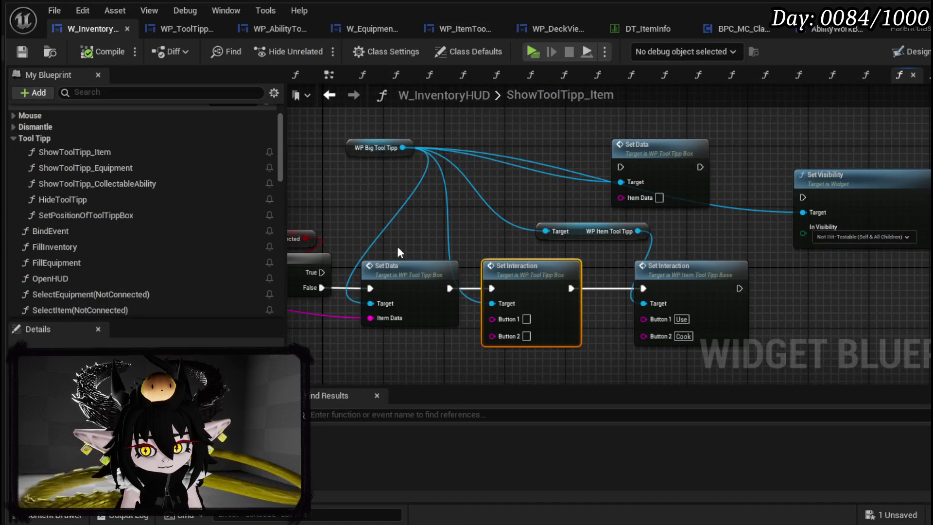
drag(398, 246, 355, 175)
Paste the item tooltip getter and Set Interaction nodes into the tooltip box's SetInteraction graph.
click(559, 161)
ctrl+click(617, 201)
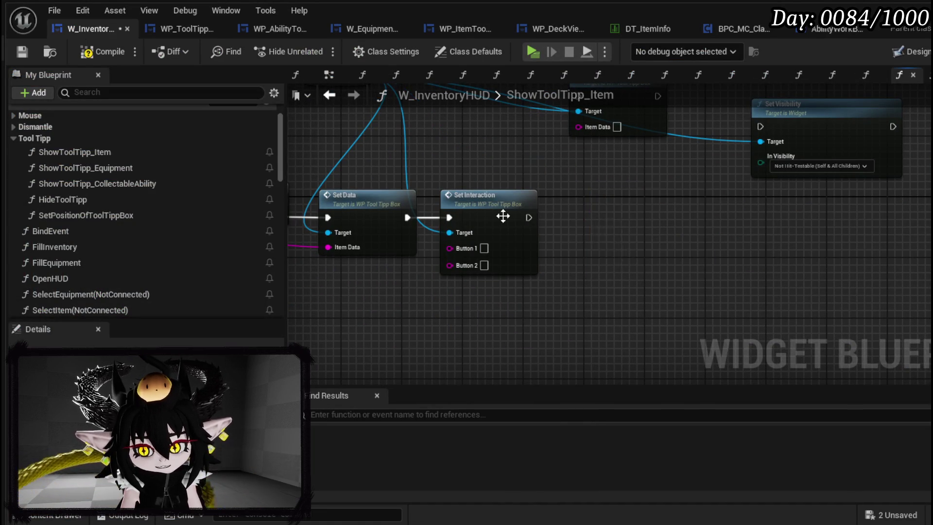
double_click(502, 214)
mouse_move(743, 223)
mouse_down()
mouse_move(779, 288)
mouse_move(829, 292)
mouse_up()
key(ctrl+v)
mouse_move(630, 189)
mouse_down()
mouse_move(700, 117)
mouse_move(562, 174)
mouse_up()
Wire the Item switch case, a WP_ItemToolTipp target and Button 1/2 into the pasted Set Interaction, then save.
mouse_move(481, 305)
mouse_down()
mouse_move(592, 131)
mouse_move(637, 194)
mouse_up()
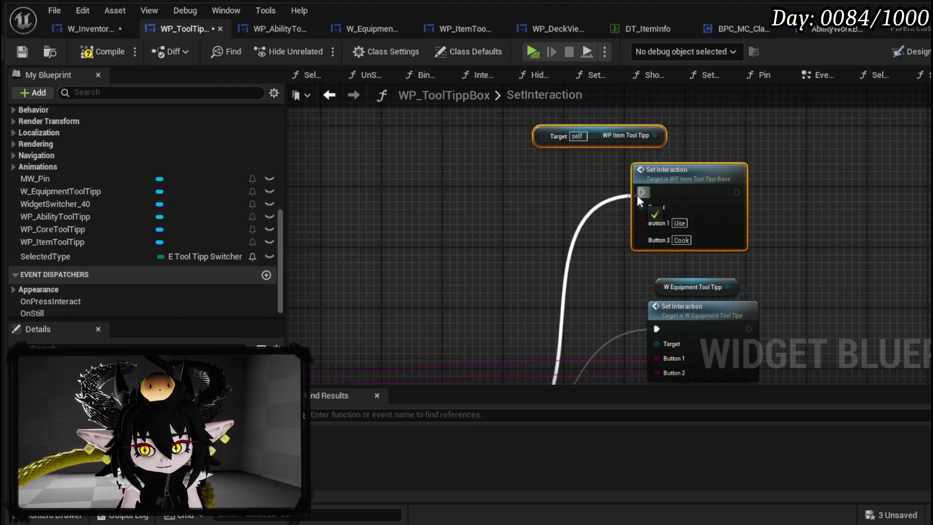
mouse_move(560, 235)
mouse_down()
mouse_move(581, 285)
mouse_move(612, 221)
mouse_move(621, 256)
mouse_up()
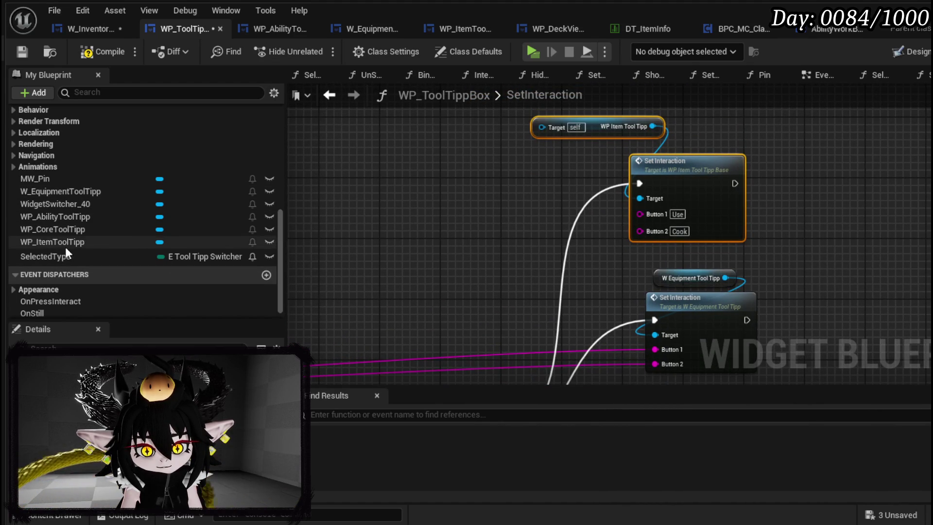
mouse_move(60, 246)
mouse_down()
mouse_move(398, 147)
mouse_move(421, 170)
mouse_move(618, 178)
mouse_move(566, 166)
mouse_move(640, 199)
mouse_up()
click(468, 172)
click(579, 130)
key(Delete)
mouse_move(655, 349)
mouse_down()
mouse_move(663, 319)
mouse_move(641, 213)
mouse_up()
mouse_move(656, 364)
mouse_down()
mouse_move(651, 217)
mouse_move(639, 228)
mouse_up()
scroll(609, 218, down, 3)
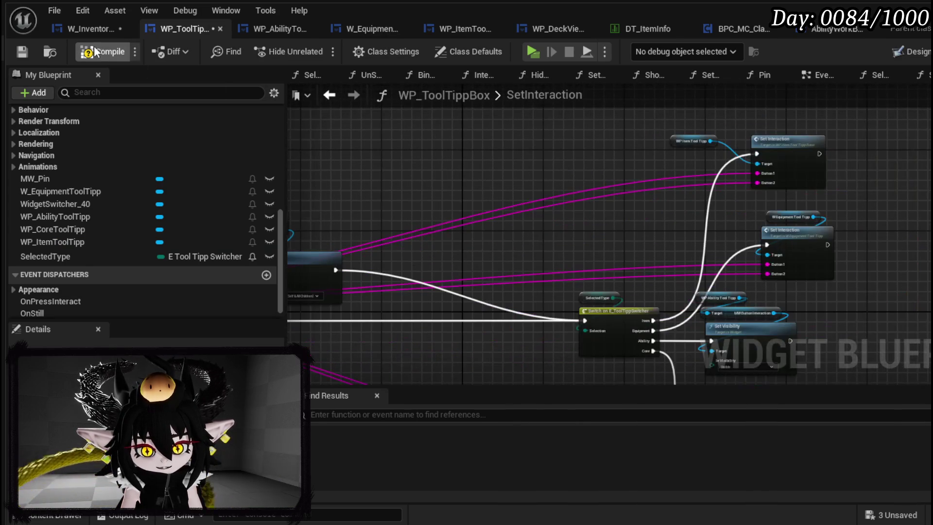
click(22, 51)
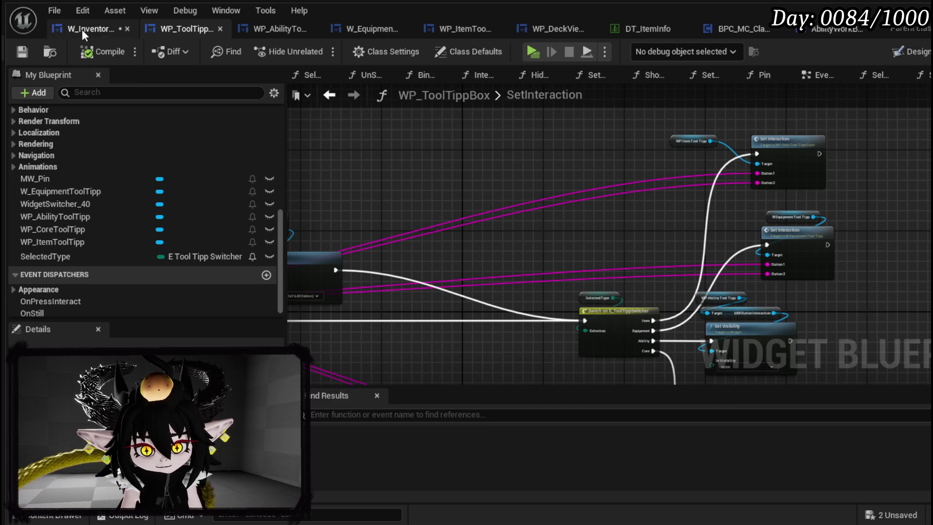
Compile and save W_InventoryHUD with ShowToolTipp_Item's tooltip-box Set Interaction passing Use and Cook.
click(79, 30)
drag(494, 212, 788, 214)
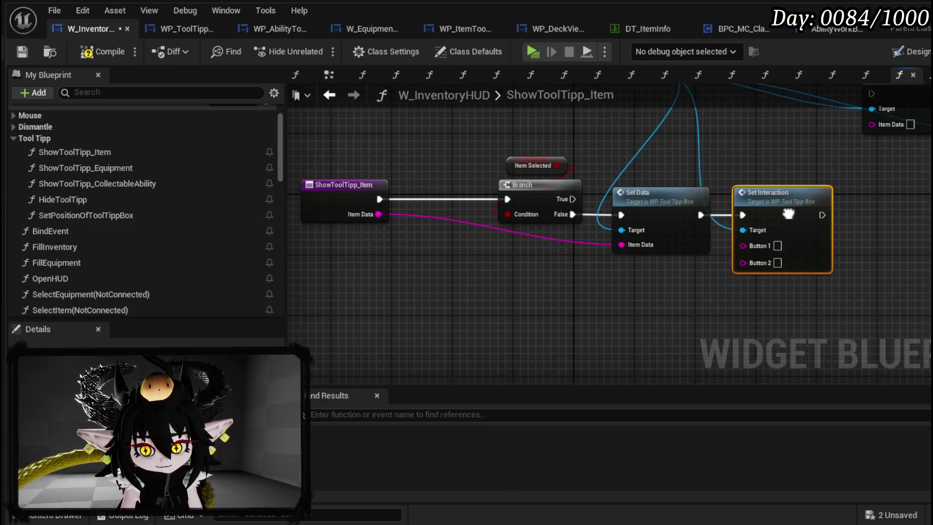
drag(468, 243, 296, 267)
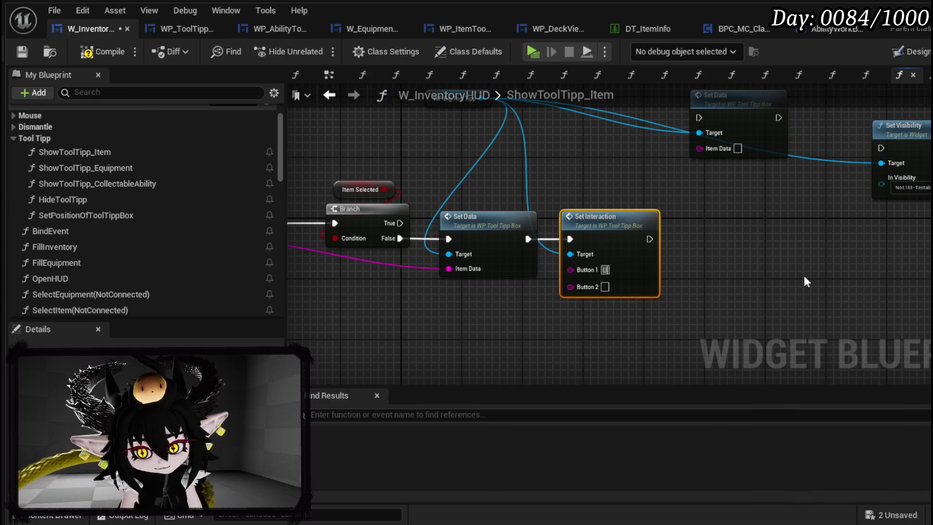
click(85, 54)
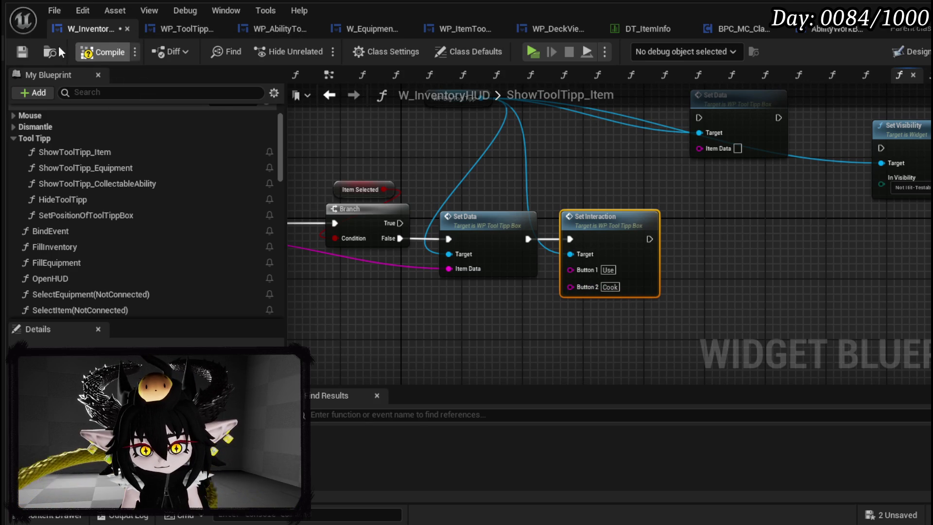
click(22, 51)
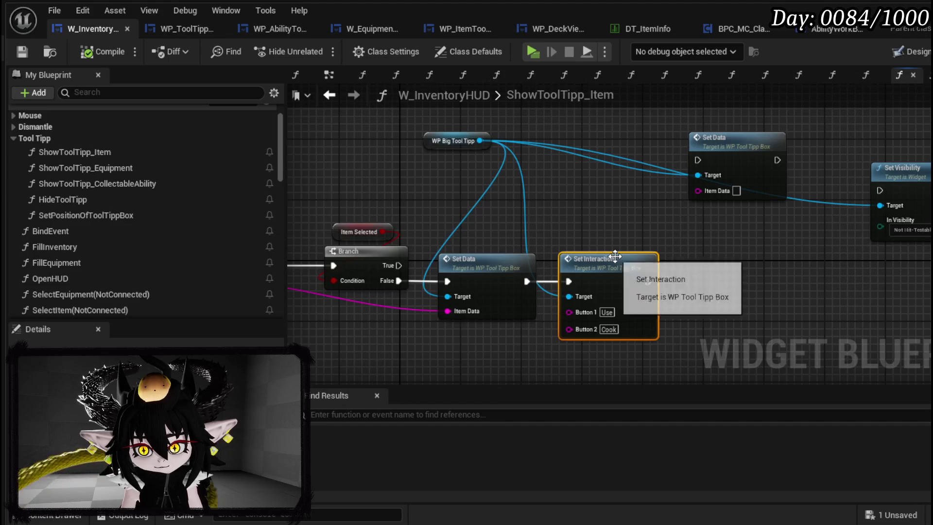
double_click(589, 255)
scroll(115, 165, up, 10)
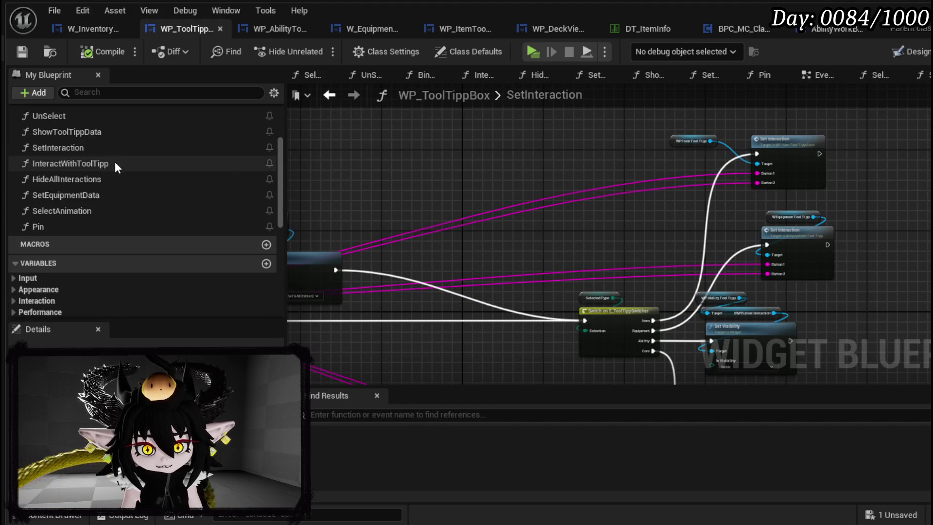
Place a WP Item Tool Tipp getter in the tooltip box's BindEvent graph and save the blueprint.
double_click(87, 133)
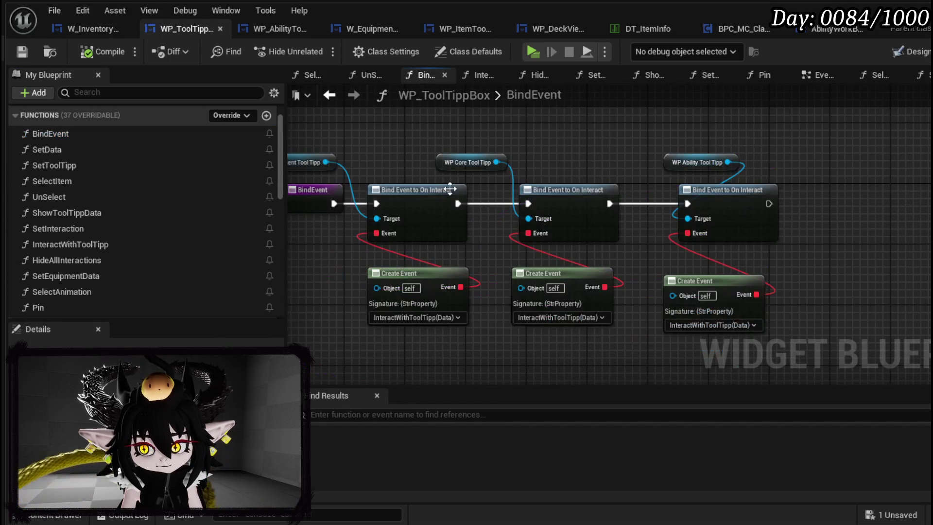
drag(472, 177, 231, 194)
scroll(177, 191, down, 10)
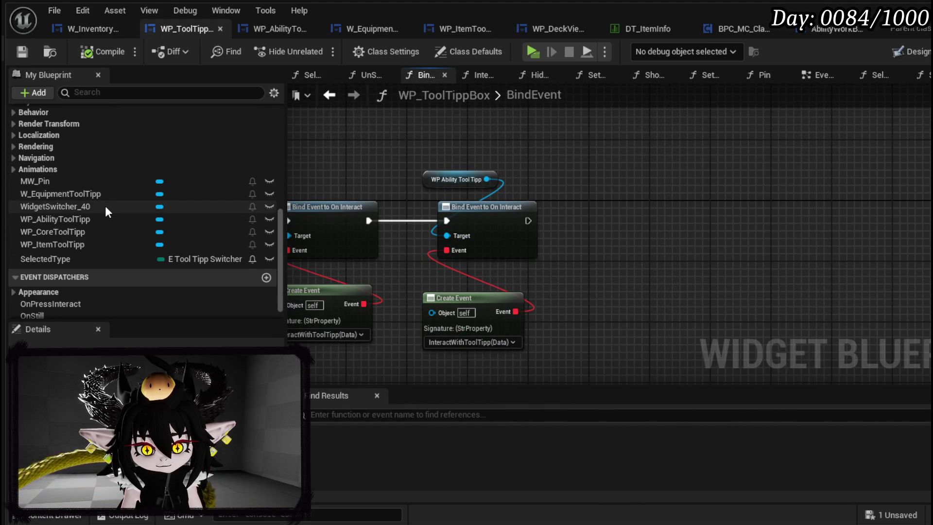
mouse_move(86, 243)
mouse_down()
mouse_move(537, 159)
mouse_move(562, 145)
mouse_up()
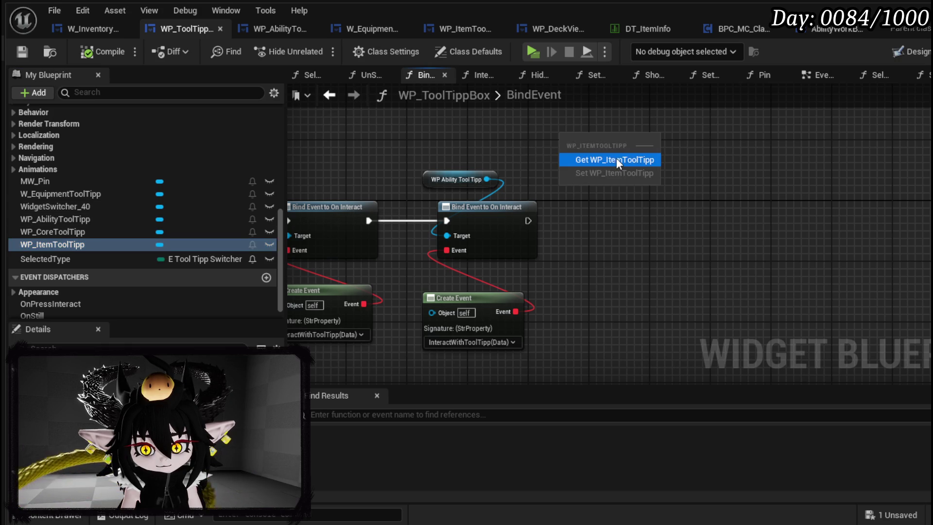
click(588, 157)
mouse_move(623, 141)
mouse_down()
mouse_move(691, 209)
mouse_move(779, 226)
mouse_move(763, 223)
mouse_up()
text(Bind on Inter)
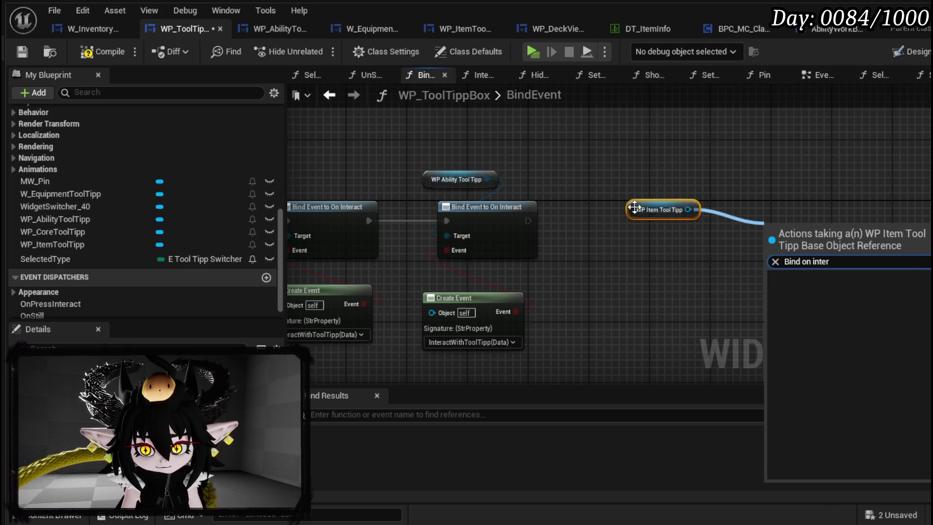
key(Escape)
key(ctrl+z)
click(796, 184)
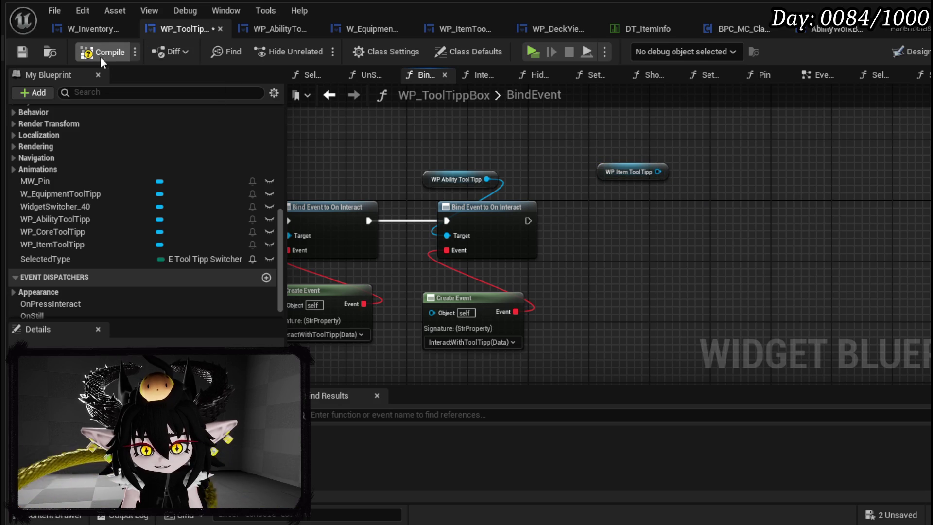
click(23, 52)
click(462, 30)
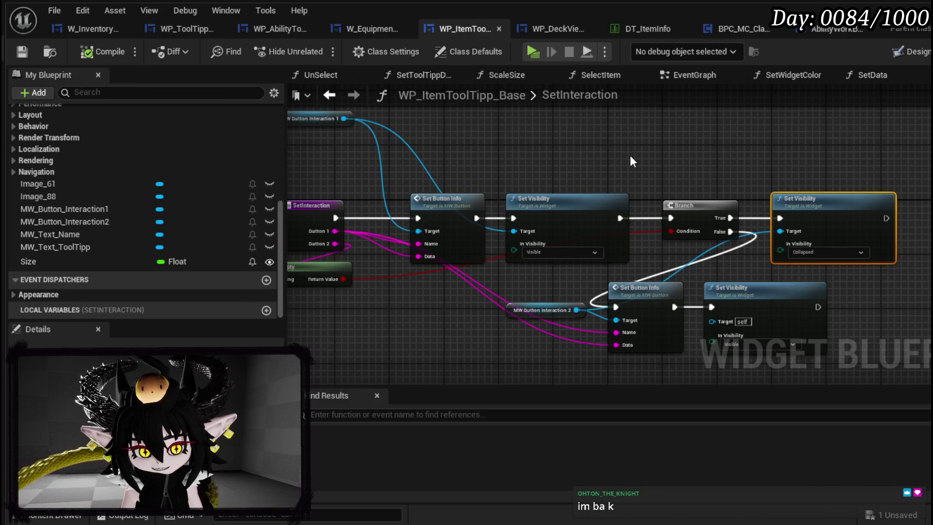
Add an On Pressed event for the first item tooltip button.
click(901, 55)
scroll(632, 204, down, 5)
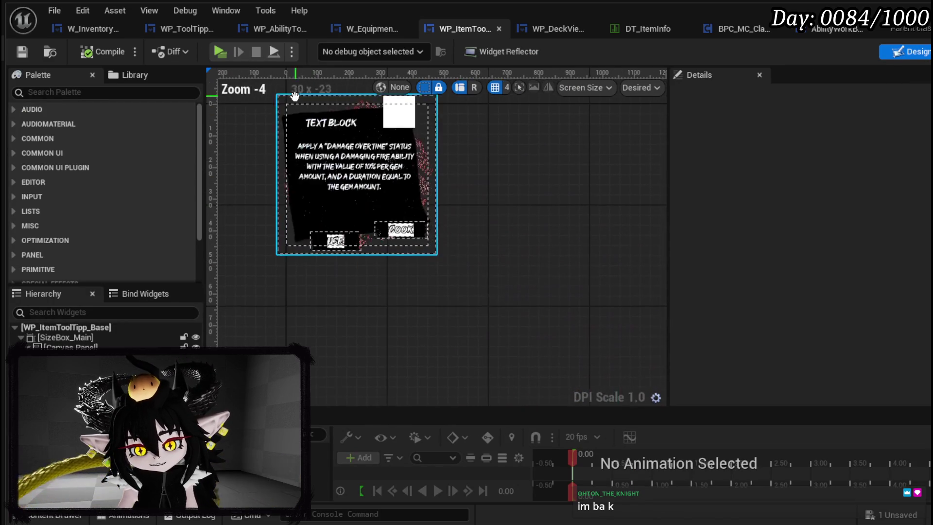
click(335, 243)
scroll(880, 362, down, 10)
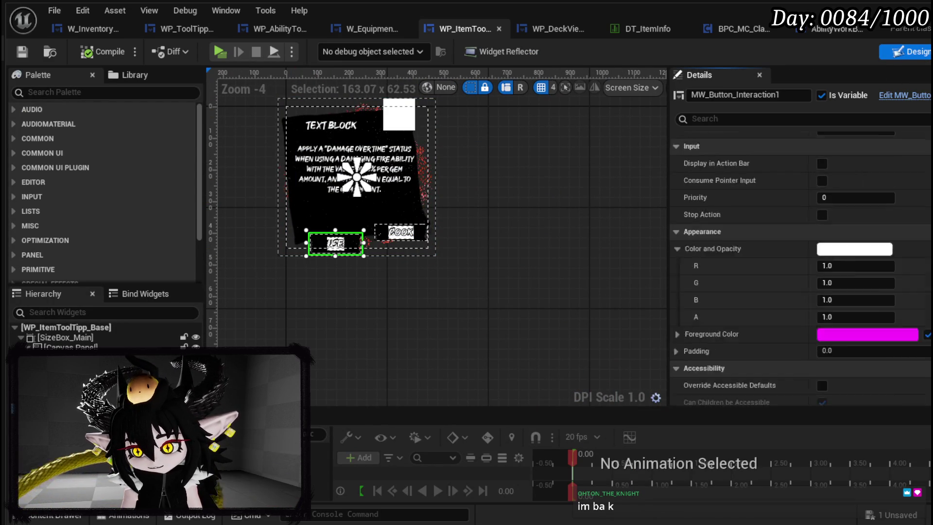
click(861, 345)
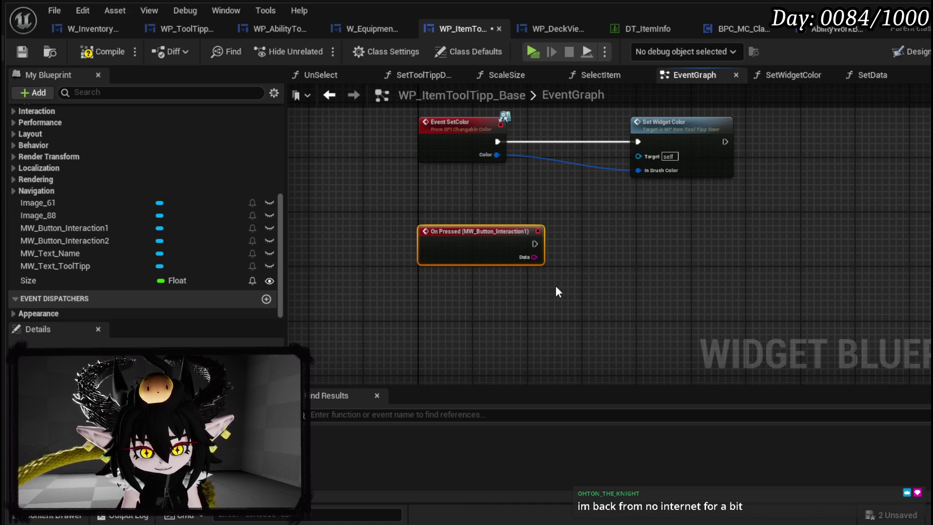
Create an OnInteract event dispatcher and call it from the first button's pressed event.
click(267, 299)
text(On)
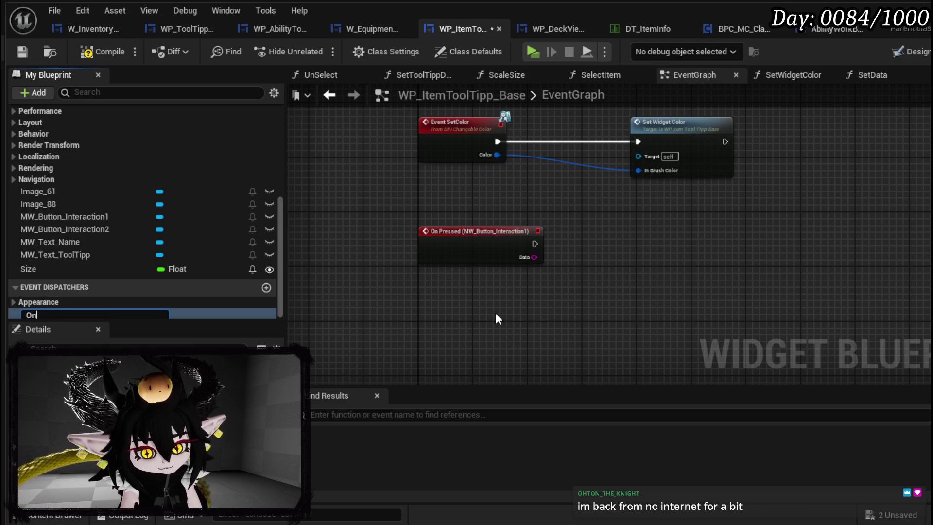
text(Interact)
key(Return)
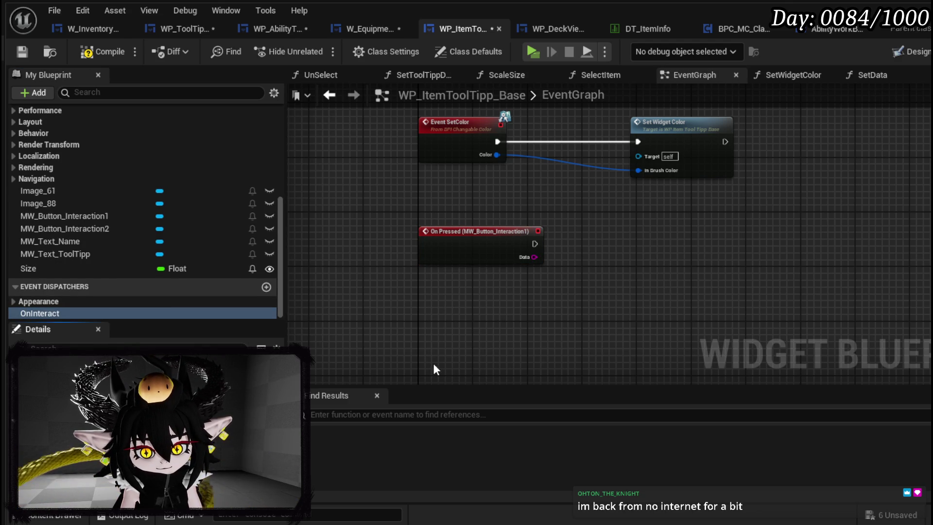
click(439, 332)
mouse_move(51, 318)
mouse_down()
mouse_move(50, 294)
mouse_move(418, 282)
mouse_move(590, 235)
mouse_up()
mouse_move(535, 244)
mouse_down()
mouse_move(584, 244)
mouse_move(585, 273)
mouse_up()
drag(640, 244, 689, 247)
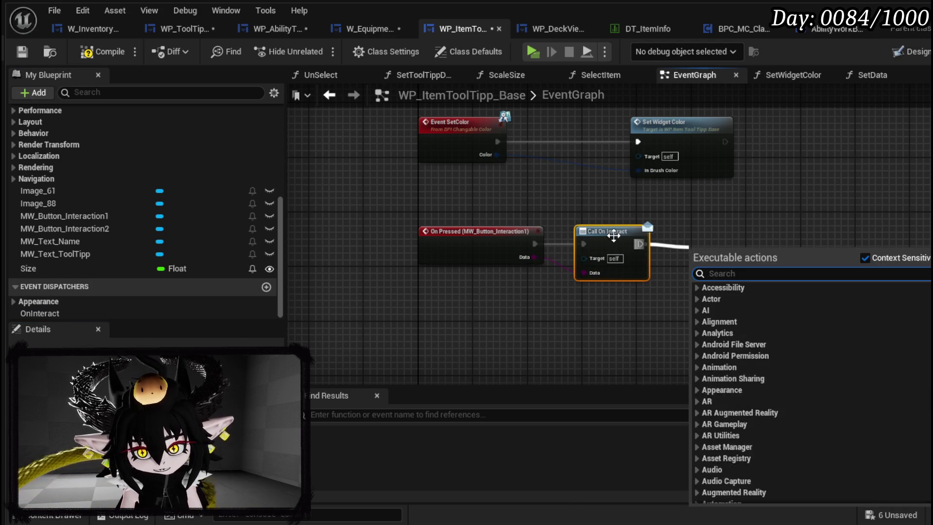
key(Escape)
drag(607, 231, 684, 232)
Add the second button's On Pressed event and wire both buttons' Data into Call On Interact.
click(908, 52)
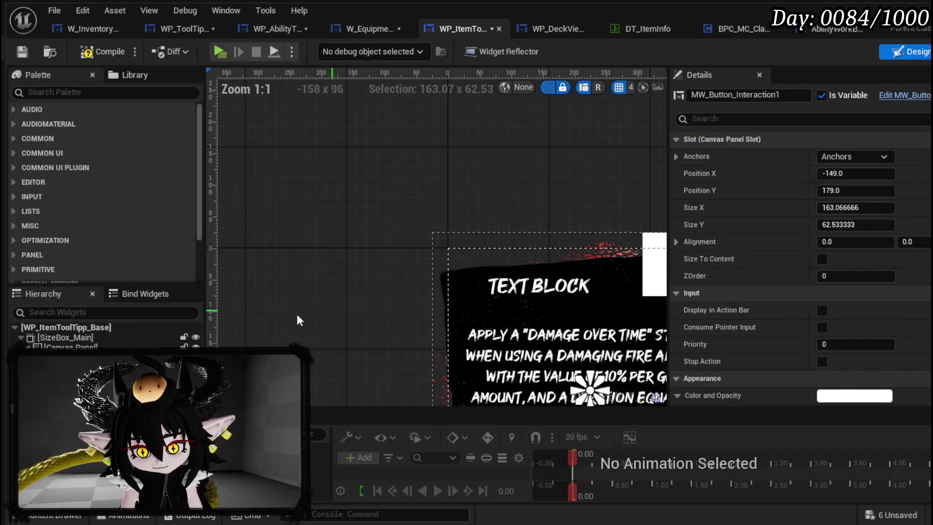
scroll(897, 241, down, 3)
scroll(896, 241, down, 15)
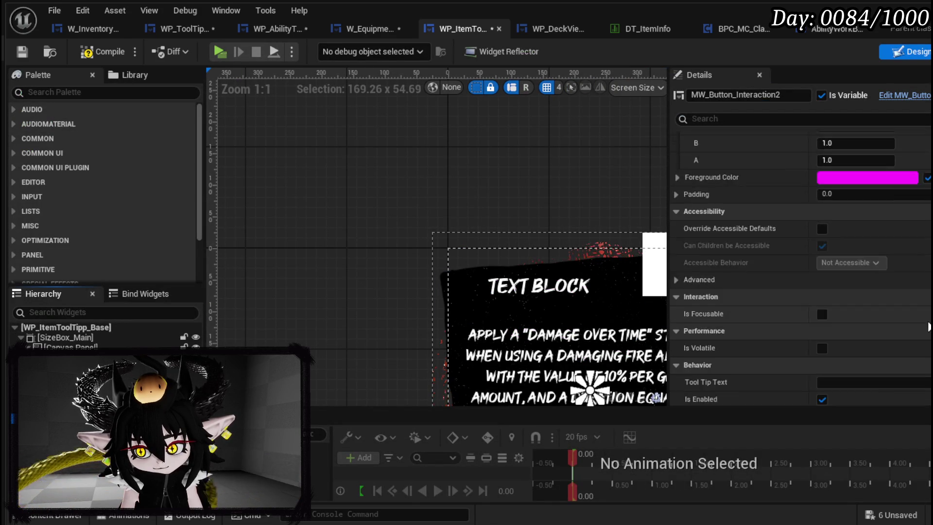
scroll(856, 324, down, 5)
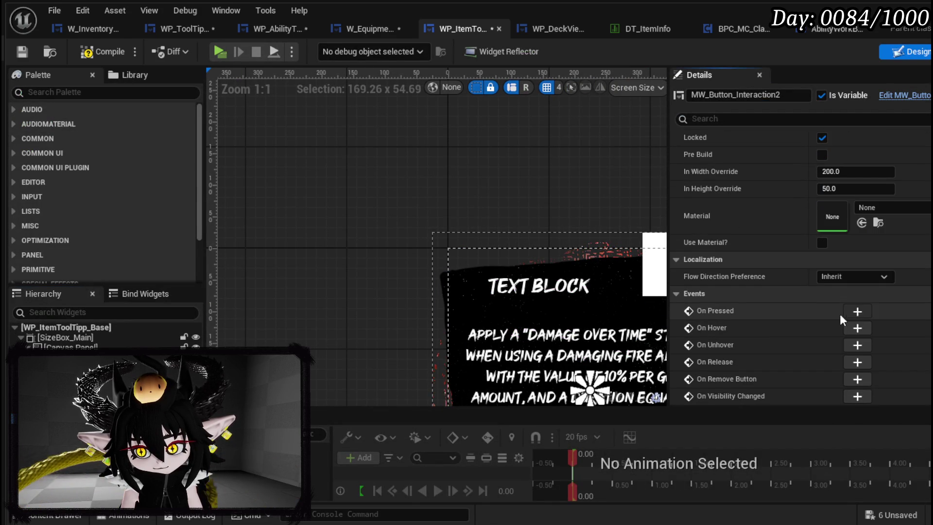
click(858, 311)
mouse_move(524, 303)
mouse_down()
mouse_move(646, 205)
mouse_move(648, 193)
mouse_up()
mouse_move(455, 283)
mouse_down()
mouse_move(461, 231)
mouse_move(462, 250)
mouse_up()
drag(524, 267, 648, 222)
click(649, 270)
drag(524, 206, 649, 222)
Duplicate Call On Interact for the second button's press and Data, then compile.
click(698, 191)
key(ctrl+c)
key(ctrl+v)
mouse_move(524, 254)
mouse_down()
mouse_move(540, 265)
mouse_move(637, 262)
mouse_move(672, 248)
mouse_move(648, 283)
mouse_up()
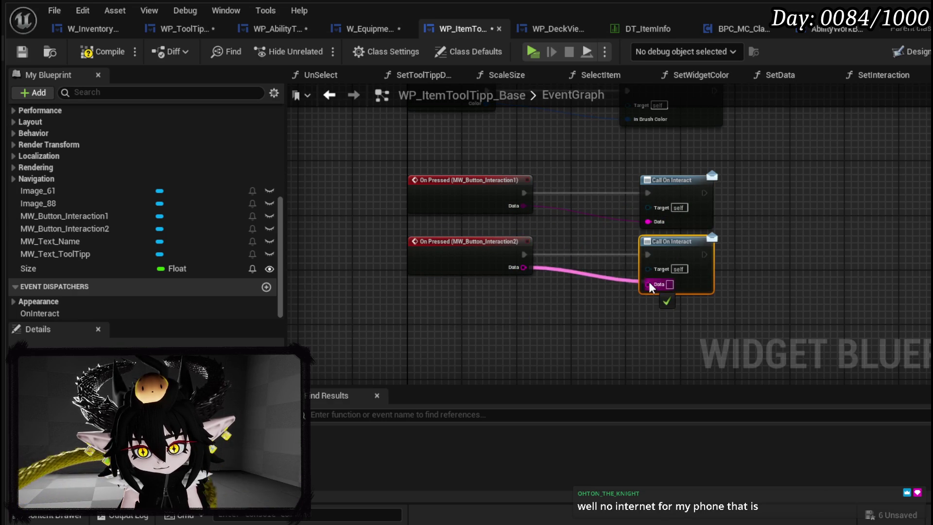
click(562, 302)
click(74, 59)
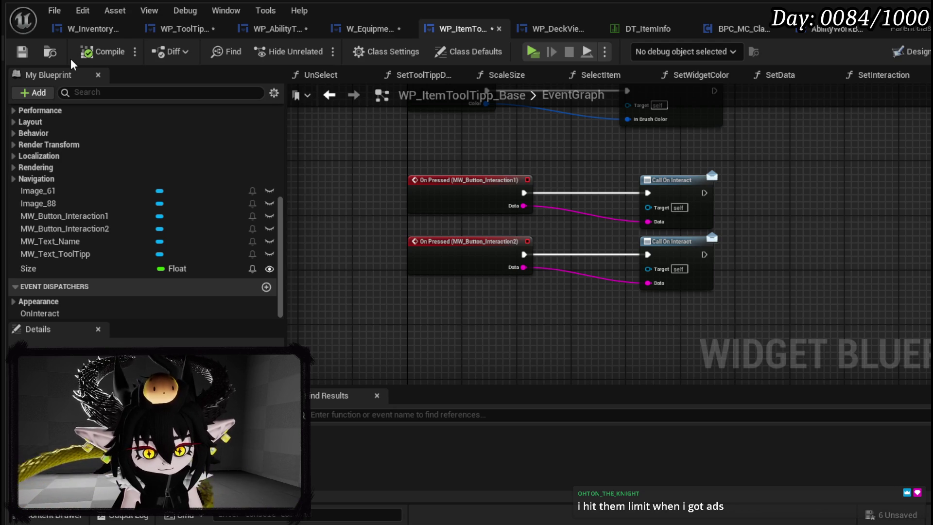
Save the tooltip box and add a Bind Event to On Interact for WP Item Tool Tipp.
click(166, 35)
key(ctrl+s)
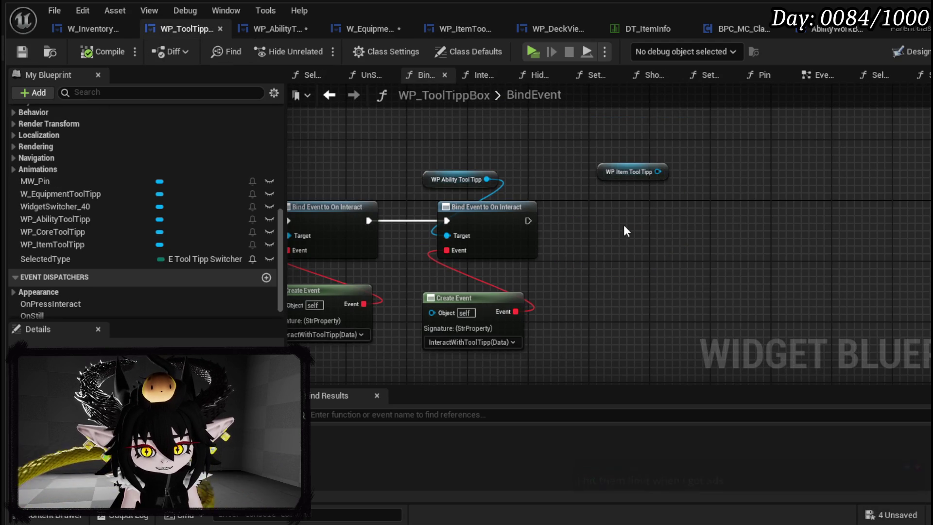
click(367, 220)
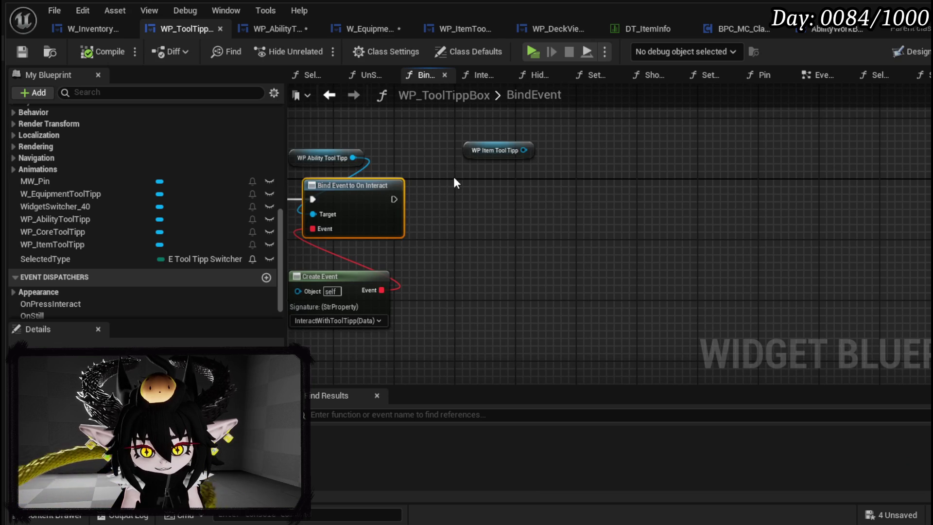
key(ctrl+v)
key(Delete)
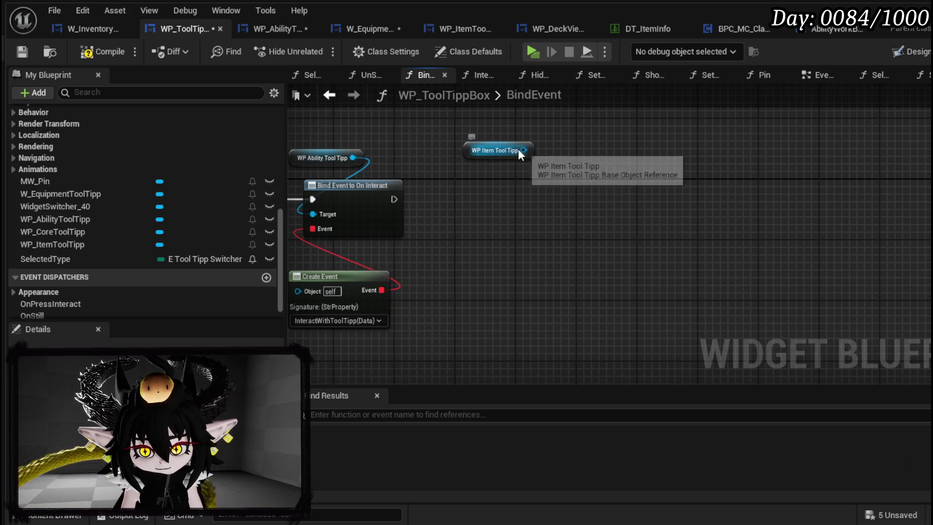
drag(520, 152, 589, 187)
text(Bind)
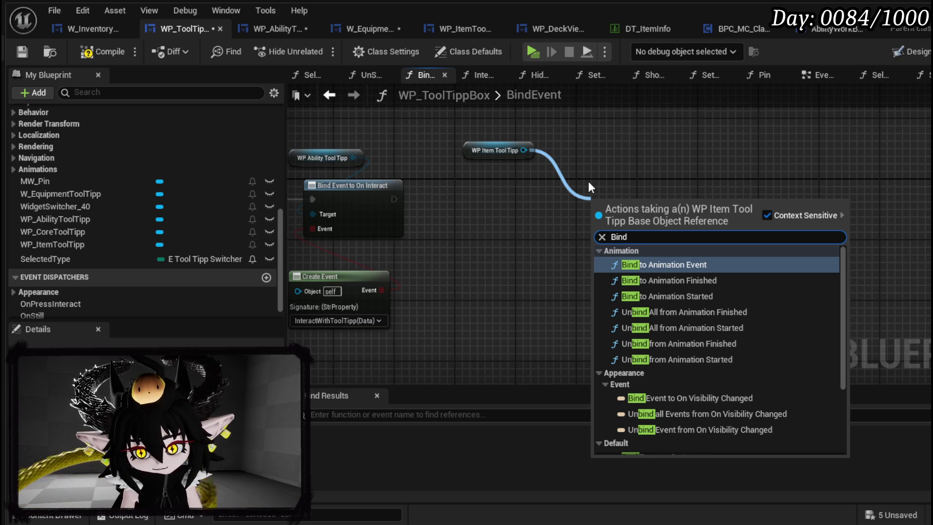
text( inter)
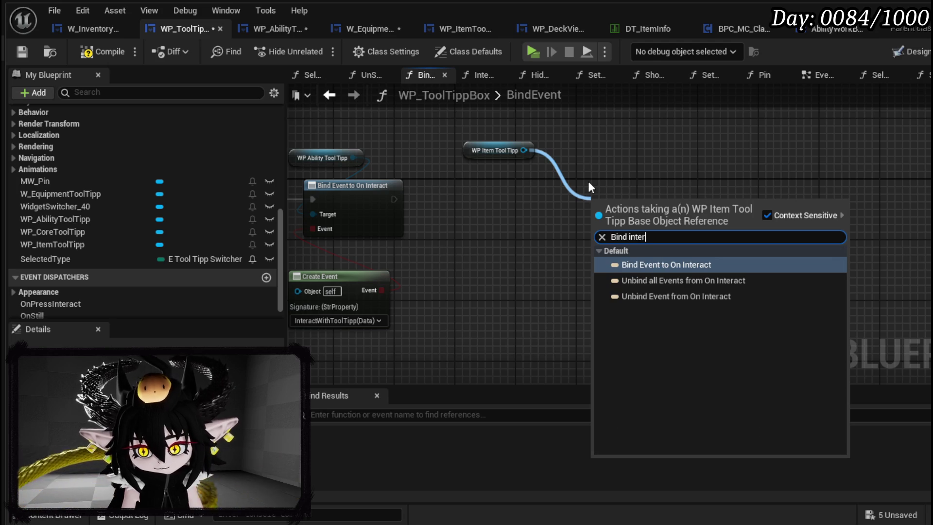
click(666, 265)
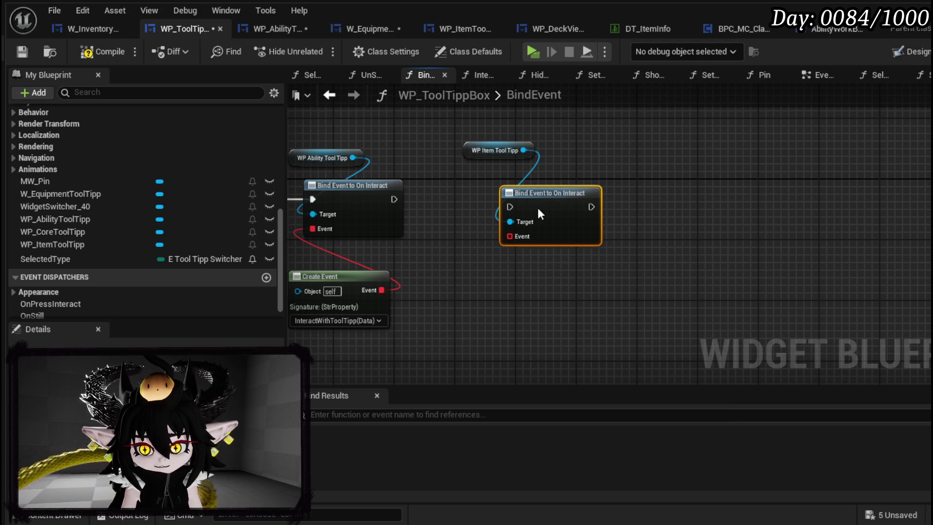
Chain the item binding after the ability binding with a Create Event for InteractWithToolTipp, then compile.
drag(401, 197, 511, 207)
drag(529, 206, 537, 199)
mouse_move(626, 214)
mouse_down()
mouse_move(629, 236)
mouse_move(613, 264)
mouse_up()
text(create)
click(653, 327)
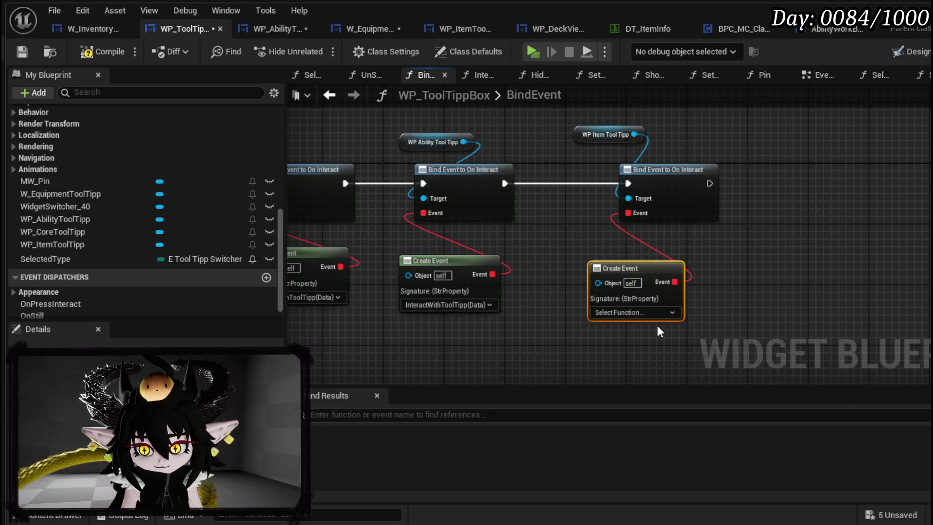
click(629, 314)
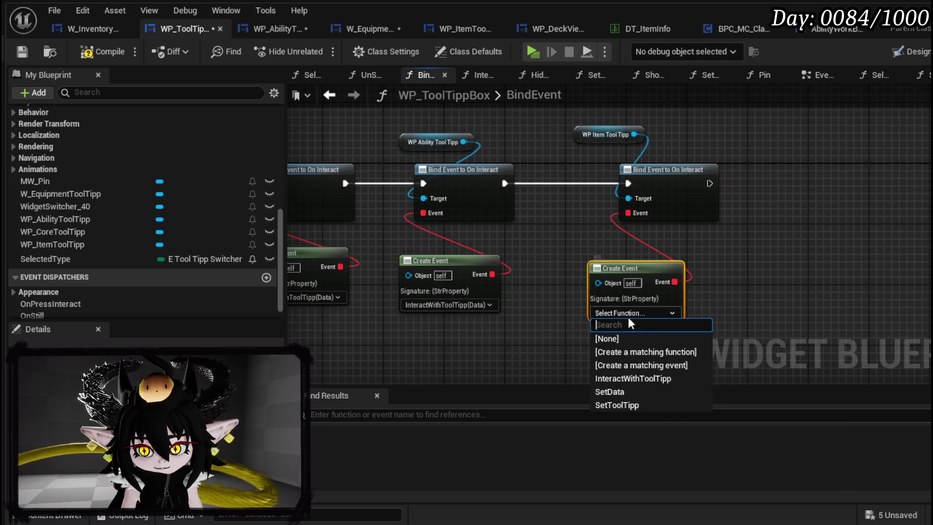
click(617, 378)
drag(649, 265, 644, 243)
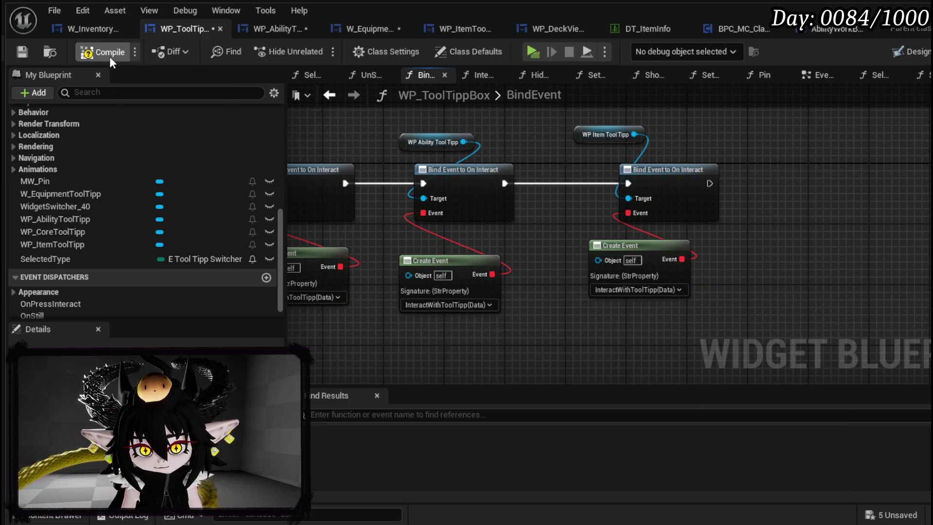
click(24, 52)
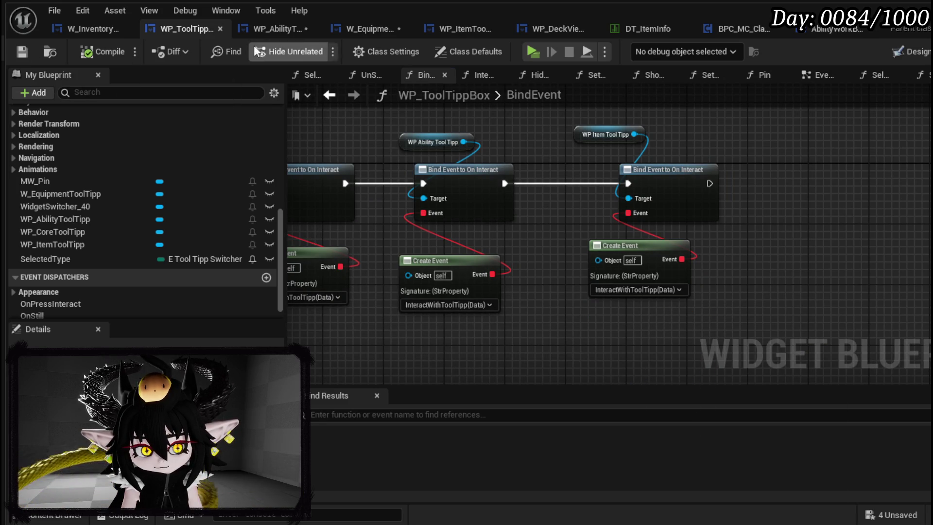
click(272, 36)
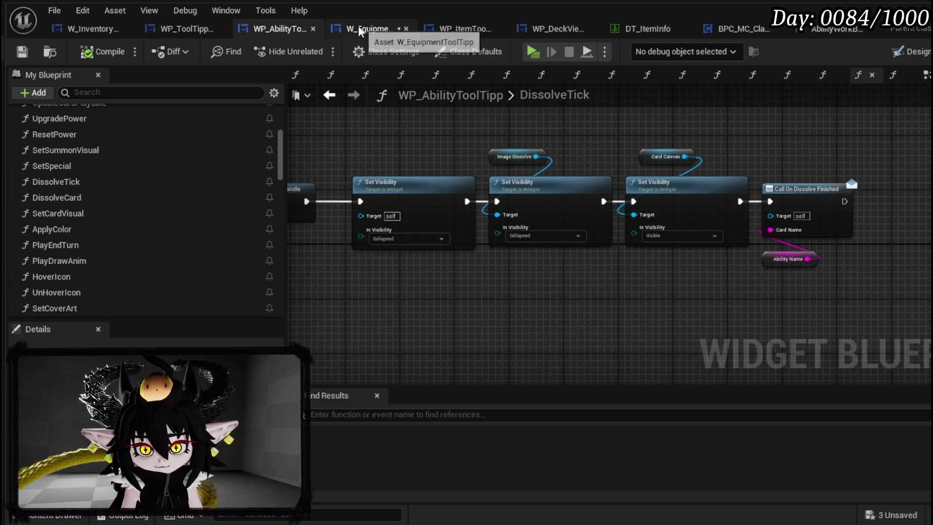
Inspect the W_EquipmentToolTipp SetInteraction graph and undo the accidental node move.
click(357, 28)
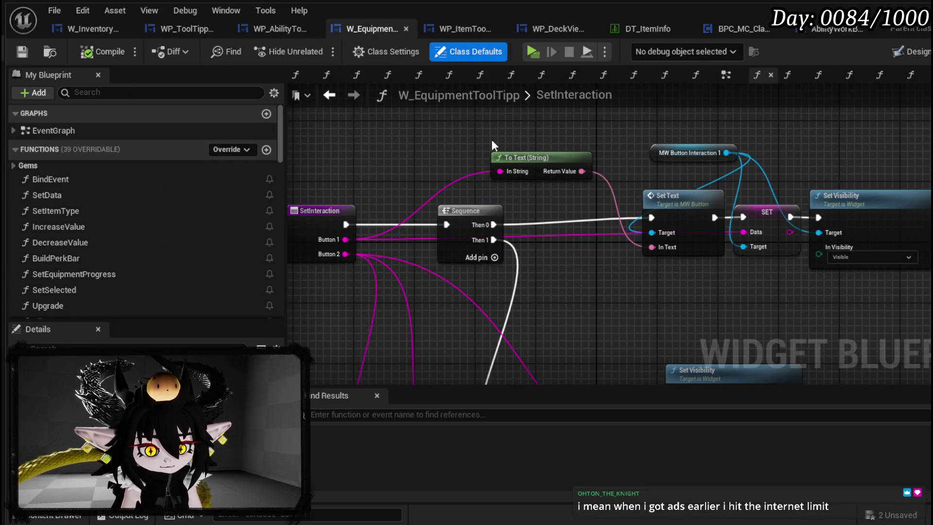
mouse_move(646, 187)
mouse_down()
mouse_move(412, 173)
mouse_move(442, 99)
mouse_up()
scroll(614, 162, down, 4)
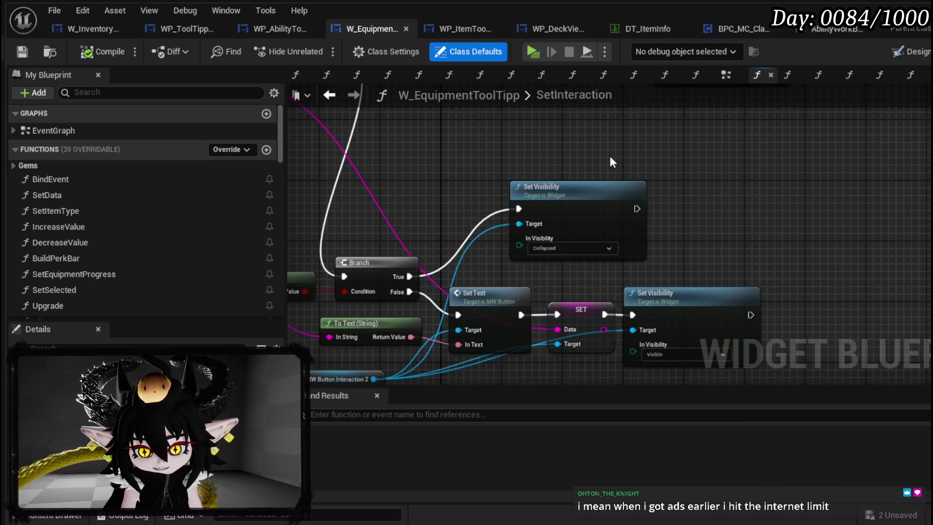
mouse_move(508, 158)
mouse_down()
mouse_move(522, 225)
mouse_move(540, 257)
mouse_move(513, 282)
mouse_up()
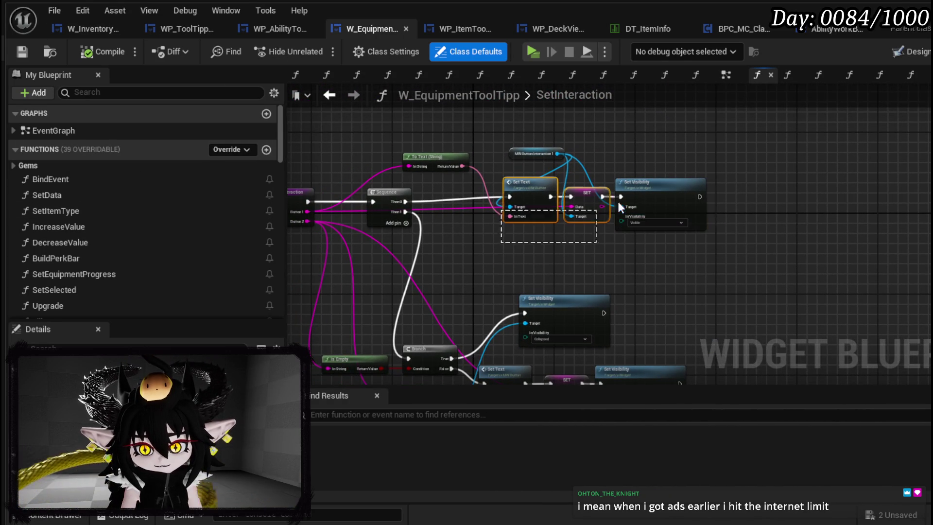
drag(641, 194, 664, 161)
scroll(579, 174, up, 3)
key(ctrl+z)
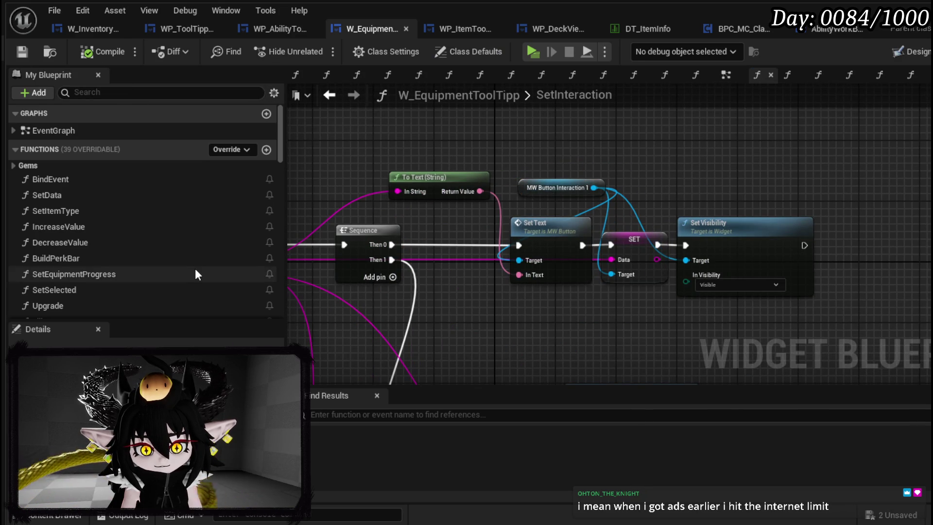
Check WP_AbilityToolTipp, WP_ToolTippBox and W_InventoryHUD's Set Interaction node, then return to the level editor.
click(270, 35)
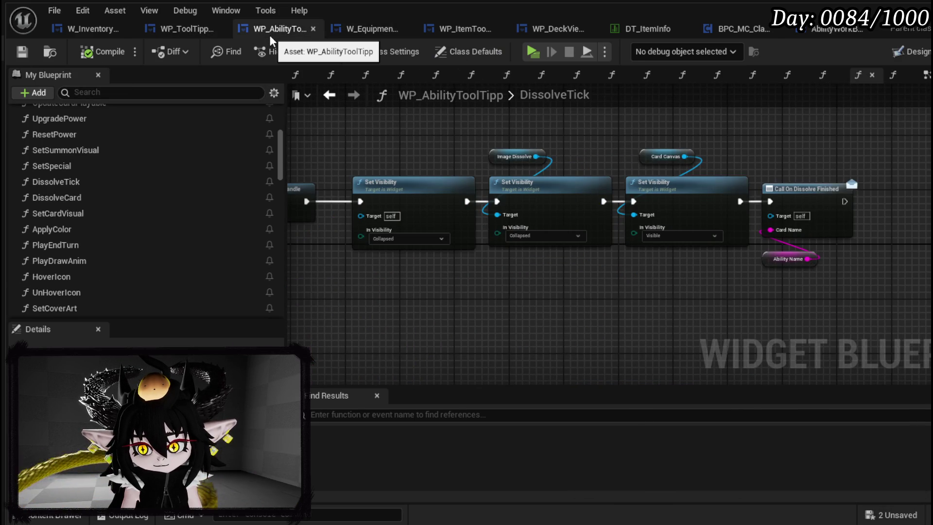
click(156, 29)
click(91, 28)
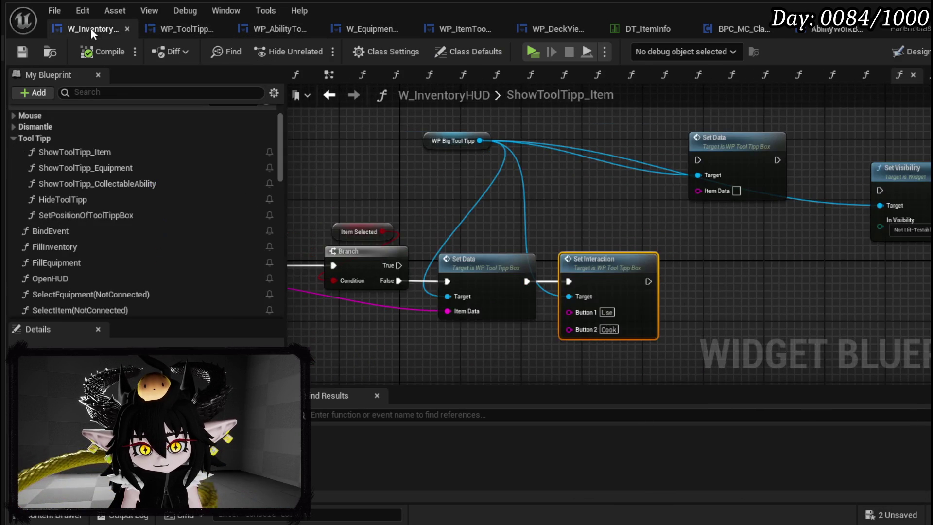
mouse_move(549, 215)
mouse_down()
mouse_move(680, 210)
mouse_move(640, 179)
mouse_up()
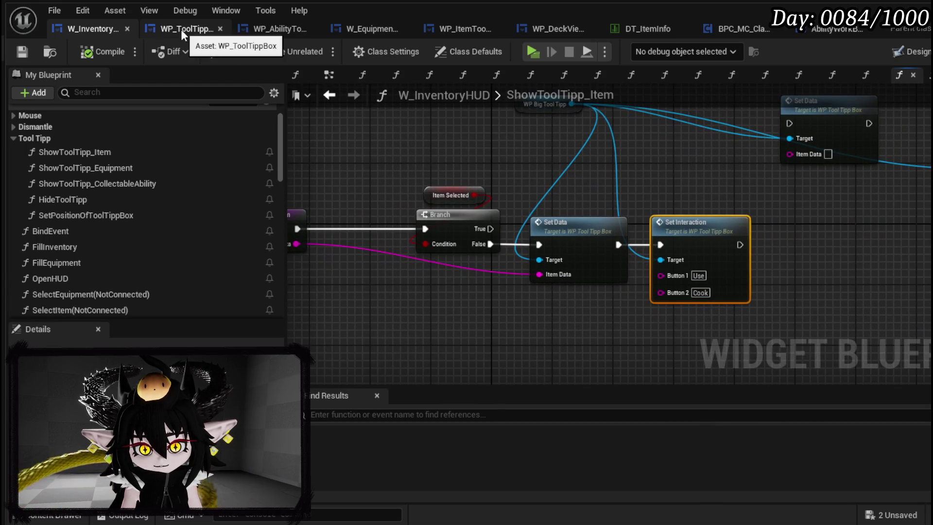
key(alt+Tab)
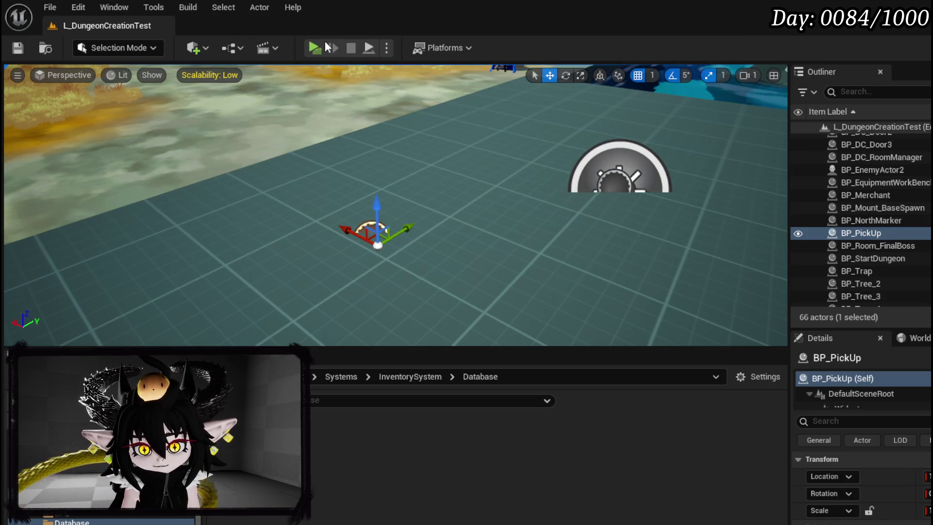
Start the game preview and view the inventory's FOOD item category.
key(alt+p)
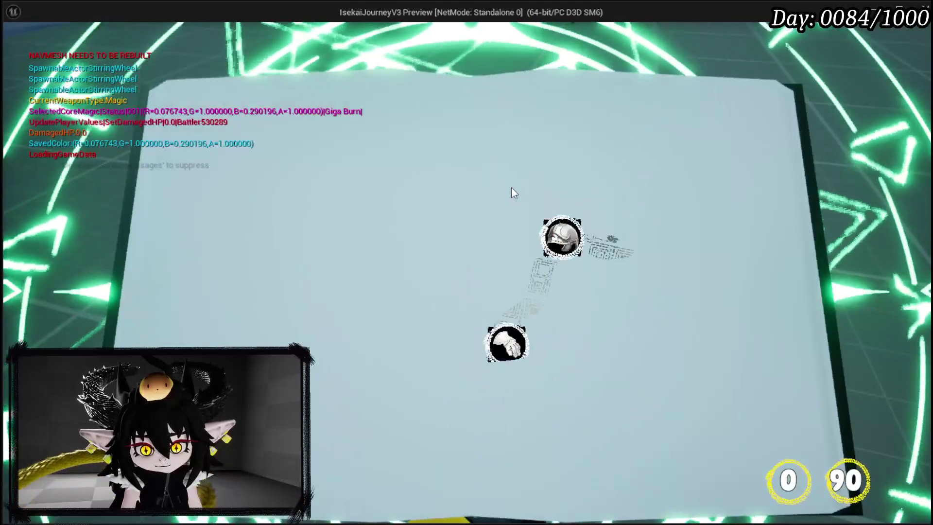
click(284, 68)
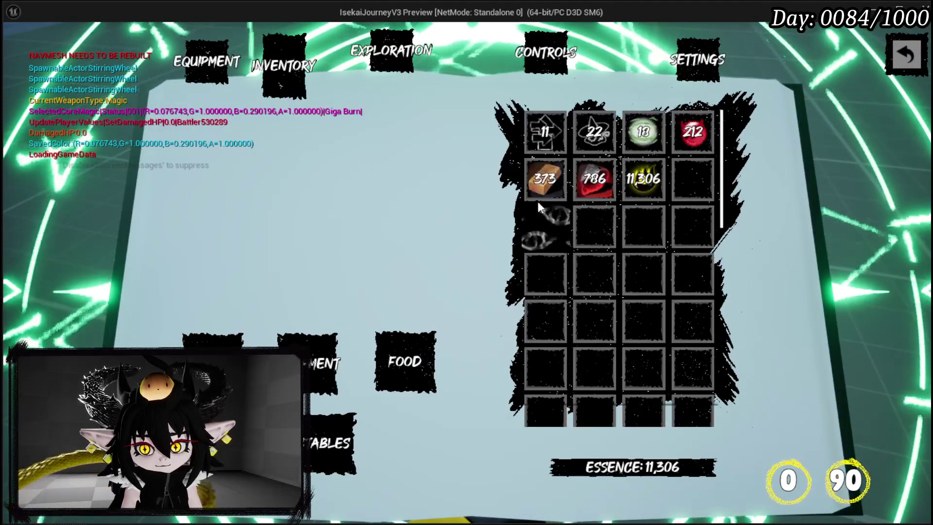
mouse_move(553, 142)
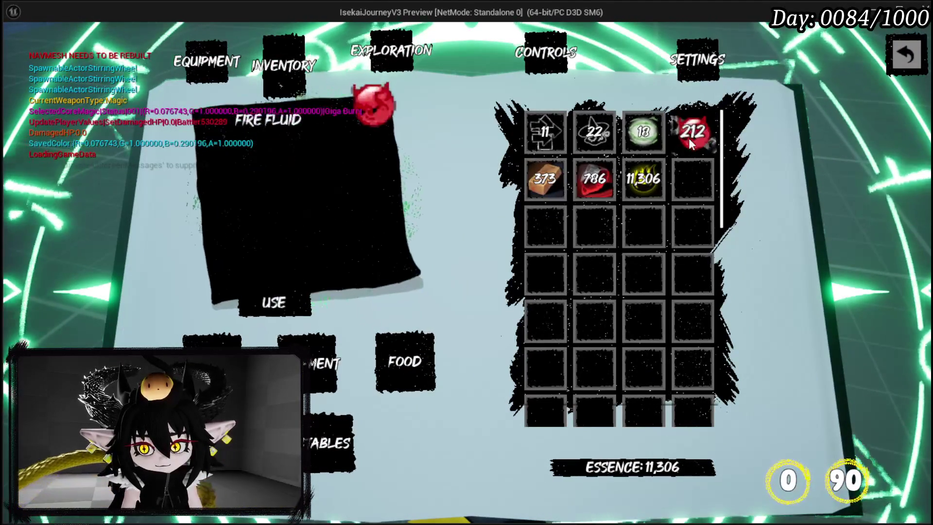
click(417, 360)
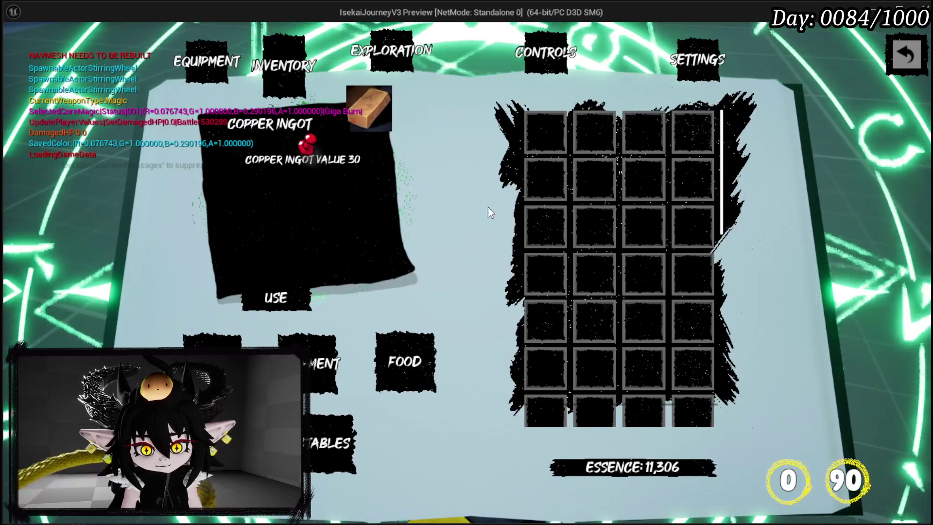
key(Escape)
Move the character, reopen the inventory, test Use on the Simple Mashroom, and stop the preview.
key(w)
key(s)
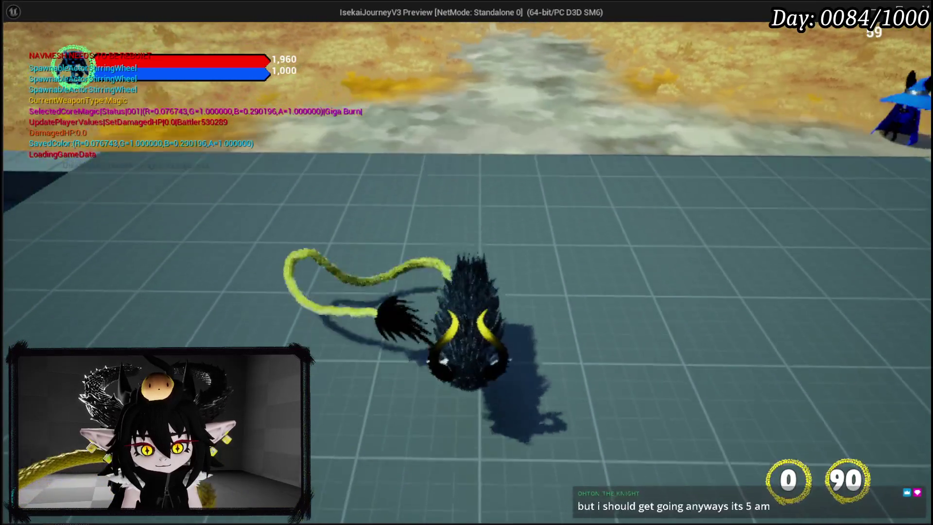
key(w)
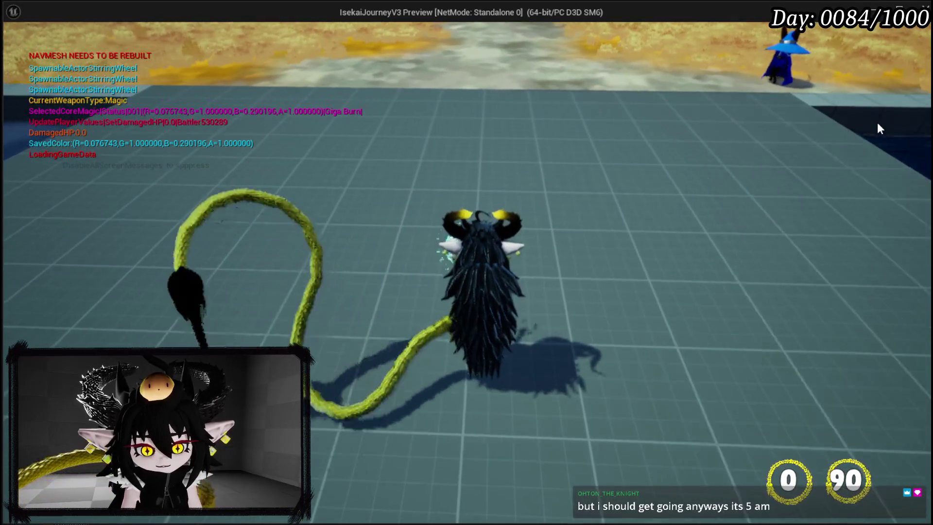
key(Tab)
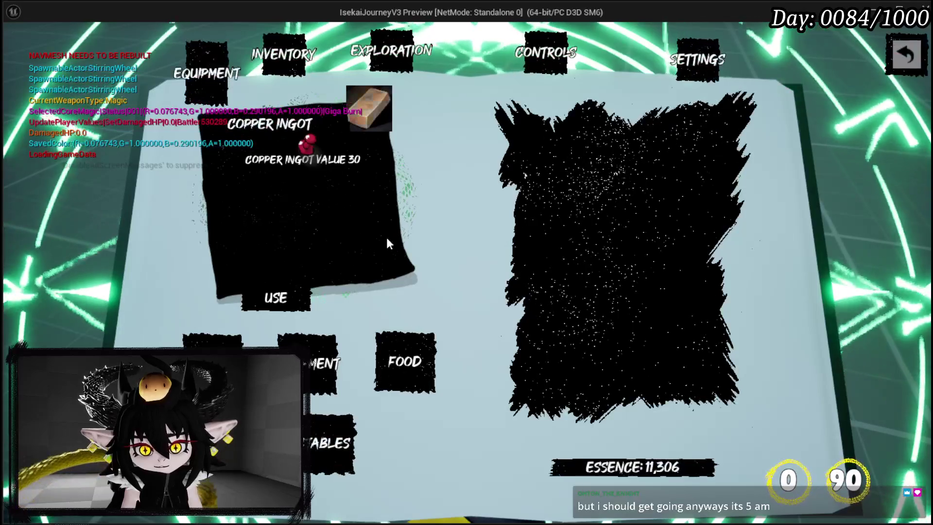
click(420, 359)
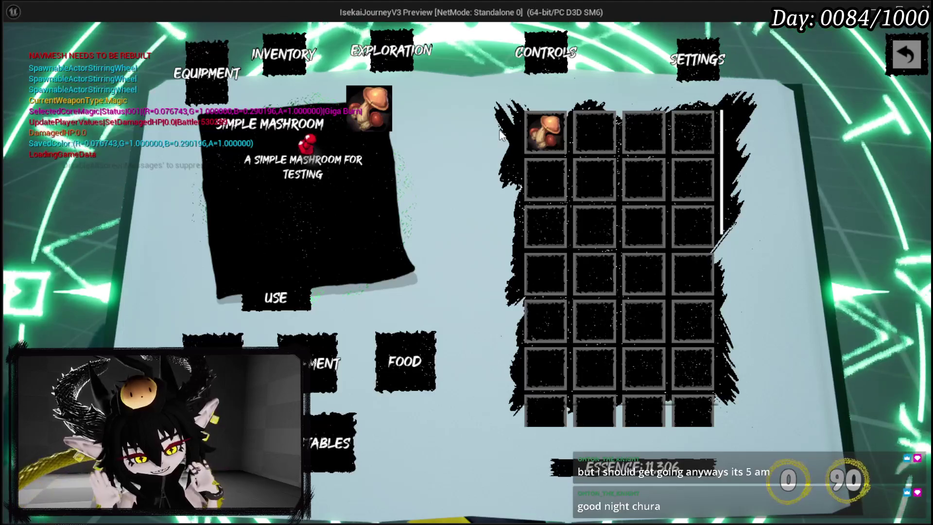
click(275, 298)
key(Escape)
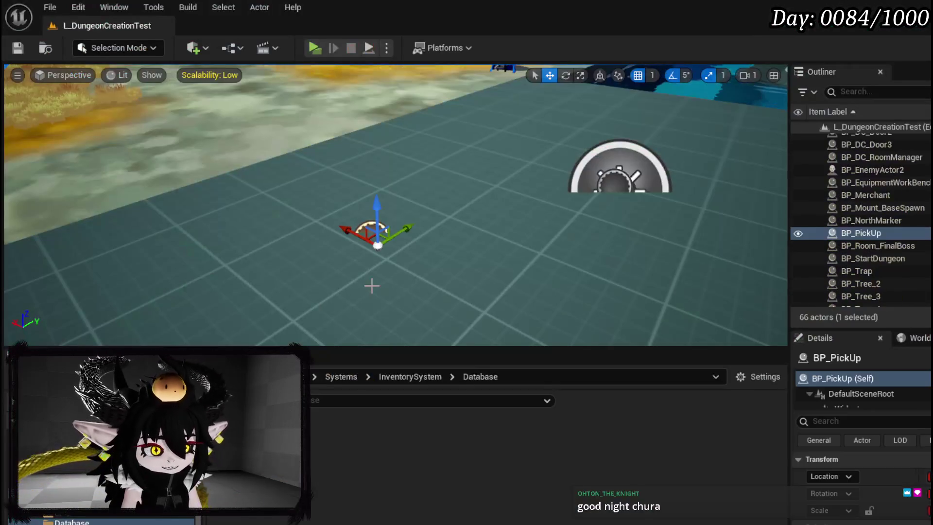
Save all assets and open SetInteraction from WP_ToolTippBox's BindEvent chain.
click(18, 48)
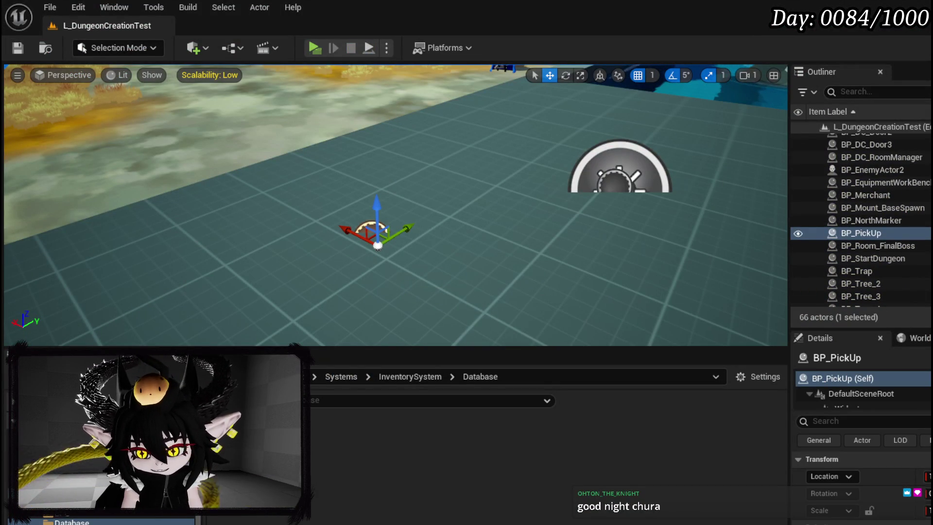
key(alt+Tab)
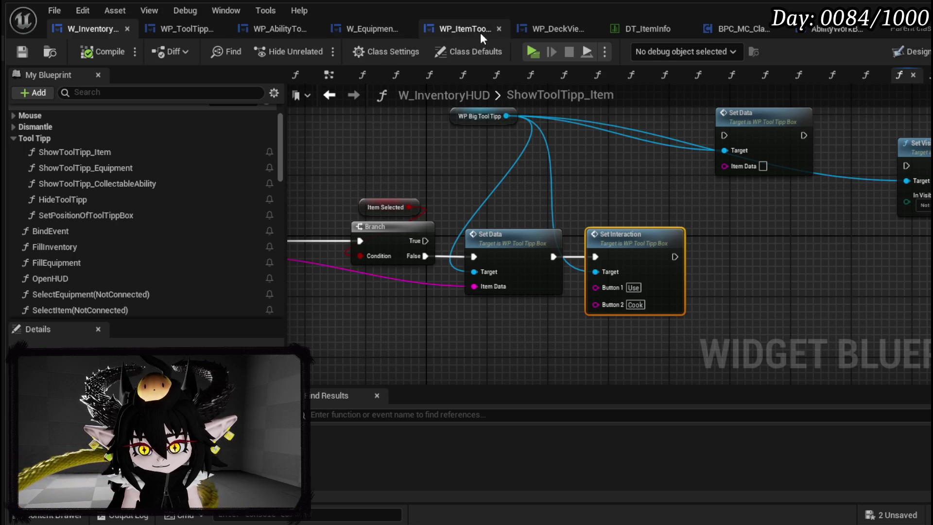
click(185, 28)
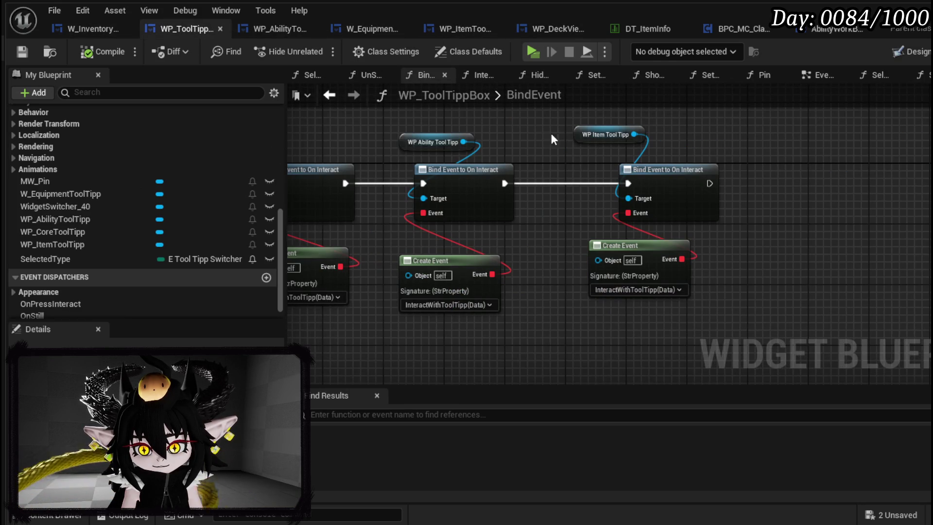
drag(550, 133, 847, 143)
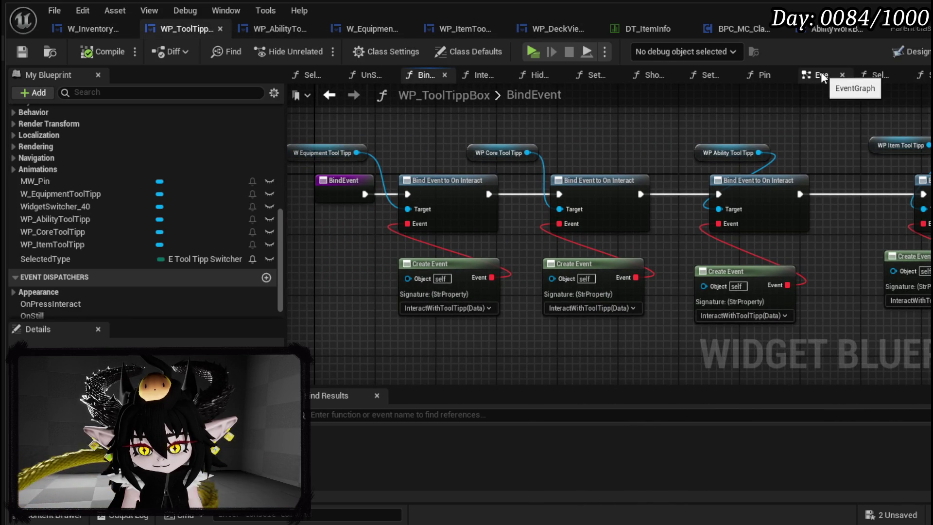
scroll(84, 177, up, 5)
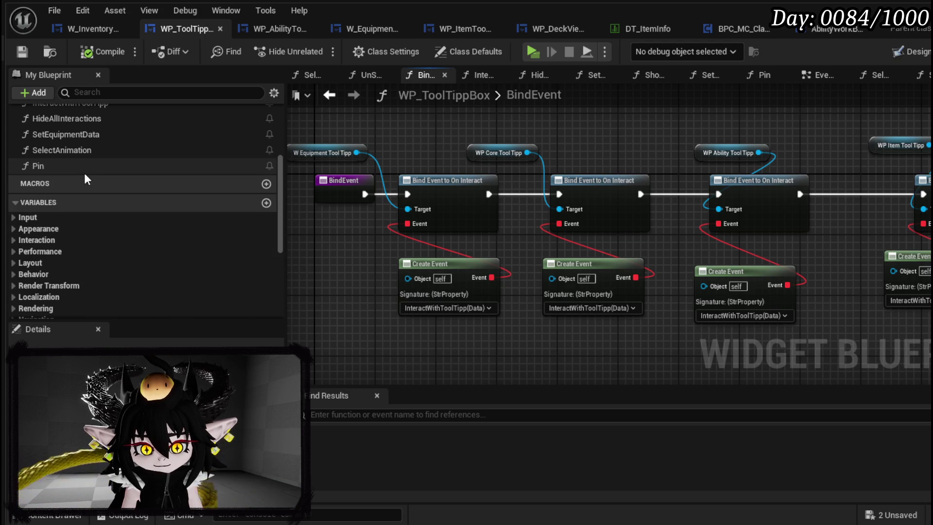
scroll(85, 175, up, 4)
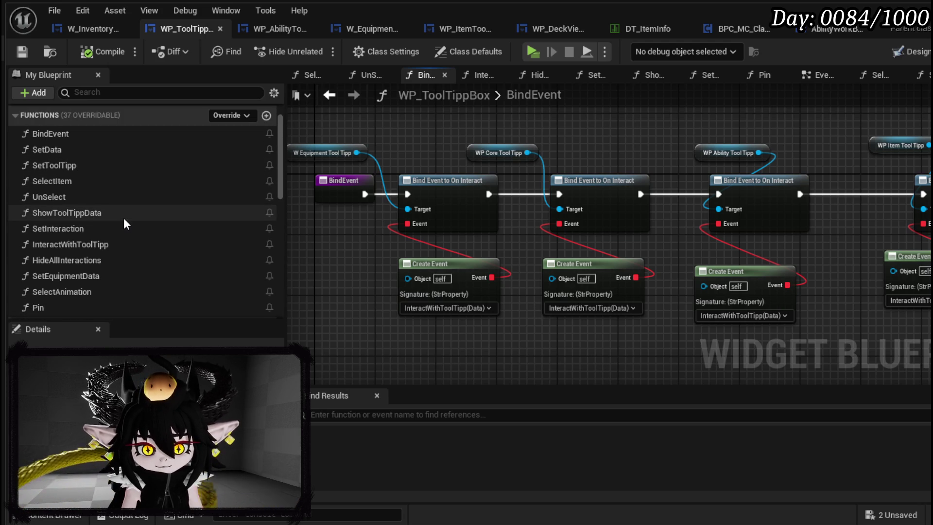
double_click(109, 230)
scroll(466, 222, up, 3)
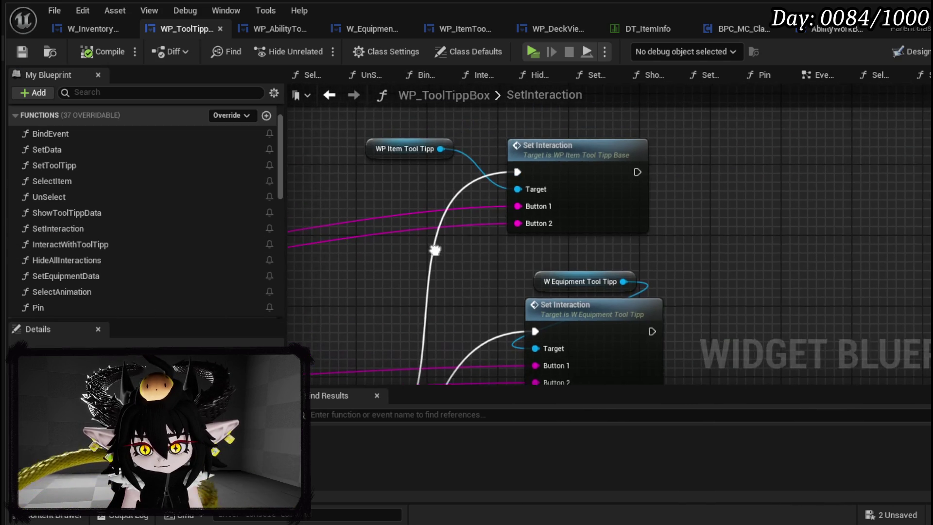
In WP_ItemToolTipp_Base's SetInteraction, retarget the second Set Visibility to MW Button Interaction 2 and save.
double_click(580, 191)
mouse_move(611, 163)
mouse_down()
mouse_move(524, 165)
mouse_move(637, 168)
mouse_move(564, 169)
mouse_up()
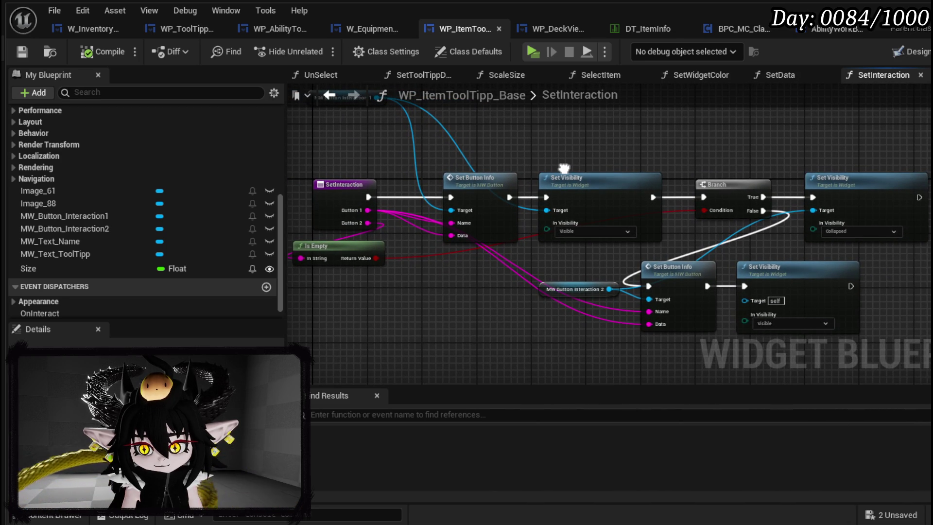
drag(606, 283, 745, 300)
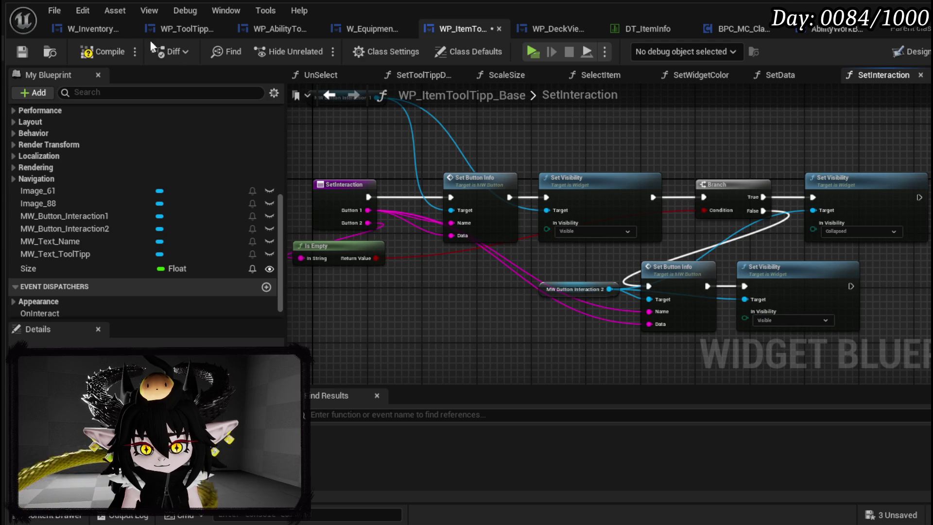
click(20, 51)
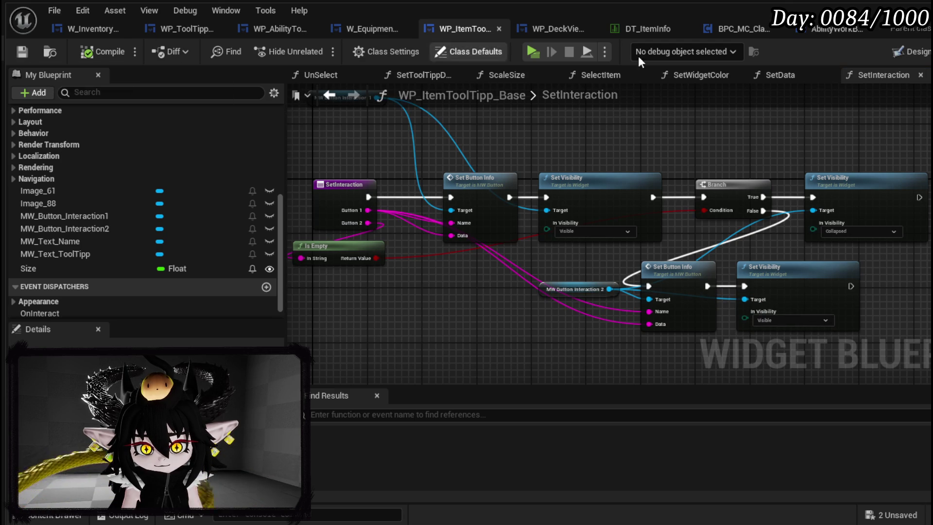
key(alt+Tab)
Play-test the inventory page, hovering items to see USE and COOK tooltips, then save the level.
click(315, 47)
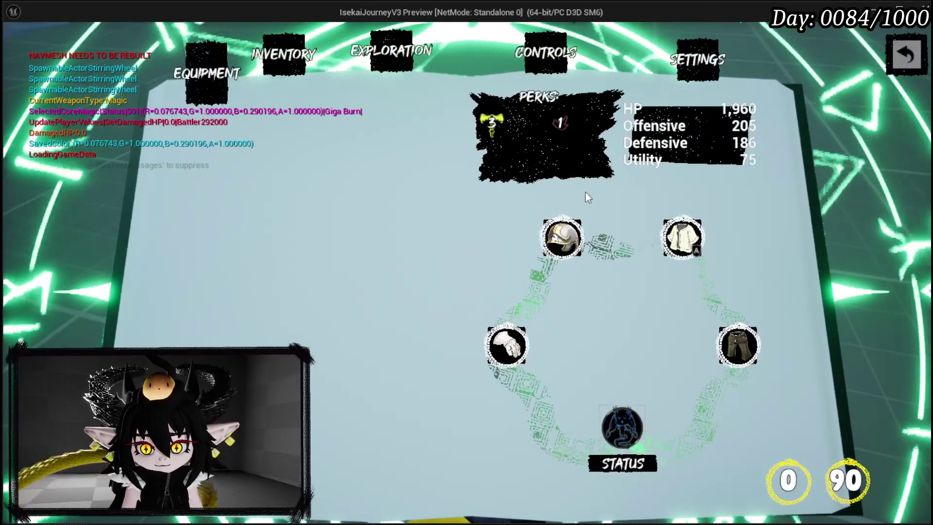
click(287, 68)
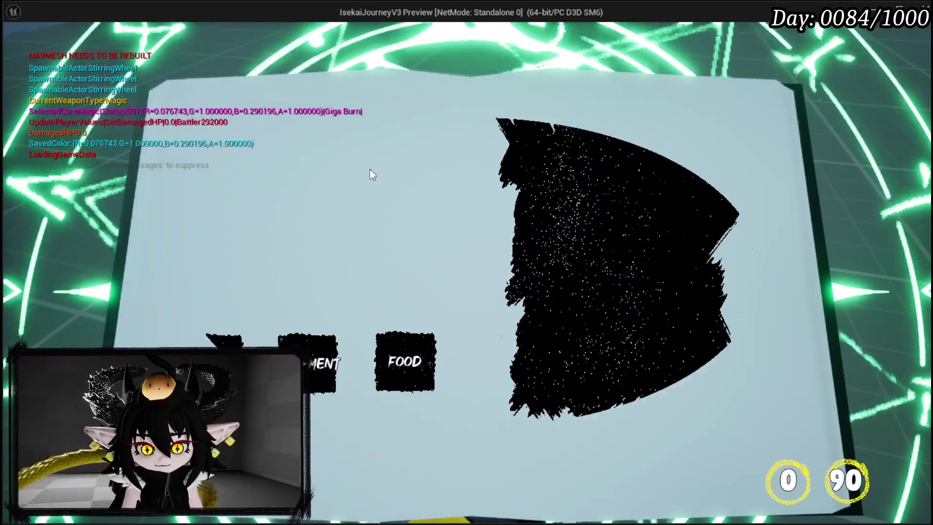
mouse_move(544, 178)
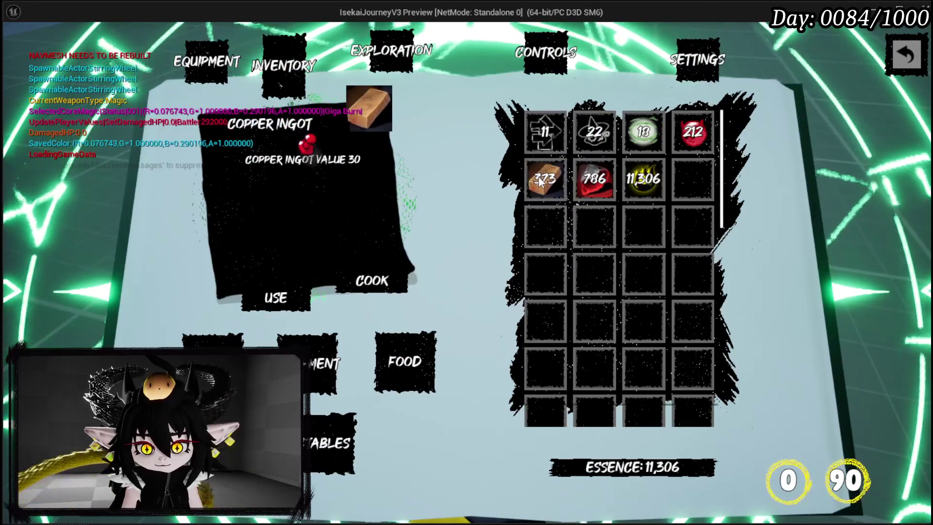
mouse_move(679, 132)
mouse_move(645, 130)
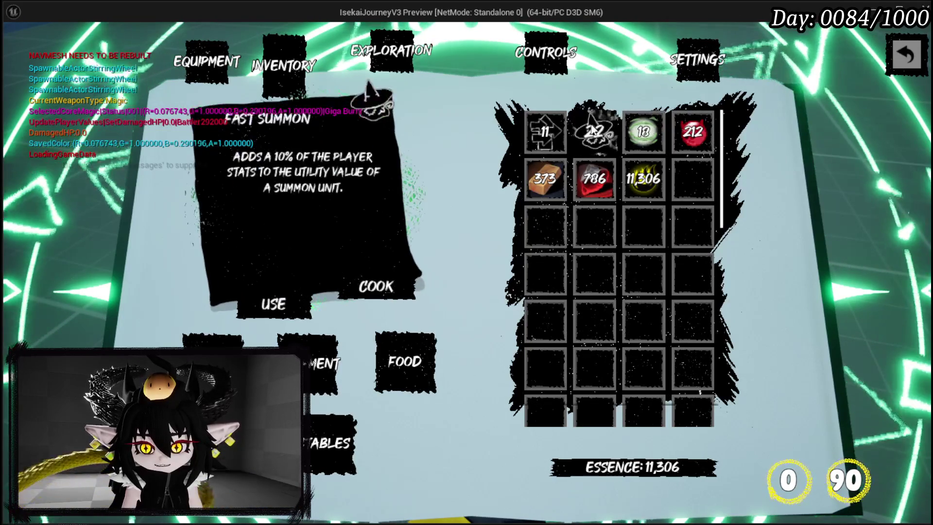
mouse_move(584, 184)
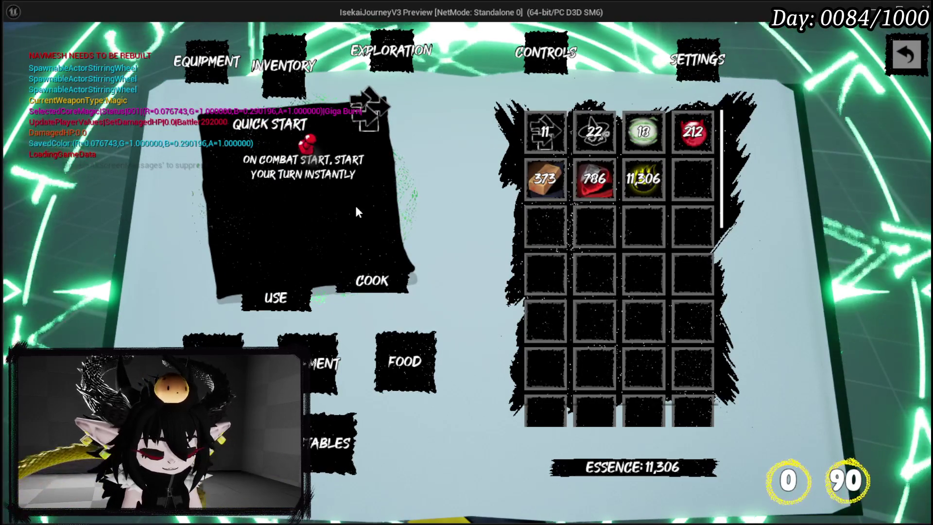
key(Escape)
click(17, 48)
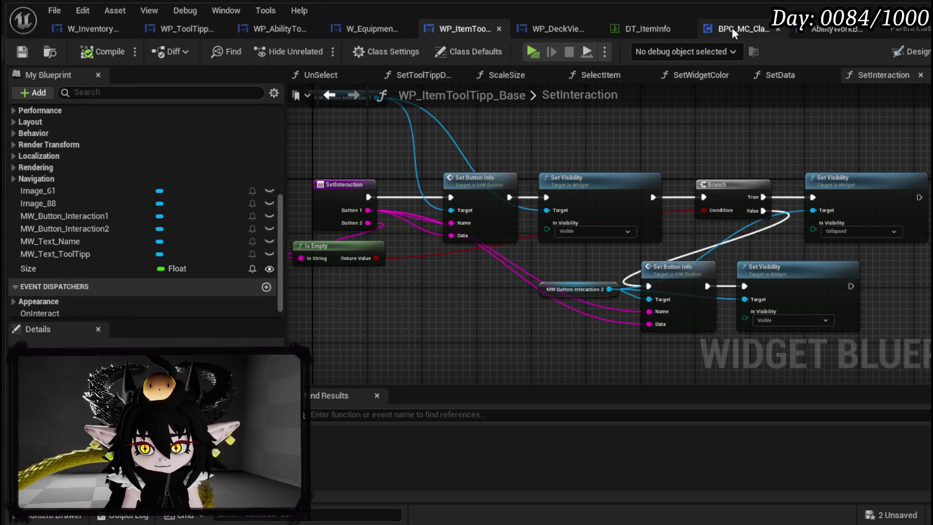
Review the tooltip box's SetInteraction graph and the widget's visual layout.
click(193, 34)
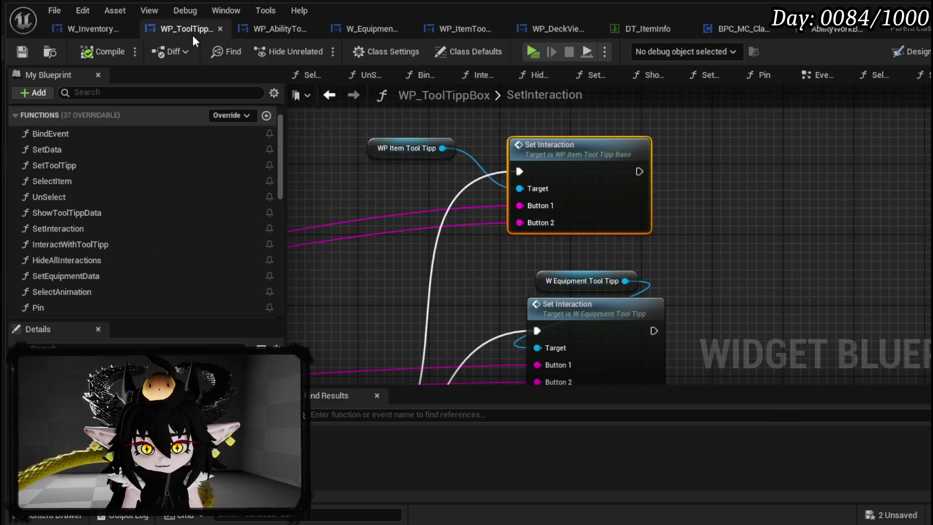
click(927, 53)
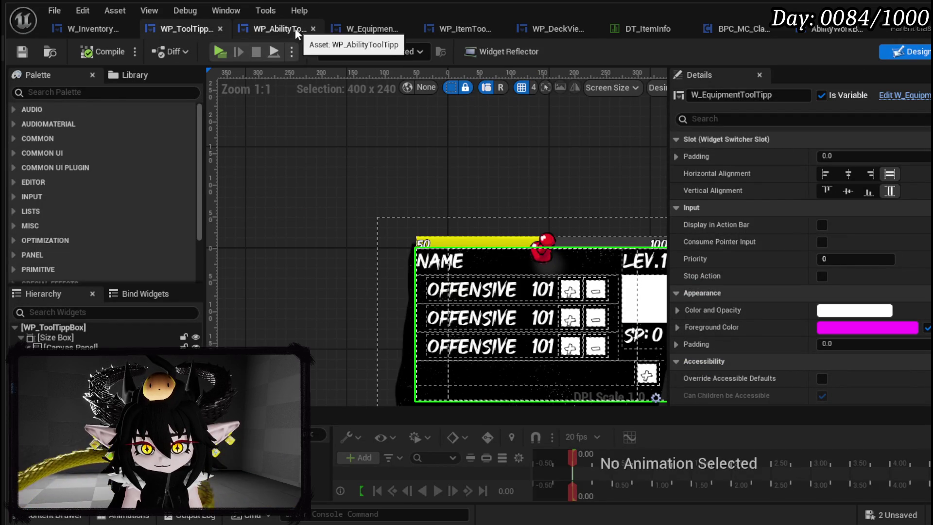
click(475, 35)
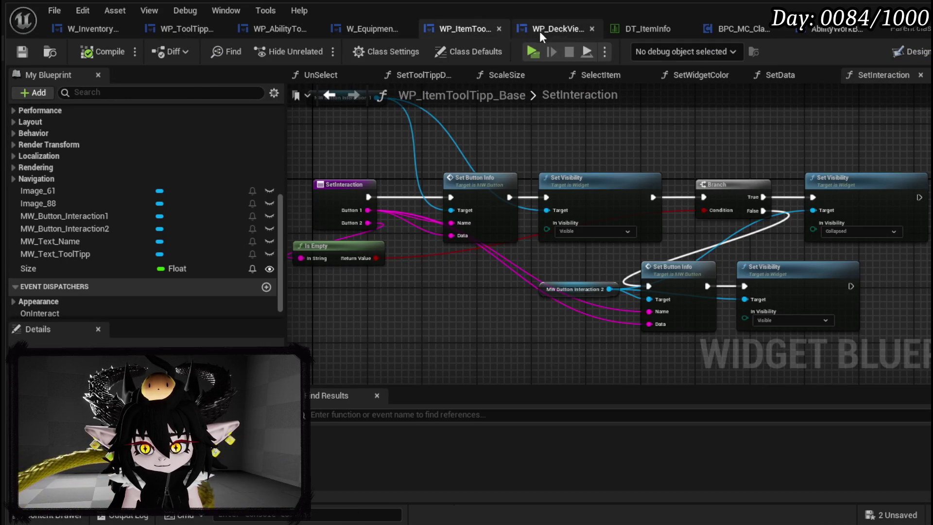
Enlarge the COOK and USE buttons (USE at -153, 167, 163 x 84.5), then compile and save.
double_click(564, 289)
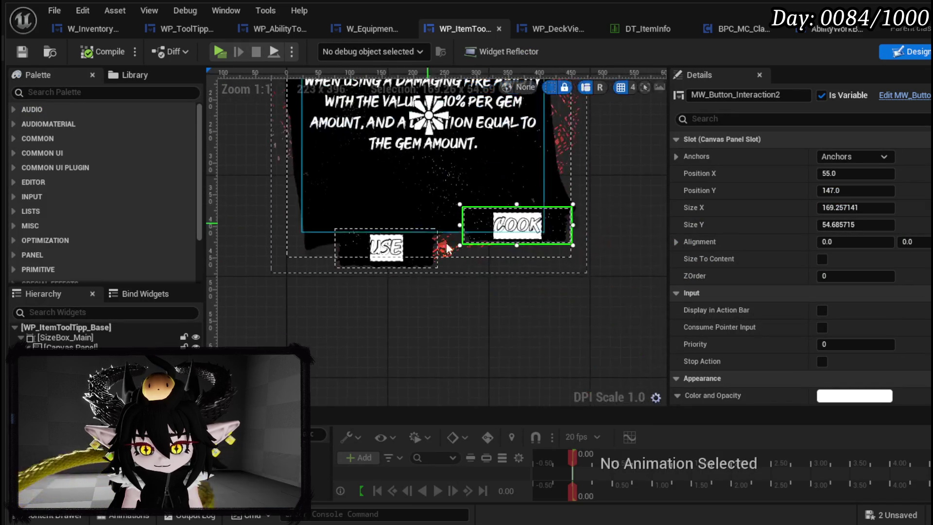
mouse_move(516, 245)
mouse_down()
mouse_move(517, 259)
mouse_move(525, 245)
mouse_move(513, 244)
mouse_up()
click(384, 266)
mouse_move(385, 268)
mouse_down()
mouse_move(385, 278)
mouse_move(384, 267)
mouse_up()
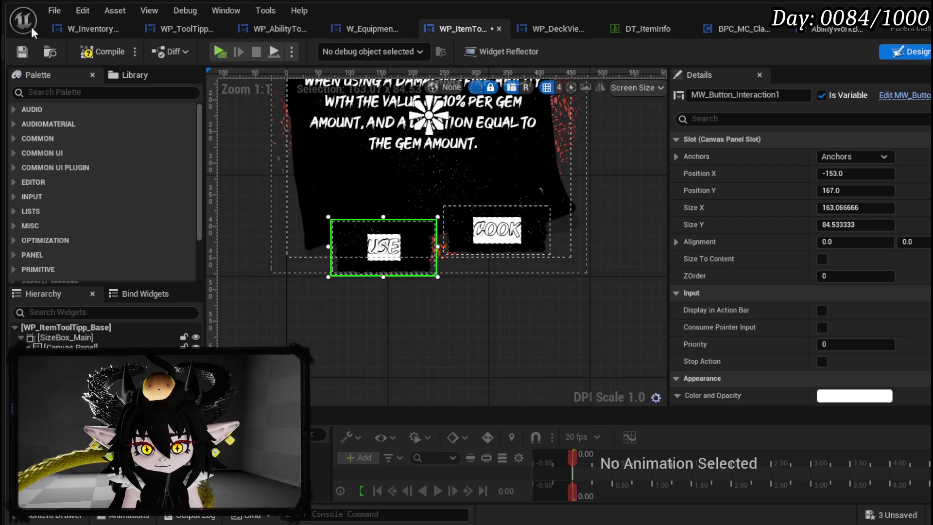
key(ctrl+s)
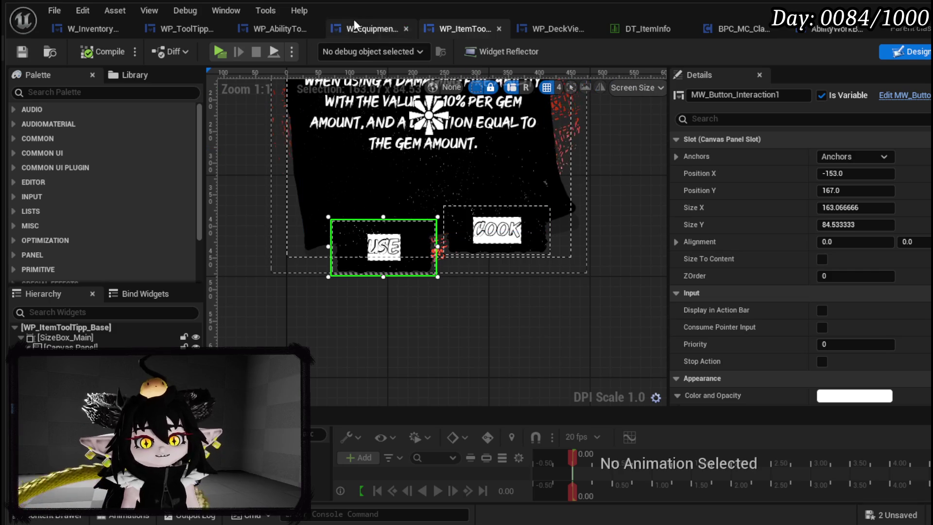
click(95, 27)
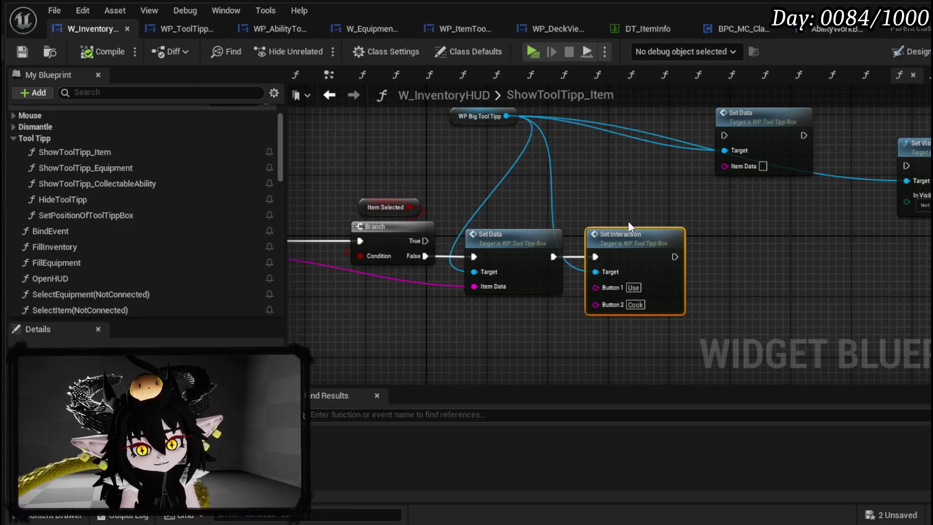
Shift the Set Data and Set Interaction nodes right to make room, and save the HUD.
drag(642, 189, 663, 255)
click(663, 255)
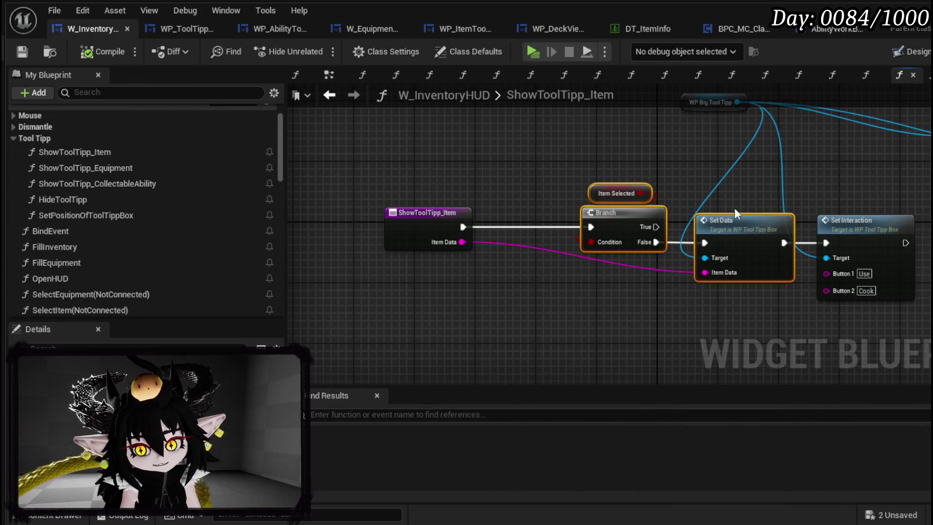
drag(702, 189, 503, 202)
click(503, 202)
drag(502, 242, 558, 236)
shift+click(646, 238)
drag(647, 239, 738, 230)
click(501, 194)
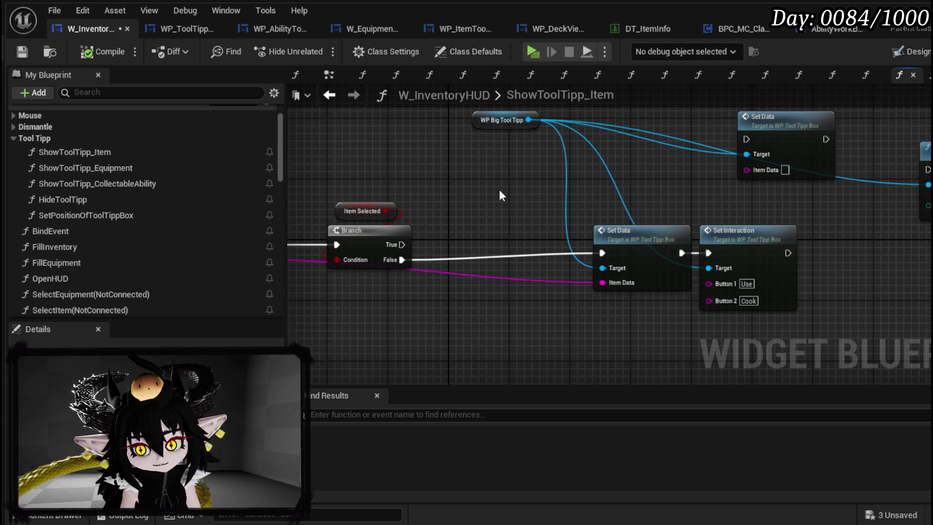
click(21, 52)
drag(582, 176, 760, 214)
click(472, 300)
drag(473, 300, 587, 294)
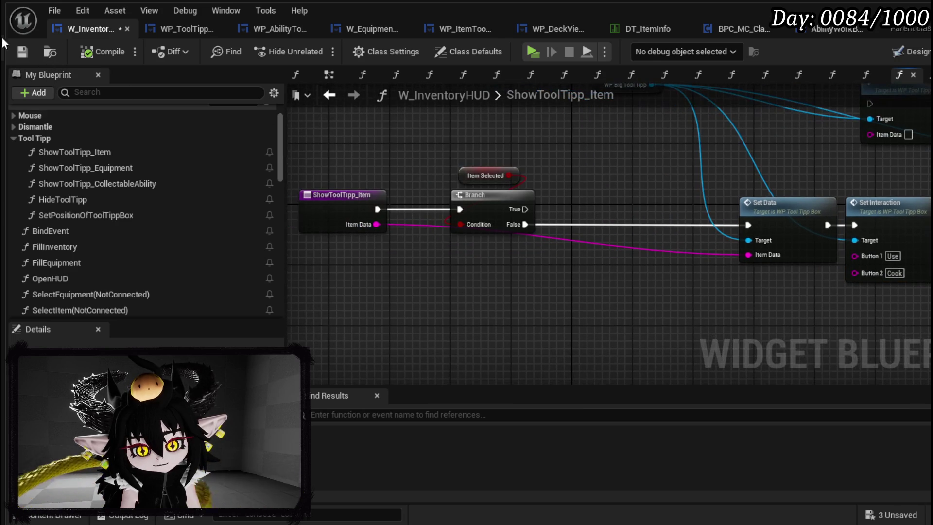
click(22, 56)
Add a Get Data Table Row node reading the DT_ItemInfo table.
drag(377, 224, 473, 261)
click(402, 297)
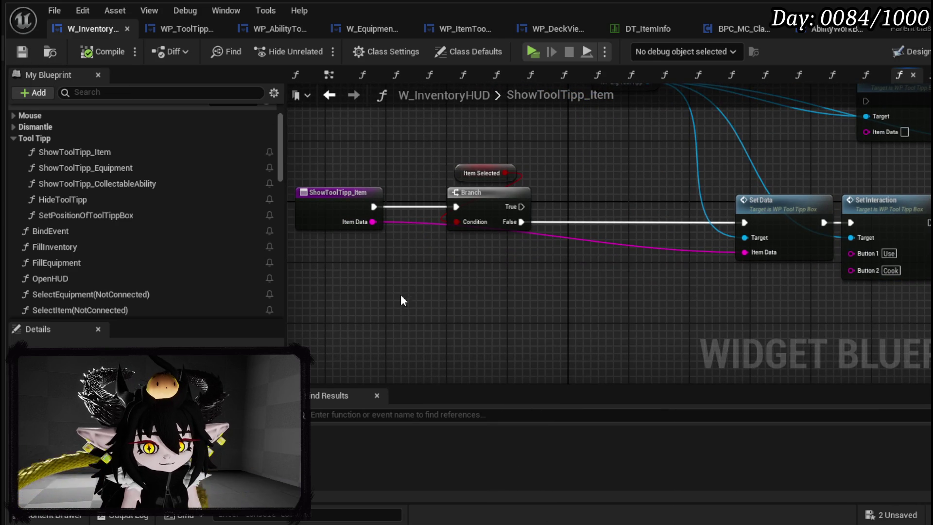
right_click(399, 293)
text(get datatable row)
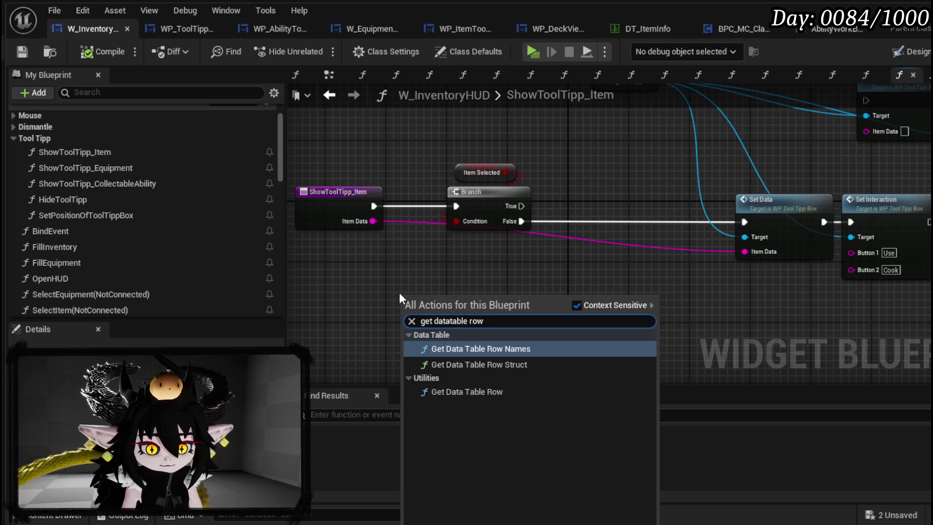
click(456, 392)
click(443, 336)
text(Item Info)
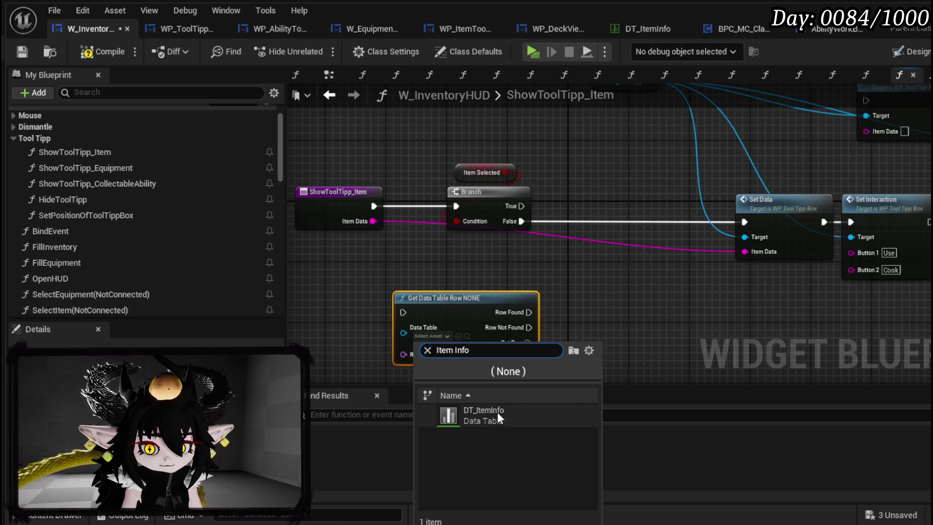
click(497, 412)
Break the Out Row into an expanded Break S Item Info node.
drag(528, 343, 572, 331)
text(brea)
click(636, 384)
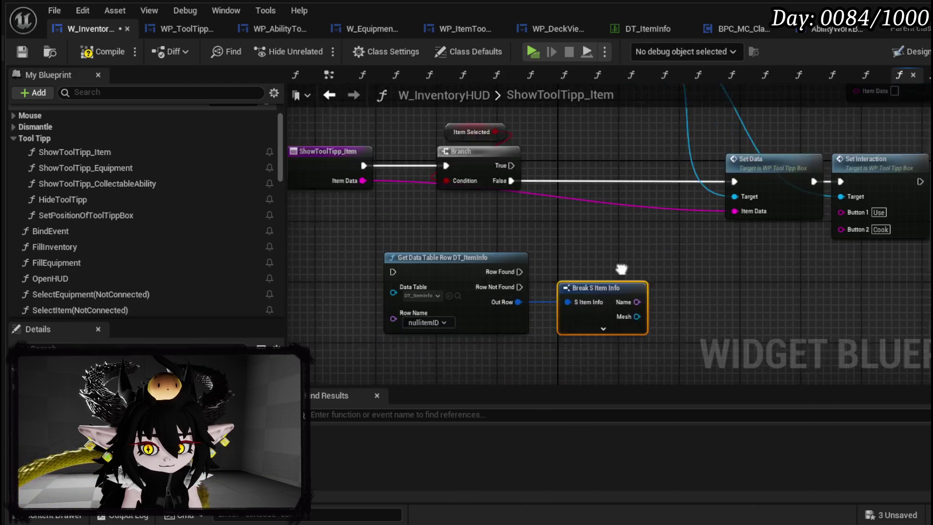
mouse_move(567, 253)
mouse_down()
mouse_move(483, 305)
mouse_move(445, 297)
mouse_up()
click(494, 343)
Add a Switch on E_ItemType driven by Item Type and tidy the node layout.
mouse_move(381, 289)
mouse_down()
mouse_move(404, 282)
mouse_move(482, 193)
mouse_up()
text(Swit)
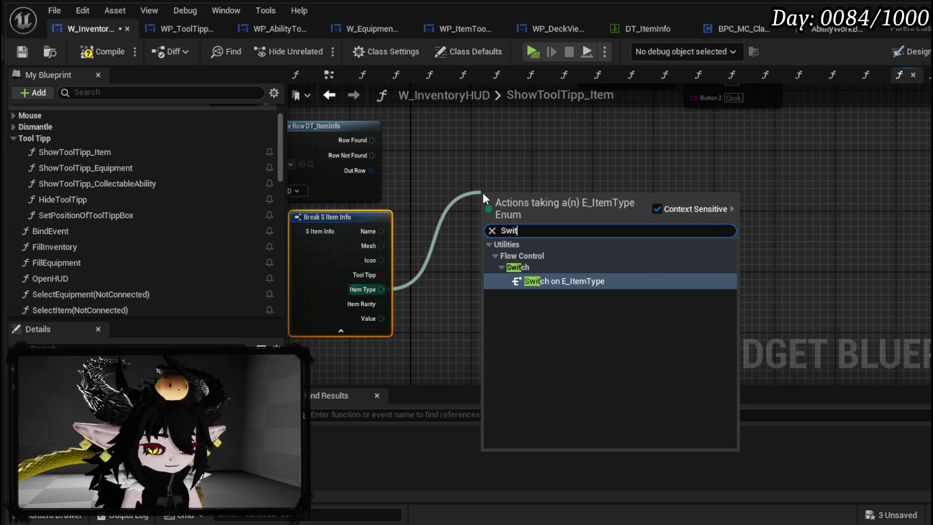
key(Return)
mouse_move(341, 106)
mouse_down()
mouse_move(632, 304)
mouse_move(544, 165)
mouse_move(573, 237)
mouse_up()
drag(516, 237, 516, 275)
mouse_move(329, 135)
mouse_down()
mouse_move(503, 180)
mouse_move(343, 180)
mouse_move(448, 253)
mouse_move(435, 247)
mouse_up()
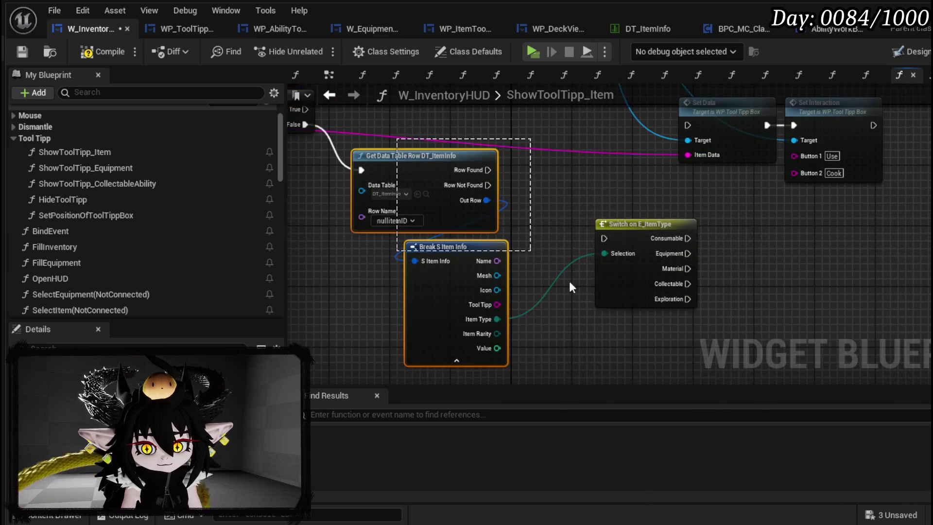
Wire Row Found into the Switch and its Consumable case into Set Data.
click(635, 243)
drag(420, 126, 603, 272)
drag(637, 227, 619, 186)
drag(687, 195, 638, 275)
mouse_move(581, 260)
mouse_down()
mouse_move(518, 203)
mouse_move(535, 191)
mouse_up()
drag(406, 206, 493, 206)
mouse_move(623, 176)
mouse_down()
mouse_move(524, 194)
mouse_move(506, 236)
mouse_up()
mouse_move(460, 265)
mouse_down()
mouse_move(527, 255)
mouse_move(528, 266)
mouse_up()
Set the consumable Set Interaction's first button label to Eat.
mouse_move(534, 332)
mouse_down()
mouse_move(671, 267)
mouse_move(653, 206)
mouse_move(616, 252)
mouse_up()
drag(598, 189, 756, 142)
drag(632, 219, 537, 240)
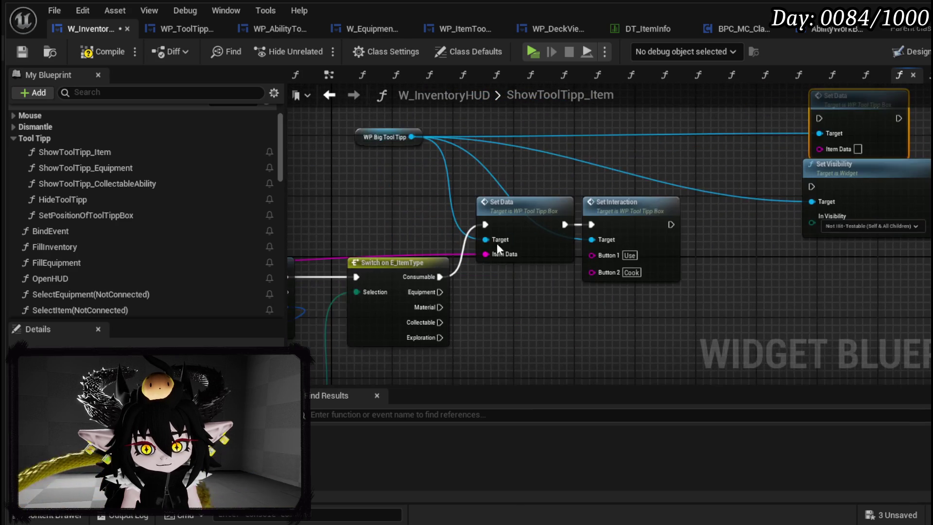
scroll(574, 267, up, 2)
click(647, 247)
text(Eat)
Duplicate the Set Data and Set Interaction pair for the Material case, feeding it the item data.
mouse_move(505, 322)
mouse_down()
mouse_move(576, 323)
mouse_move(640, 214)
mouse_move(650, 133)
mouse_up()
drag(428, 239, 718, 127)
key(ctrl+c)
key(ctrl+v)
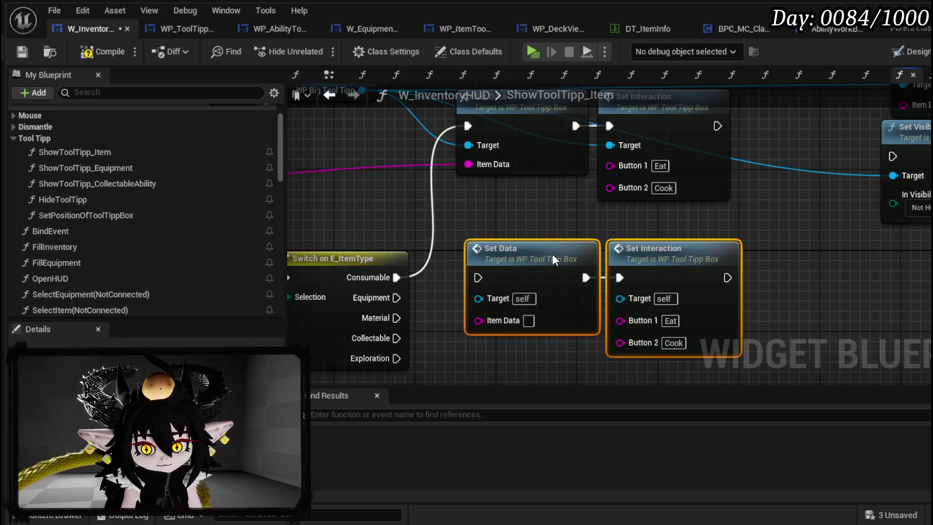
drag(406, 256, 488, 216)
drag(679, 209, 683, 245)
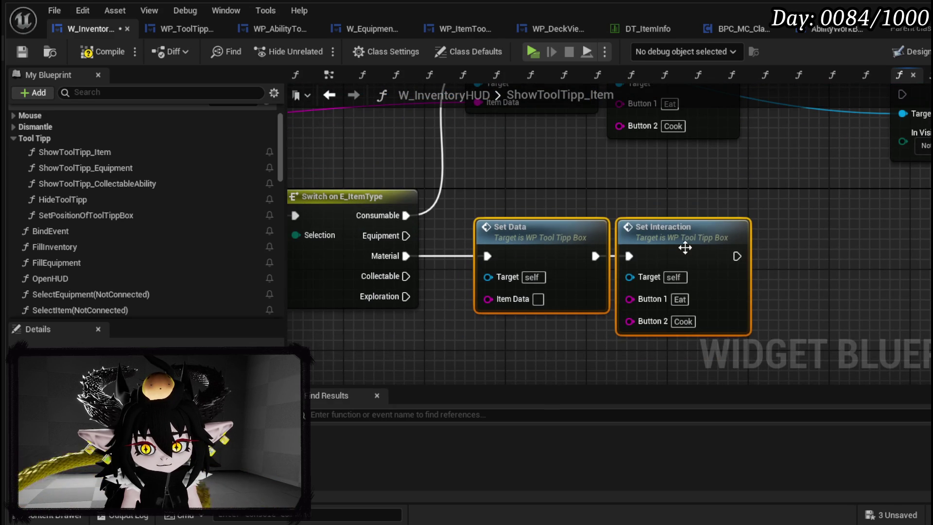
scroll(663, 208, down, 2)
right_click(663, 208)
mouse_move(538, 137)
mouse_down()
mouse_move(554, 271)
mouse_move(545, 271)
mouse_up()
Label the duplicate's buttons Info and Craft, then compile the inventory HUD.
scroll(762, 256, up, 2)
click(632, 277)
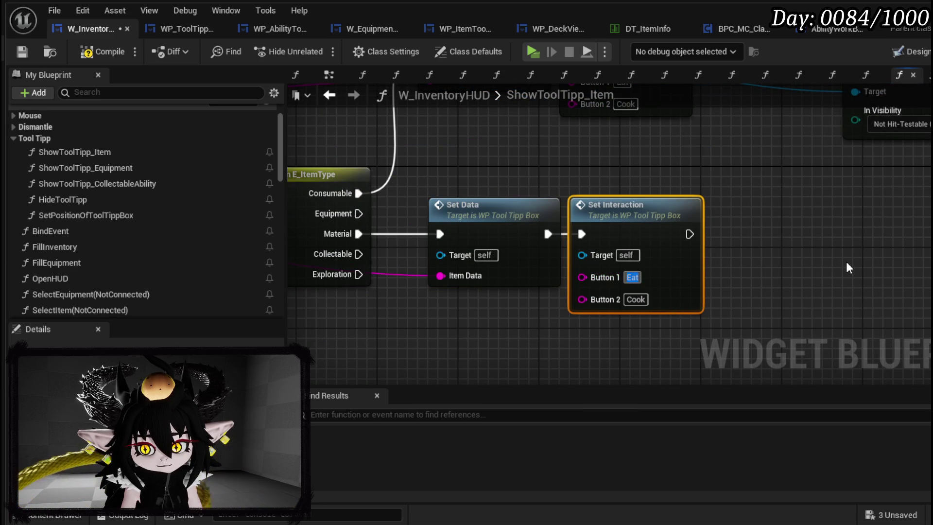
text(Info)
click(636, 300)
text(Craft)
click(868, 270)
scroll(868, 270, down, 3)
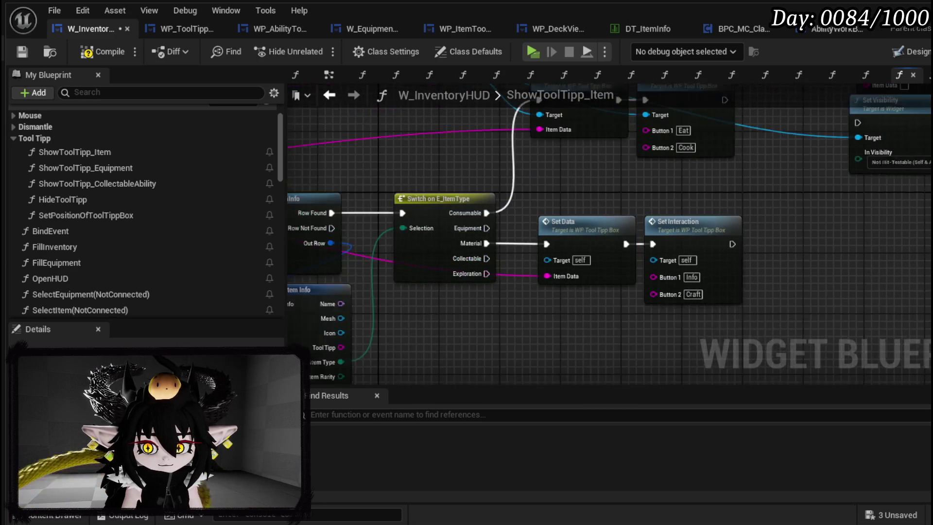
drag(587, 239, 628, 236)
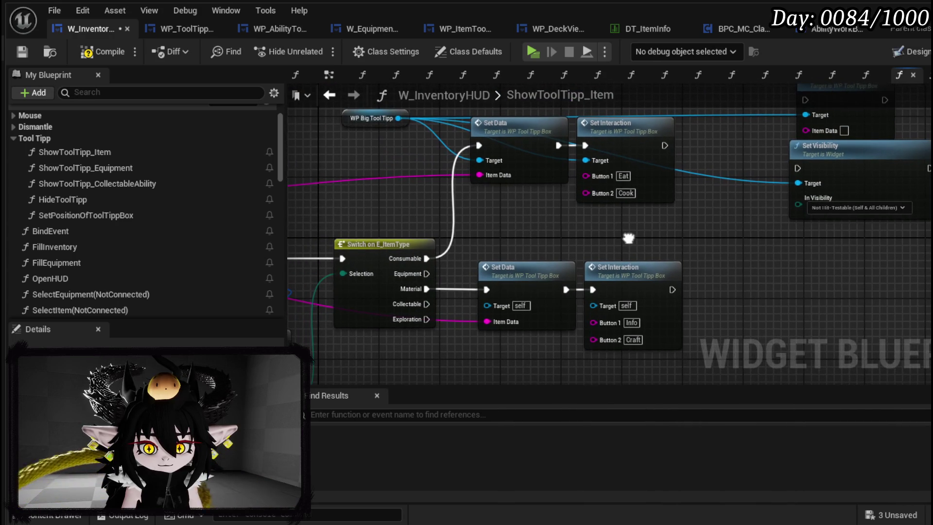
click(21, 52)
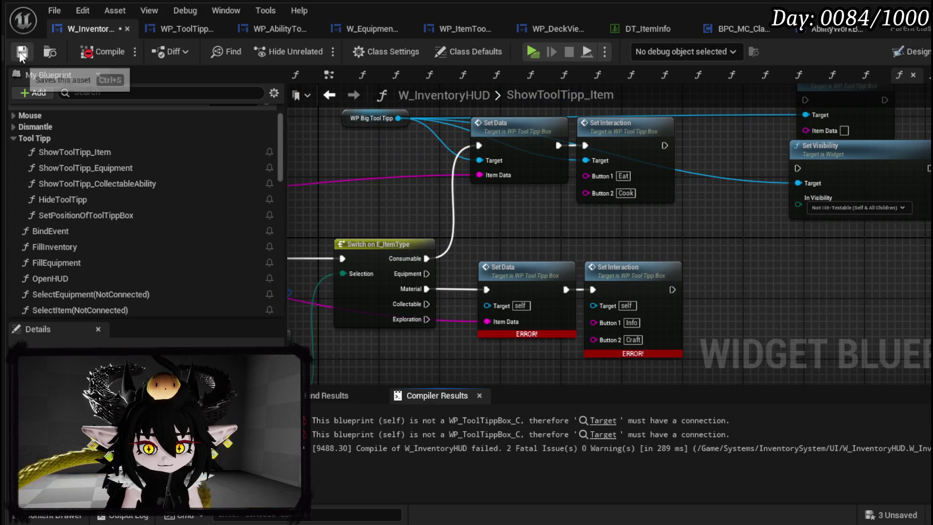
Connect WP Big Tool Tipp to the Material Set Data and Set Interaction Targets, then recompile cleanly.
mouse_move(519, 159)
mouse_down()
mouse_move(524, 273)
mouse_move(535, 304)
mouse_up()
drag(626, 162, 642, 305)
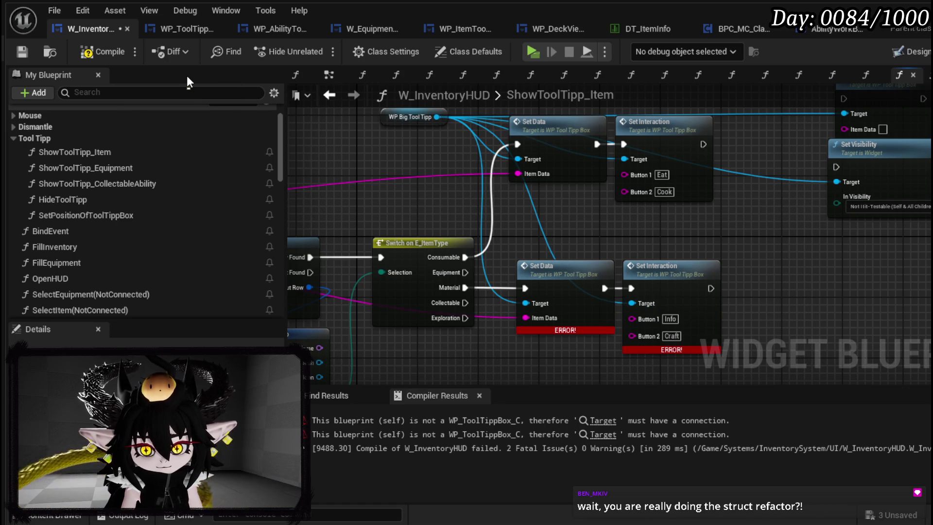
click(102, 52)
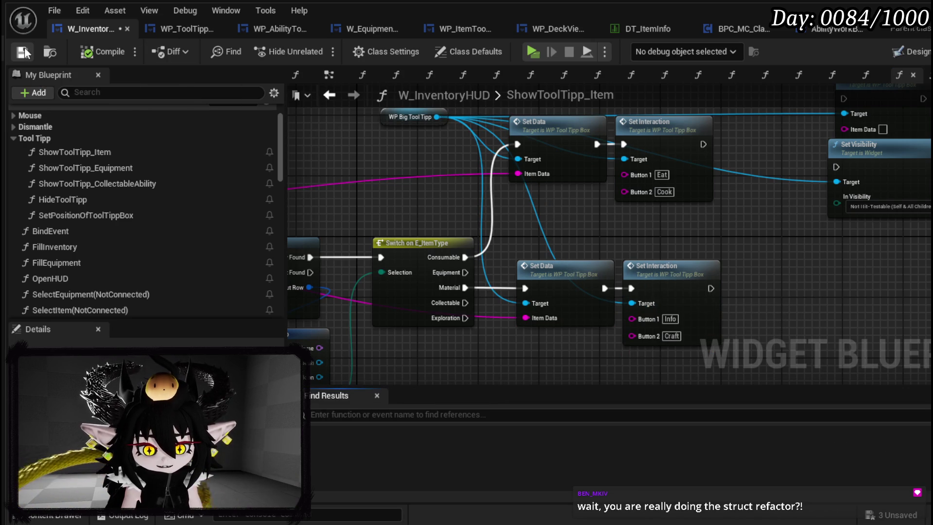
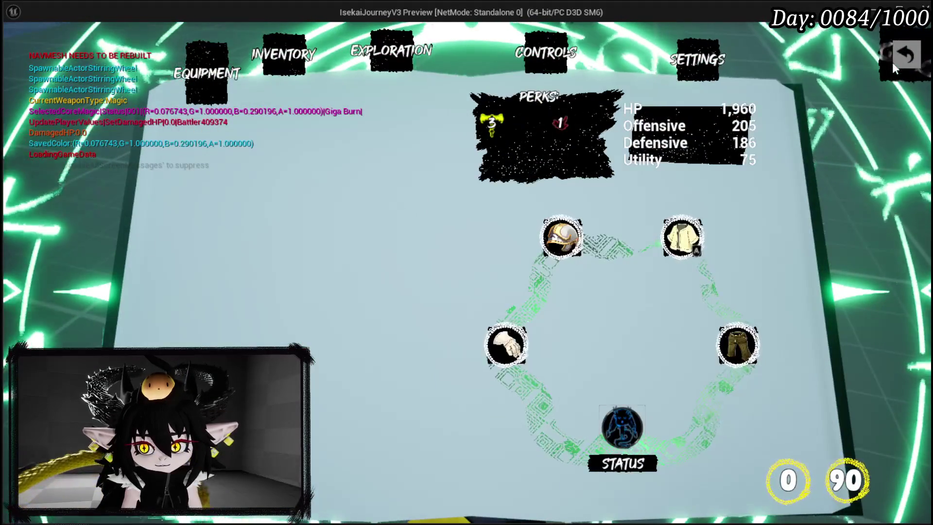
Return to gameplay, reopen the menu book and show the inventory's Food items.
click(893, 64)
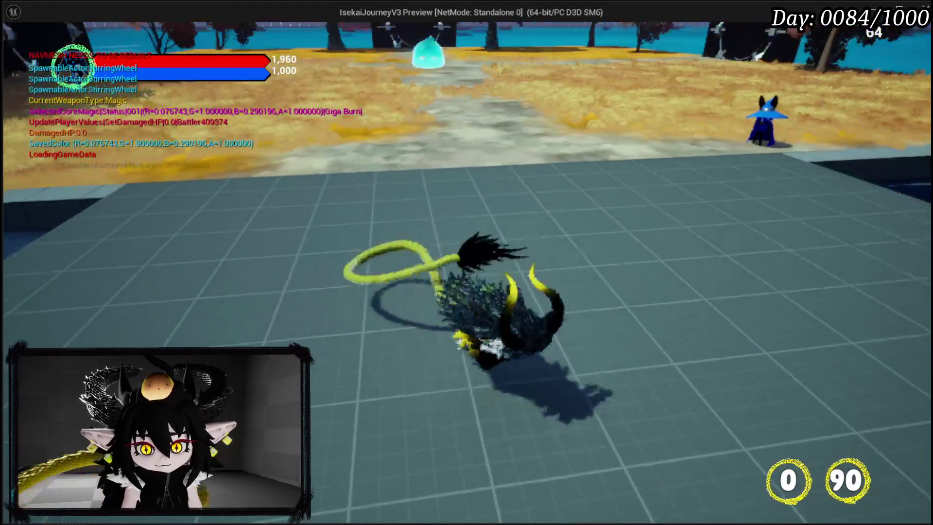
key(Tab)
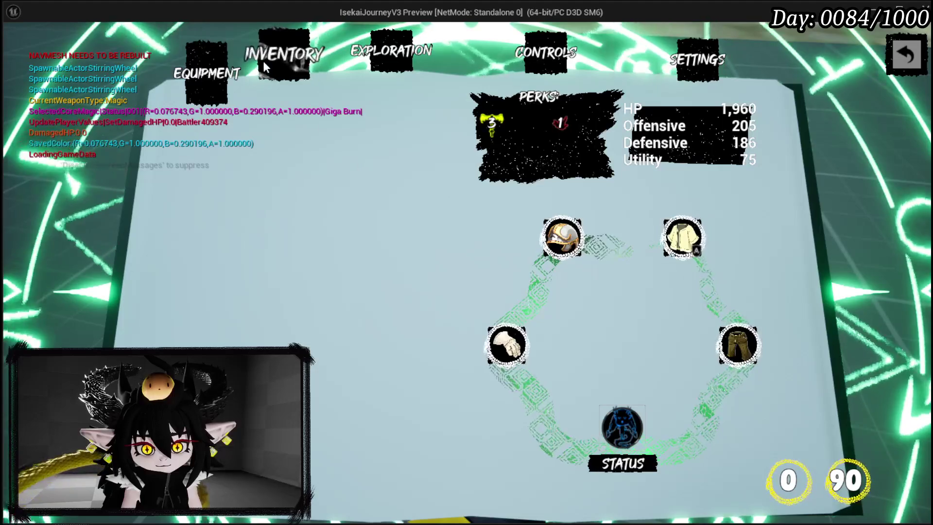
click(272, 63)
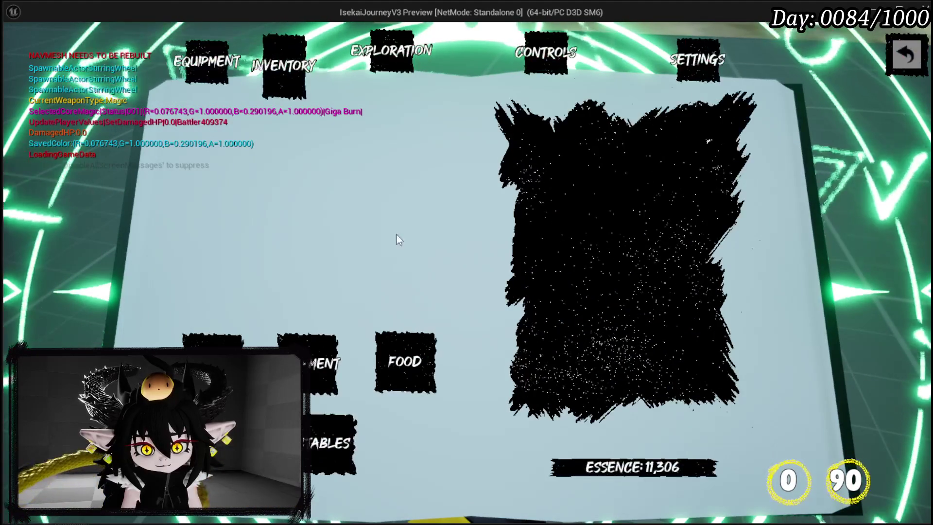
click(421, 346)
Inspect Simple Mashroom, Copper Ore, Fast Summon, Essence and Quick Start, then stop the preview and save the level.
click(549, 136)
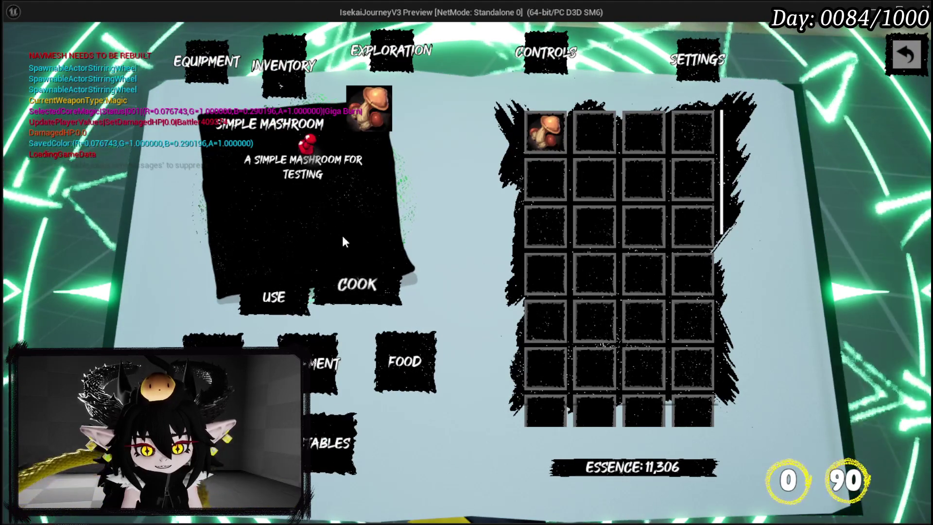
click(592, 187)
click(594, 132)
click(643, 179)
click(562, 137)
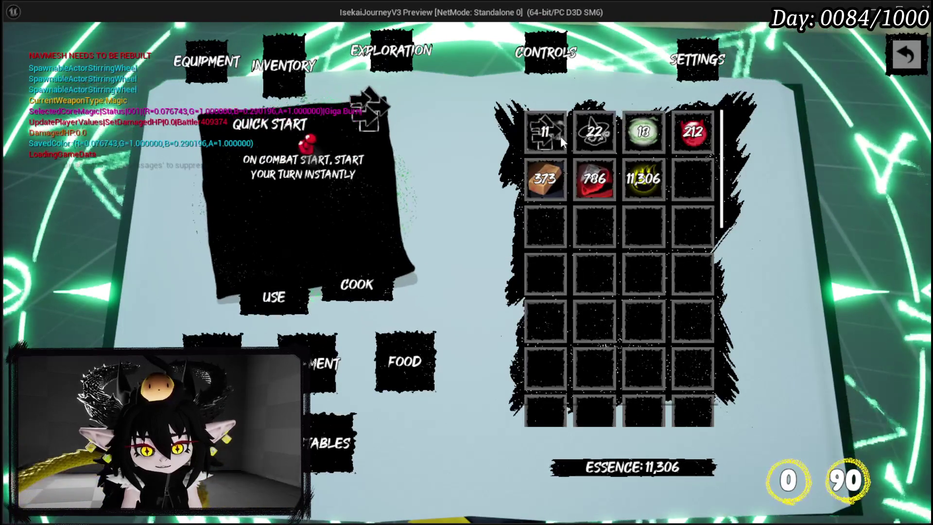
key(Escape)
click(18, 47)
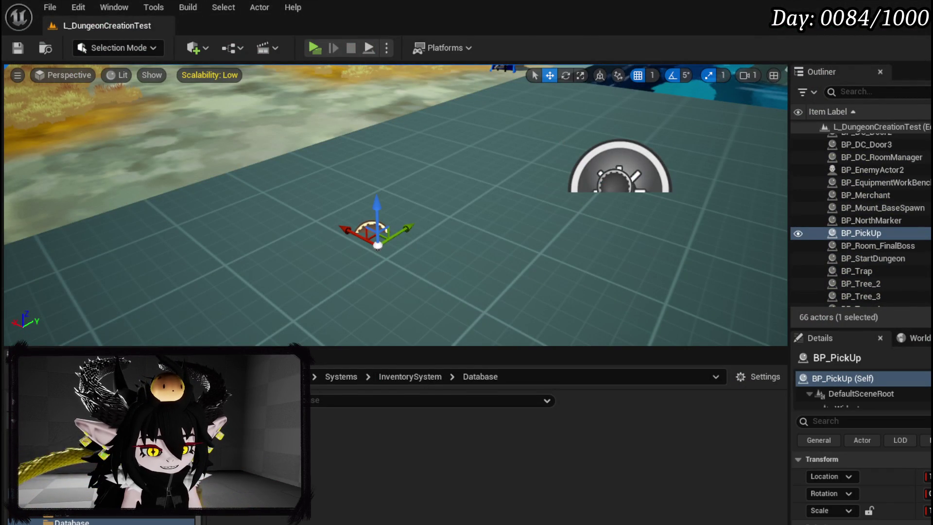
In W_InventoryHUD, wire Item Data into the DT_ItemInfo lookup's Row Name, then compile and save.
key(alt+Tab)
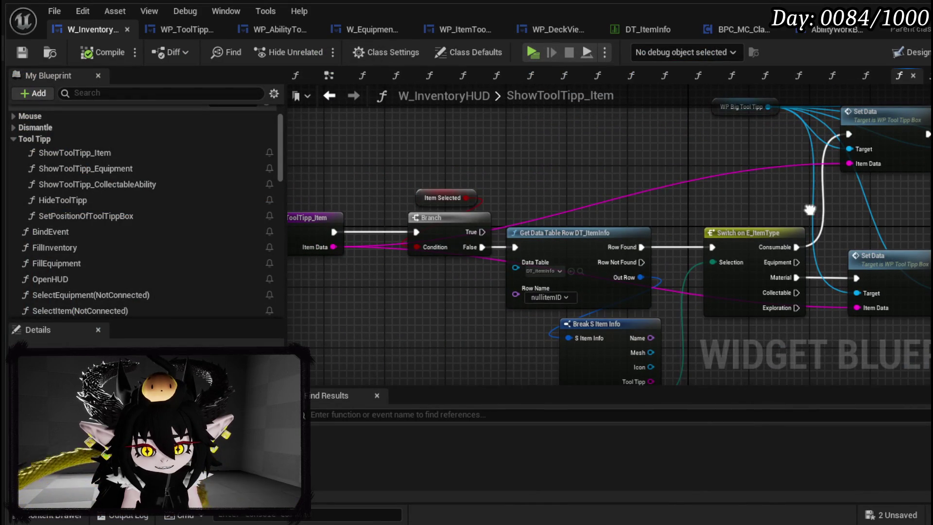
drag(519, 200, 553, 202)
mouse_move(363, 247)
mouse_down()
mouse_move(562, 305)
mouse_move(559, 297)
mouse_up()
drag(425, 234, 442, 325)
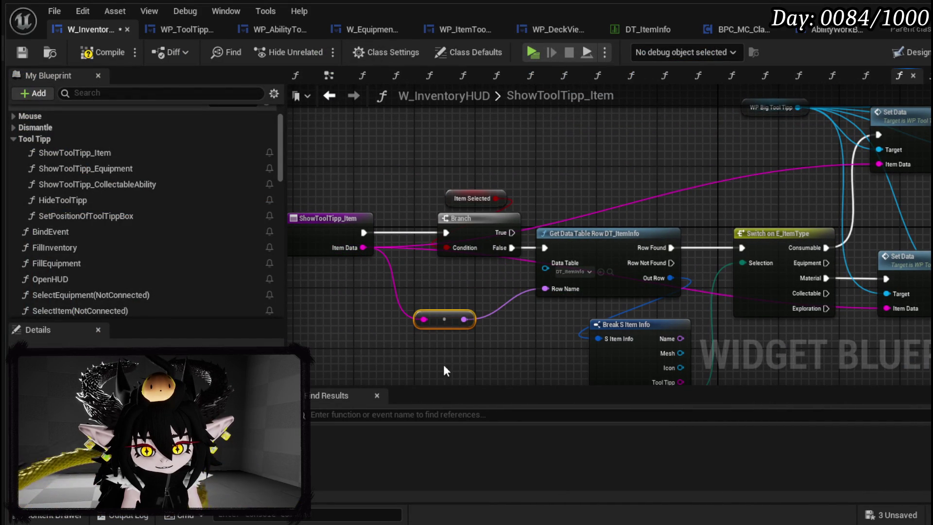
click(13, 51)
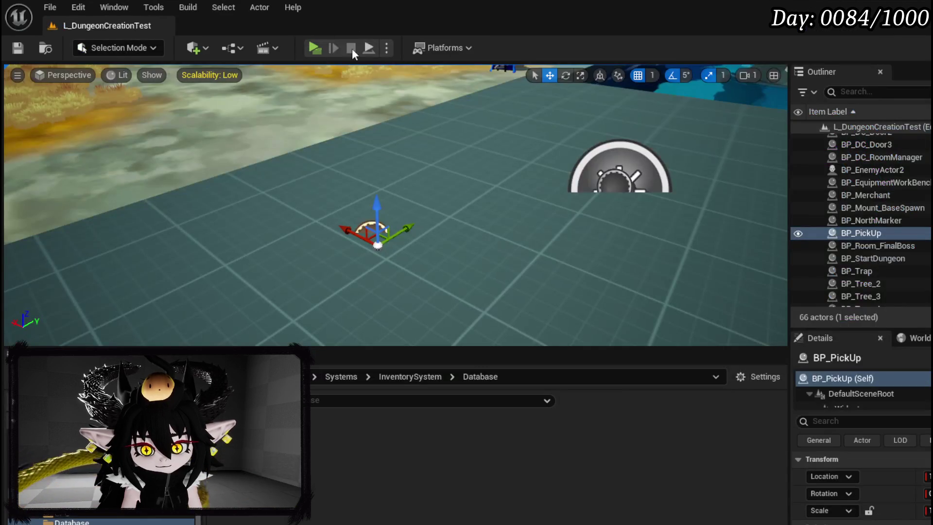
Play-test the inventory, viewing Quick Start, Fast Summon, Copper Ore and Fire Fluid details.
key(alt+p)
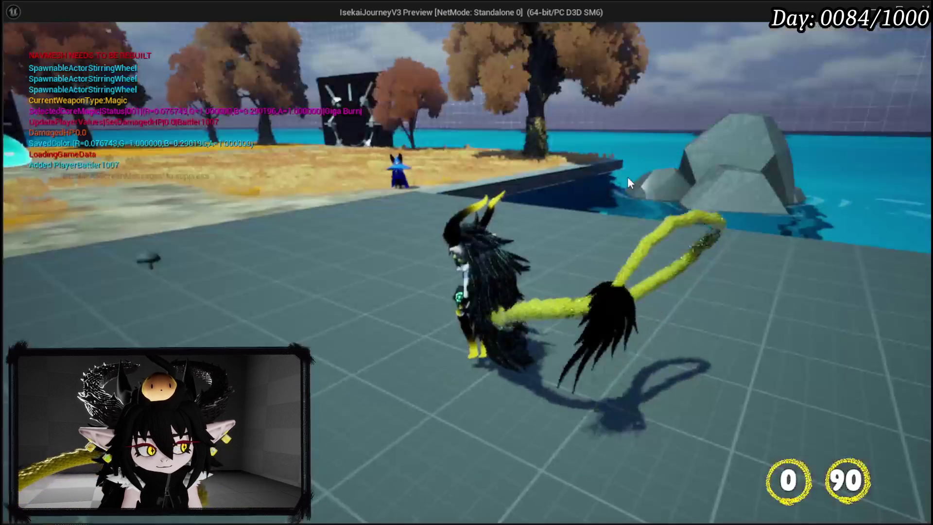
key(Tab)
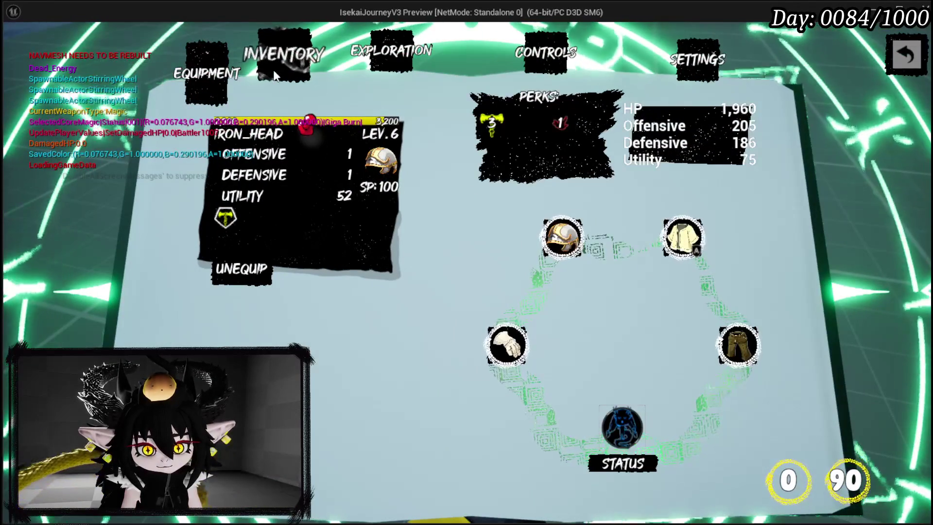
click(279, 65)
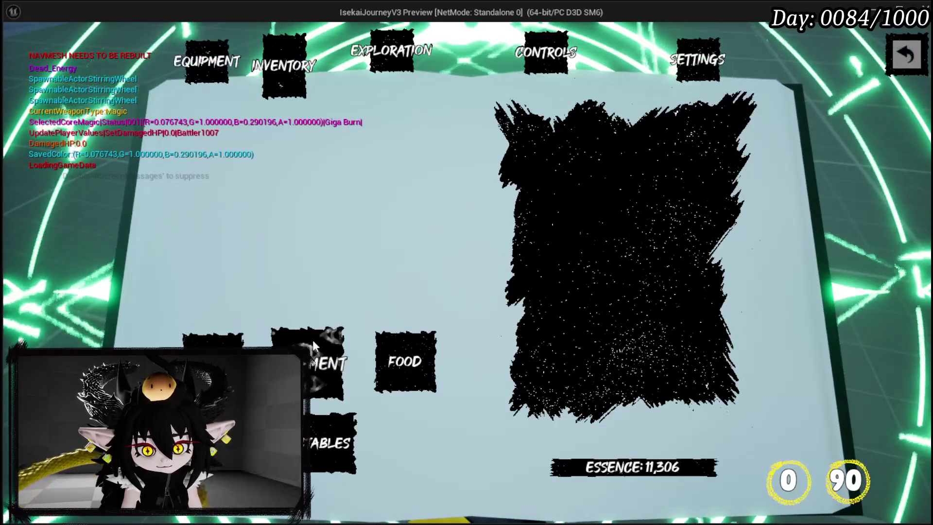
click(404, 365)
click(545, 131)
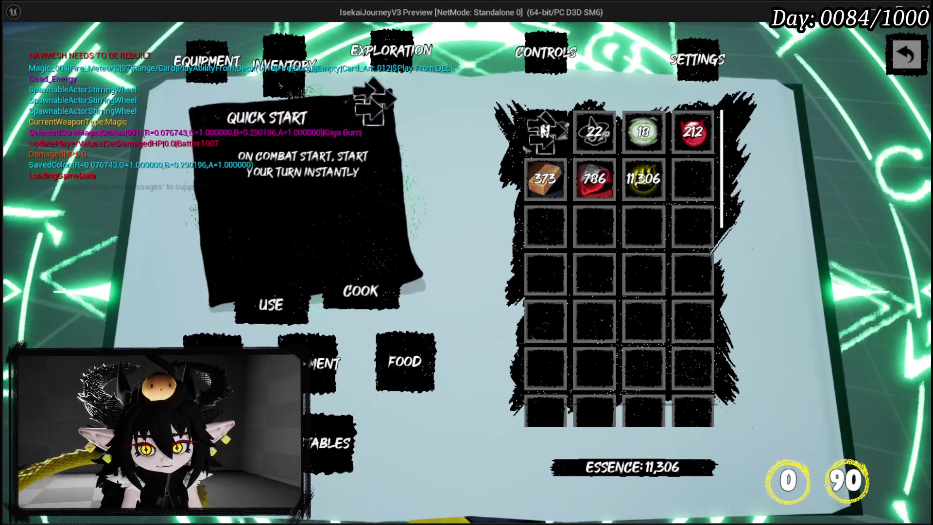
click(595, 143)
click(545, 178)
click(595, 179)
key(Escape)
key(Escape)
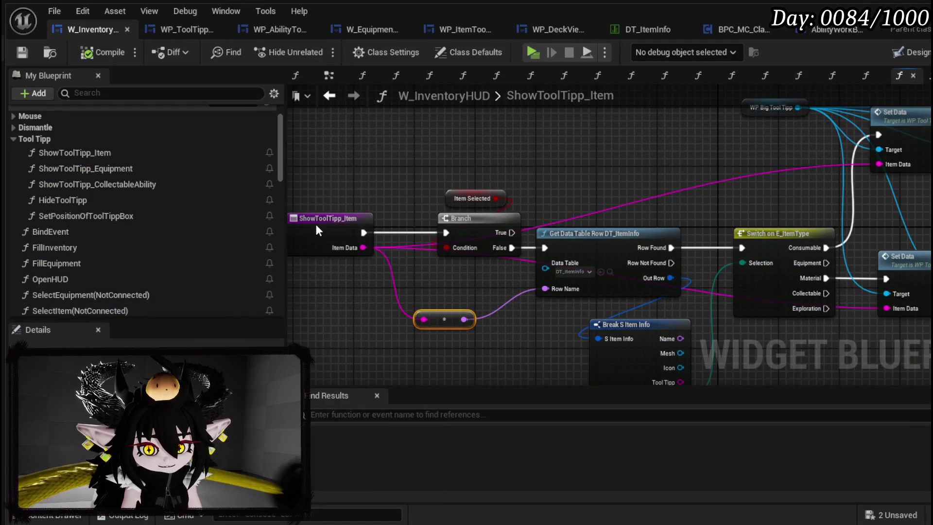
Add a breakpoint on ShowToolTipp_Item, replay, and hover an inventory item to trigger it.
right_click(317, 230)
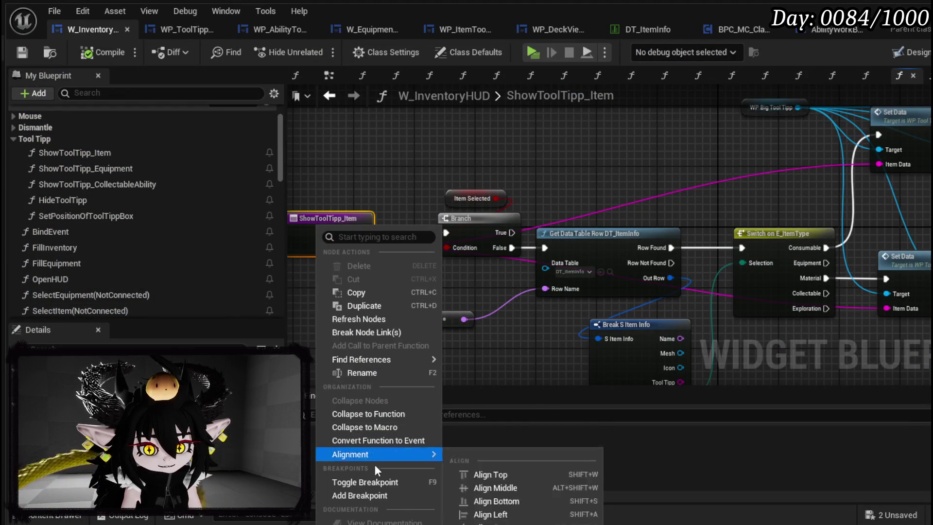
click(366, 495)
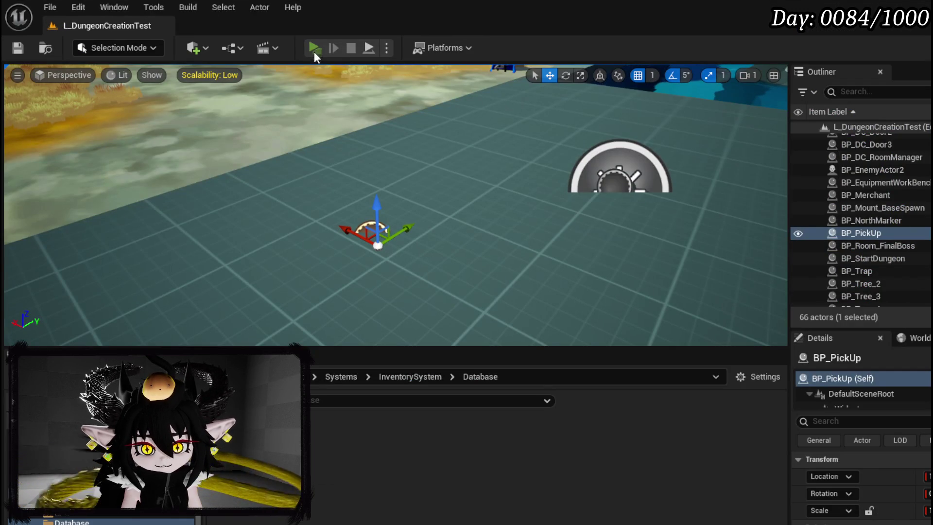
click(314, 49)
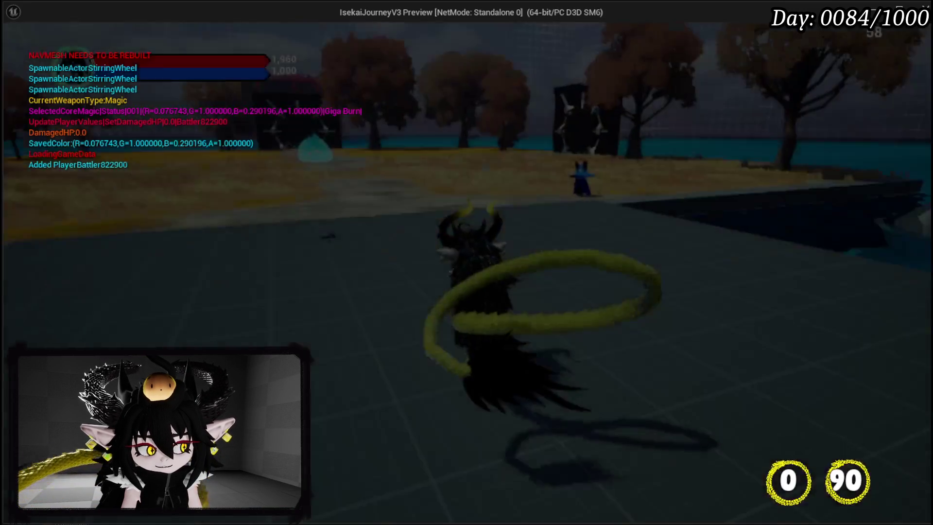
key(Tab)
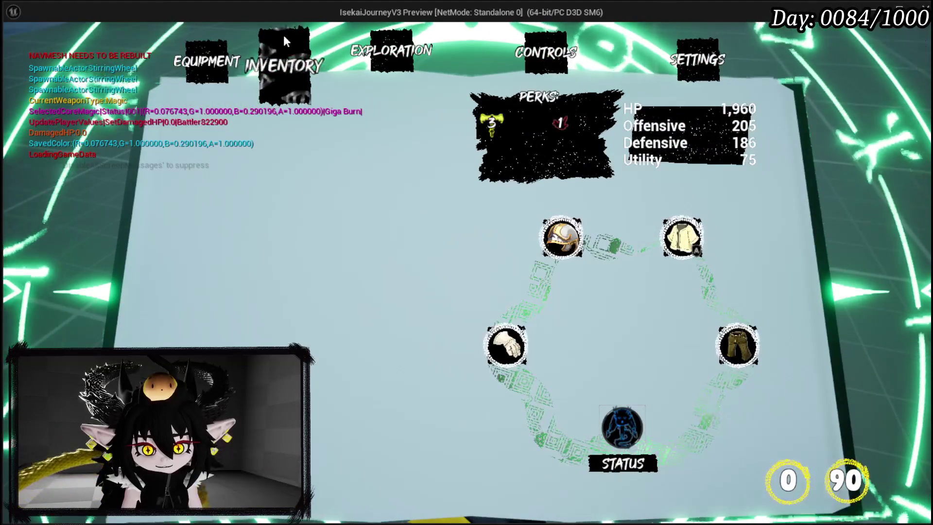
click(284, 54)
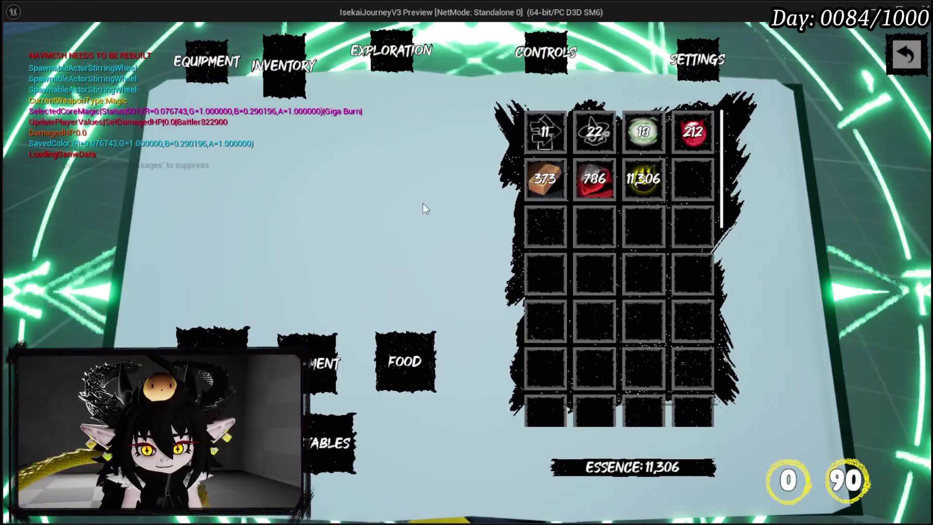
mouse_move(550, 187)
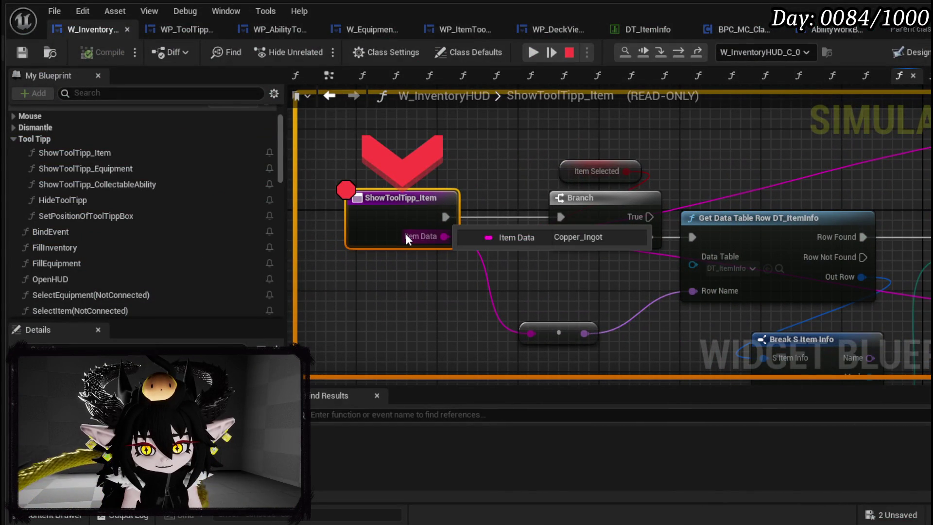
Step through Branch, the data table lookup, Switch on E_ItemType and Set Data into Set Interaction.
click(674, 50)
click(673, 49)
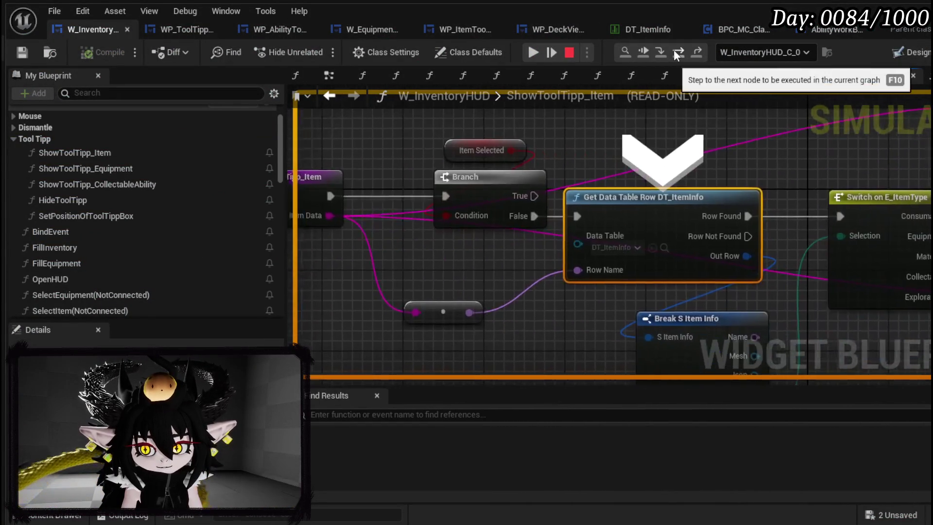
click(673, 50)
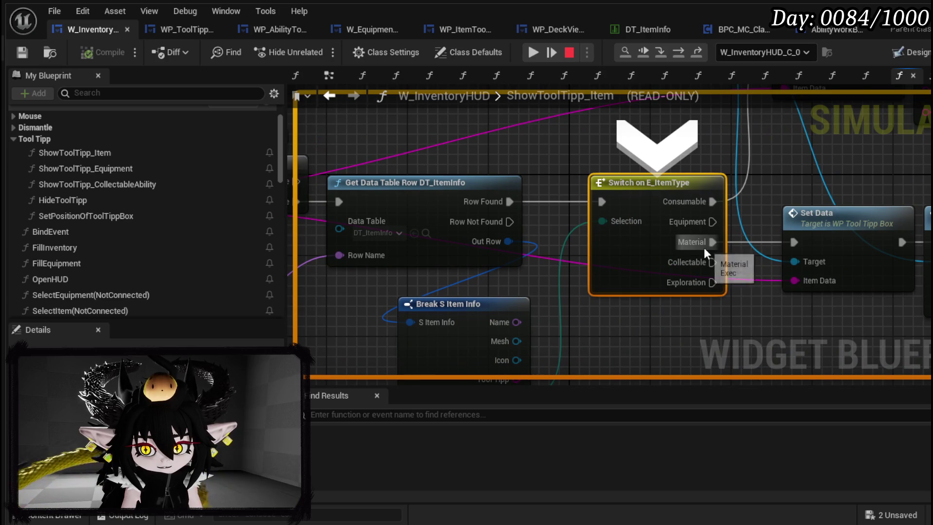
click(684, 57)
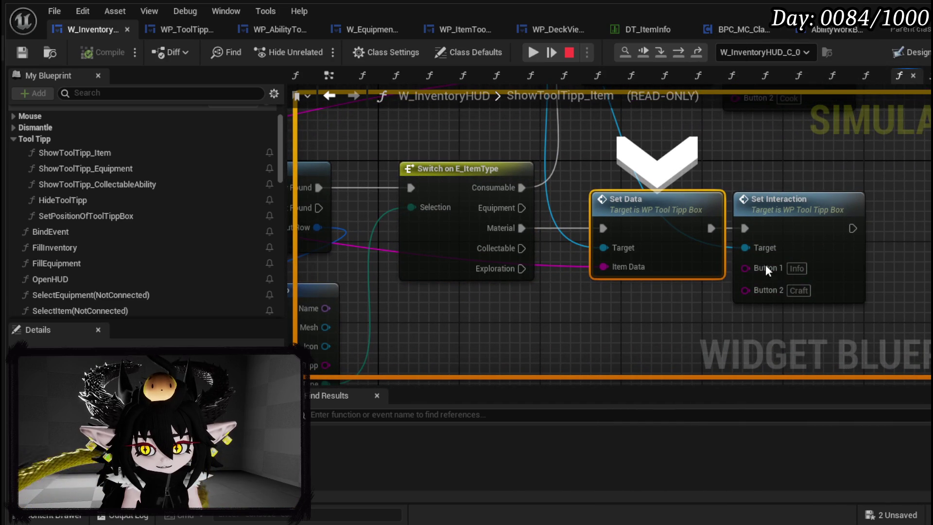
click(674, 49)
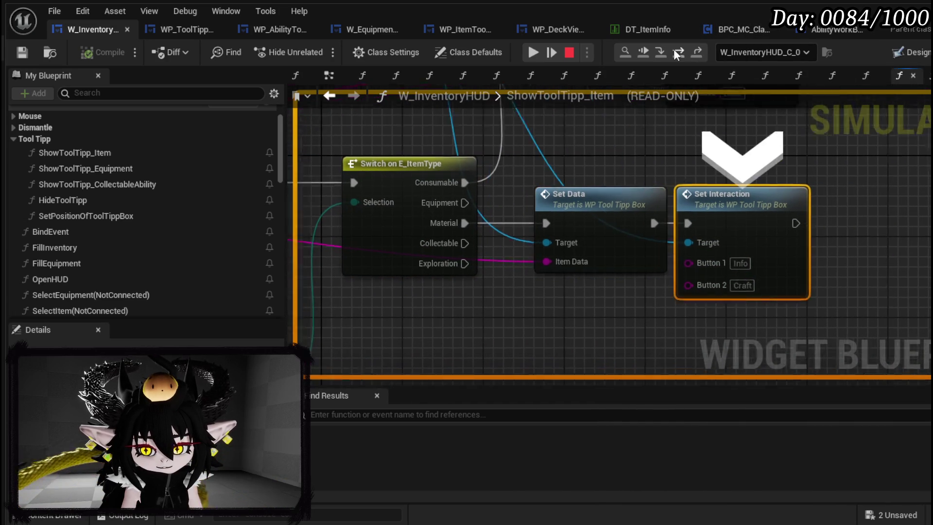
click(654, 48)
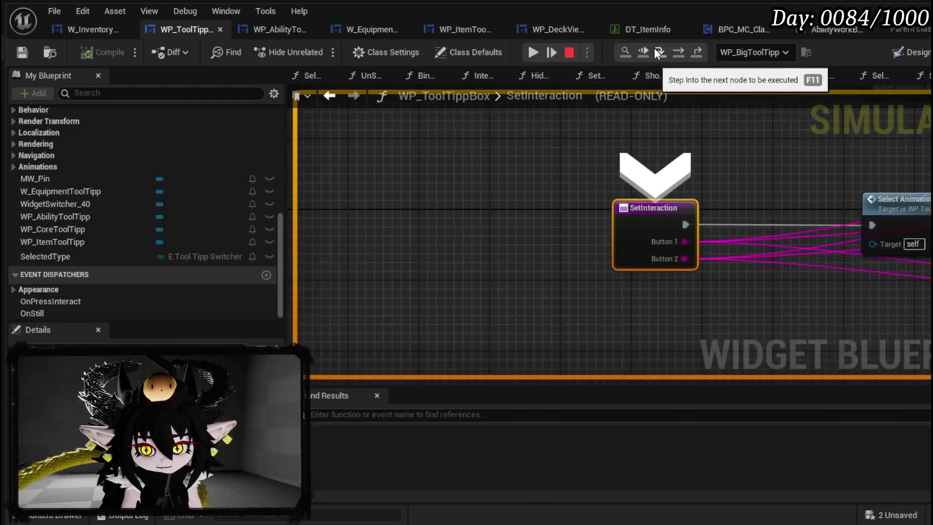
Step through Select Animation and the tooltip type switch into the item tooltip's SetInteraction, reaching Set Button Info.
click(680, 50)
click(680, 51)
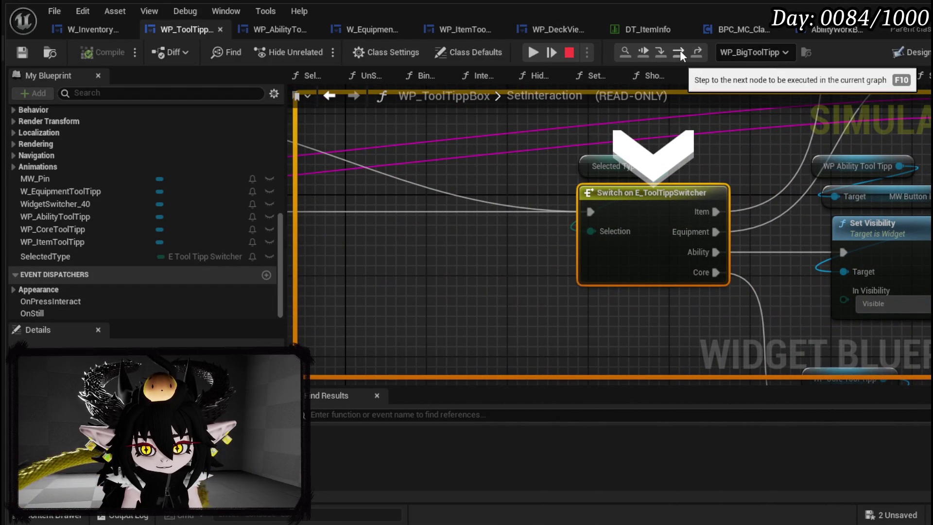
click(680, 51)
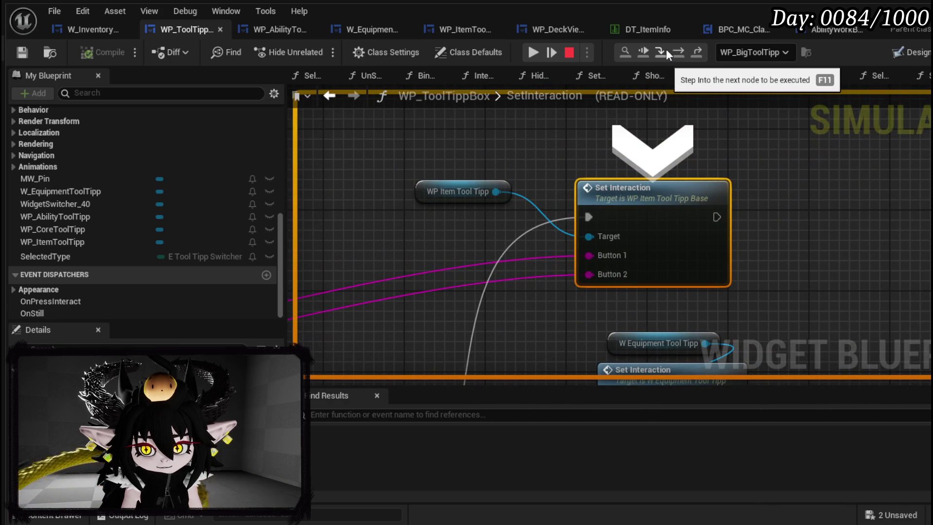
click(666, 49)
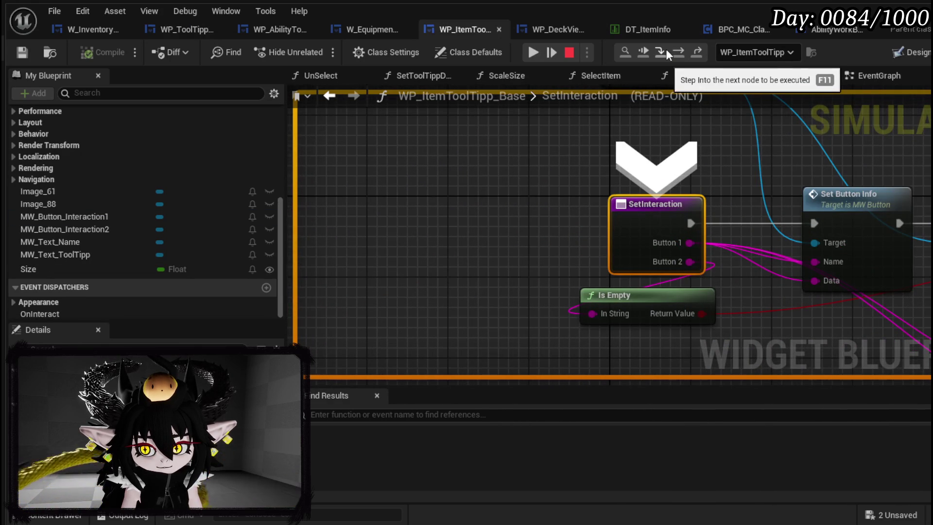
click(685, 53)
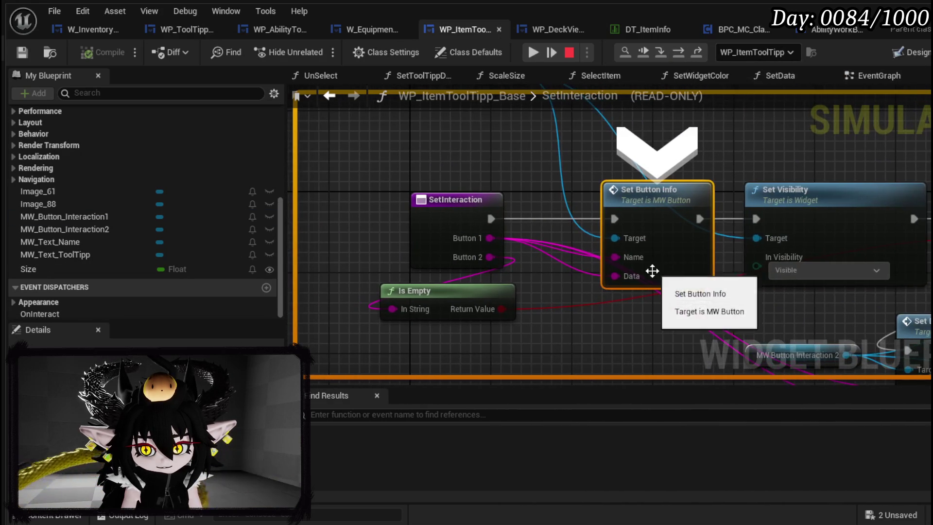
mouse_move(503, 215)
mouse_down()
mouse_move(511, 179)
mouse_move(389, 125)
mouse_move(529, 139)
mouse_up()
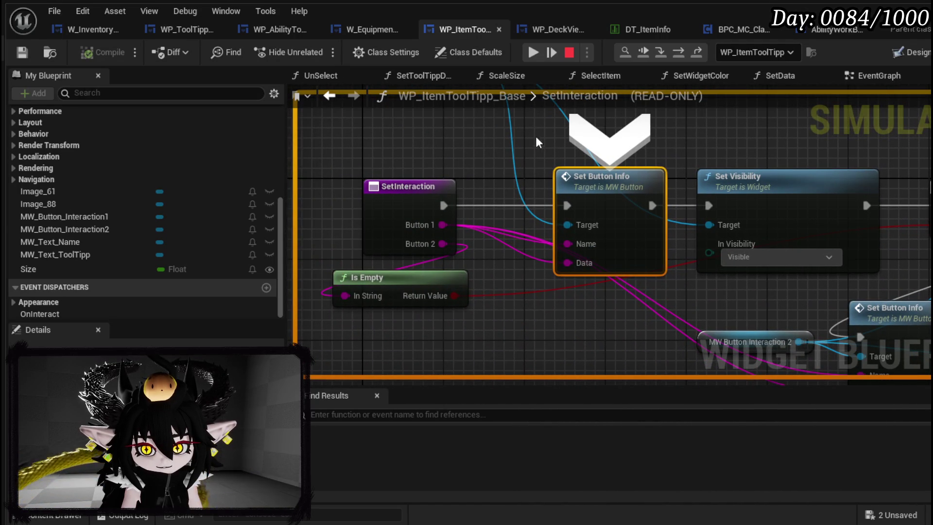
Stop the debug session, cancel renaming SetInteraction, and launch a standalone play-test.
click(571, 54)
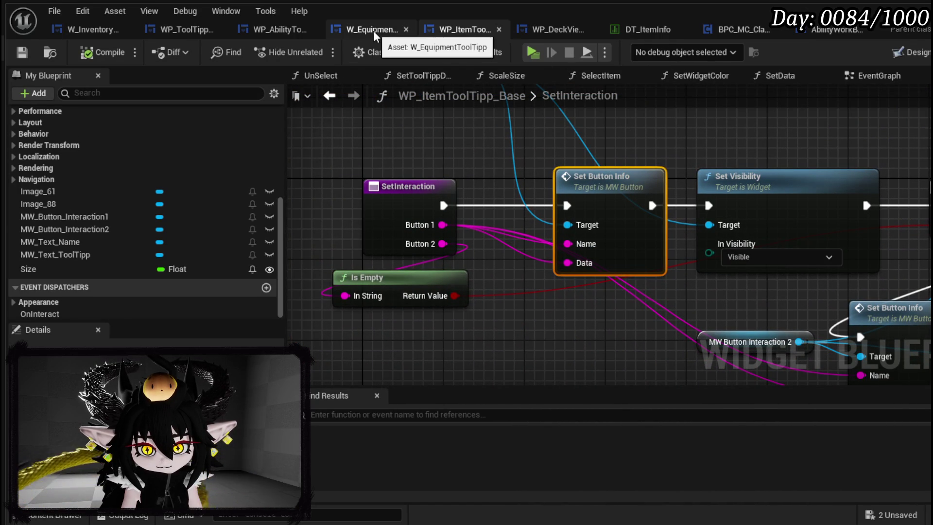
double_click(554, 97)
key(Escape)
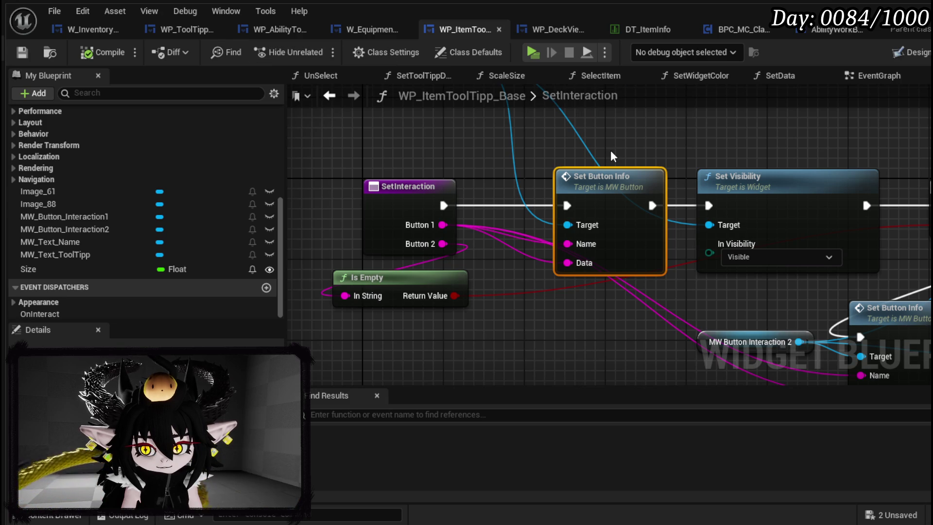
scroll(610, 150, down, 2)
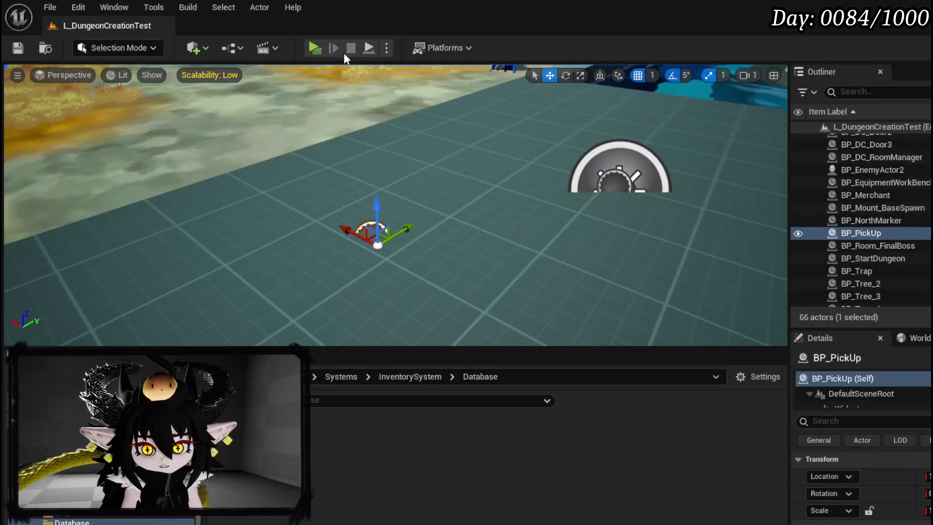
click(318, 45)
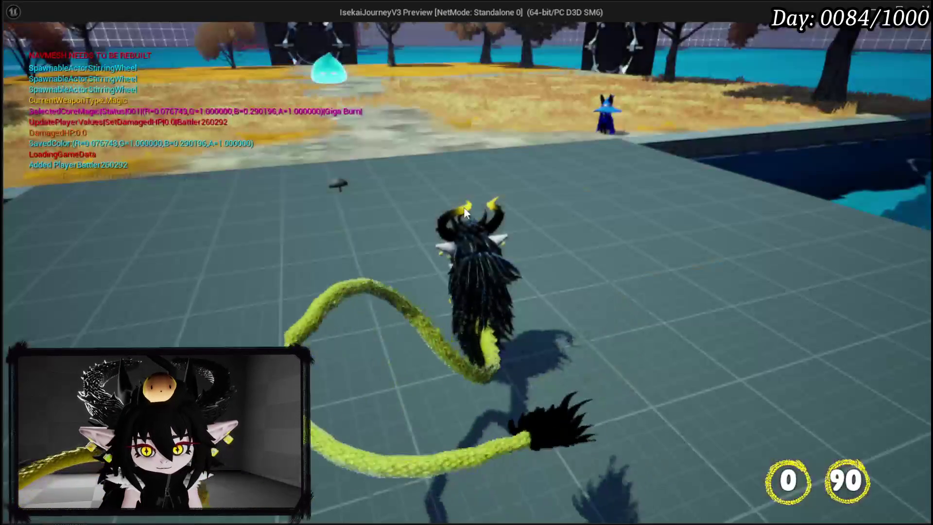
Open the in-game menu book and switch to its inventory page.
key(Tab)
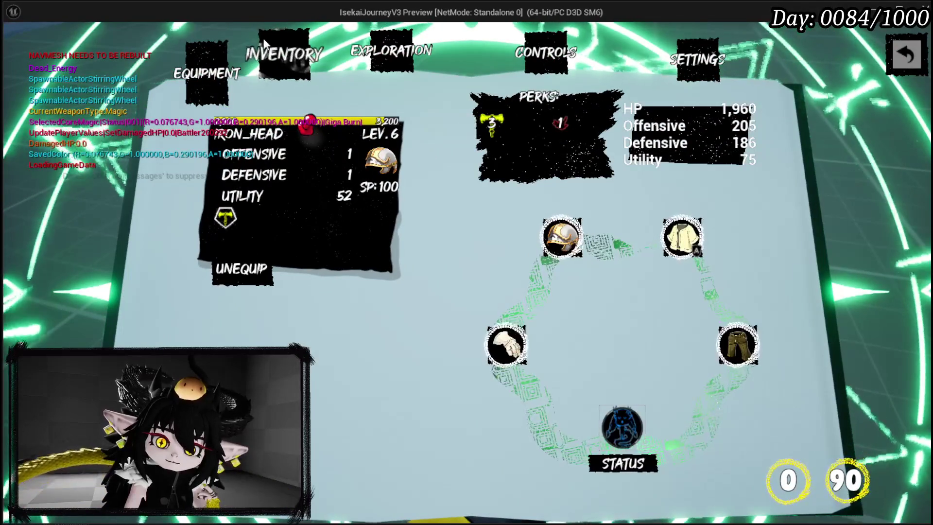
click(272, 51)
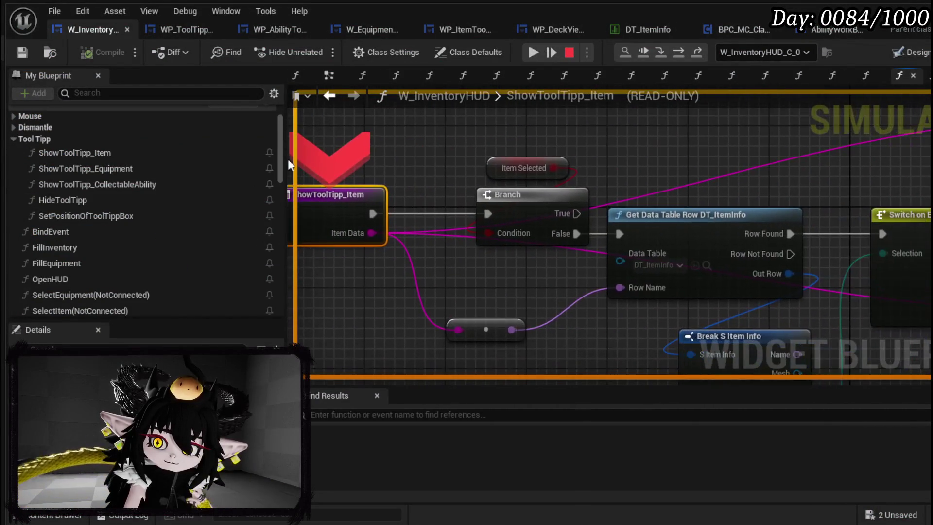
Step from ShowToolTipp_Item through the lookup, type switch and Set Data into the tooltip box's SetInteraction.
click(680, 51)
click(681, 51)
click(680, 51)
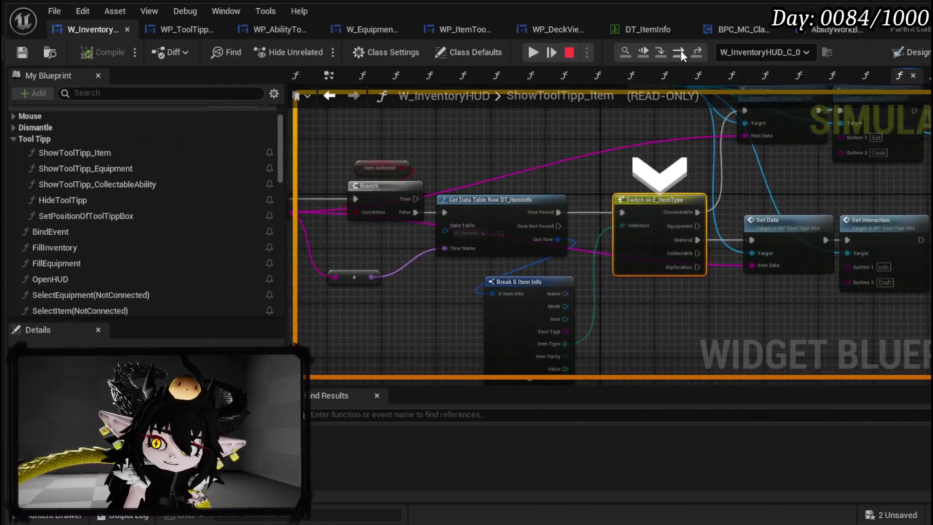
click(681, 51)
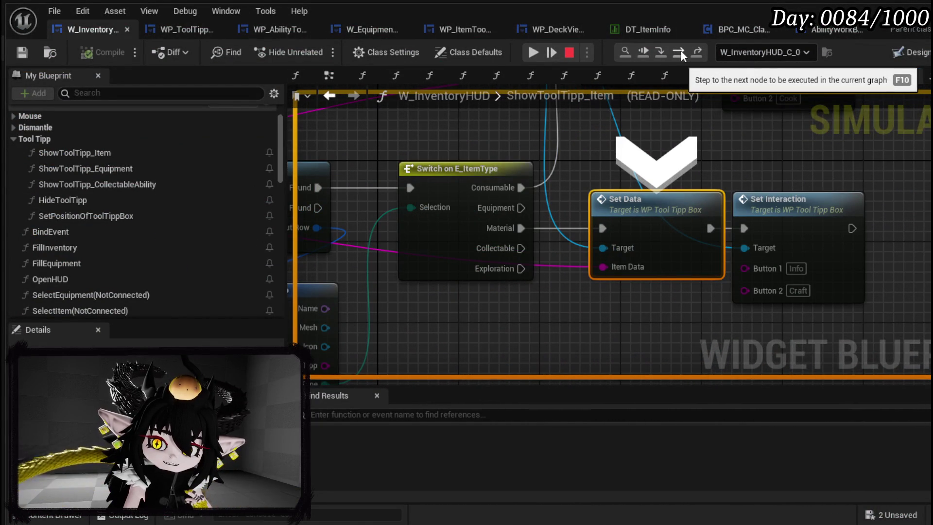
click(681, 51)
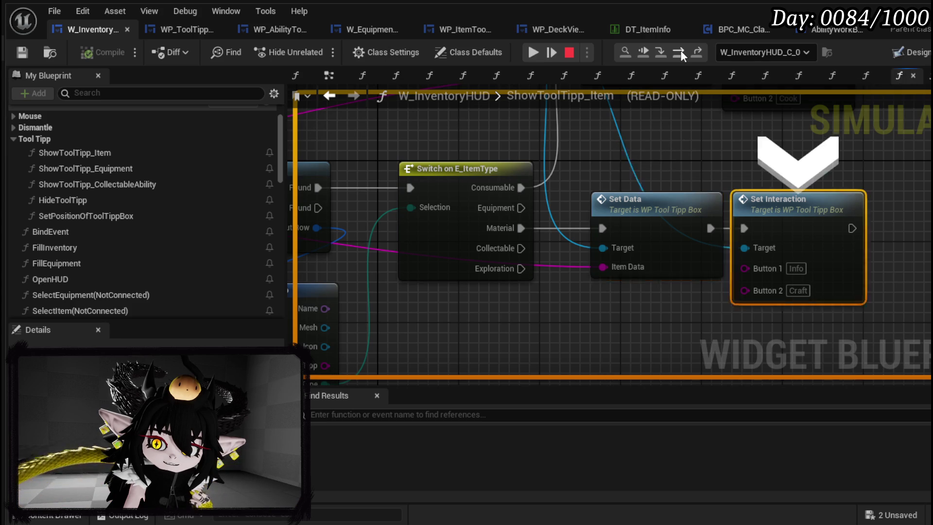
click(663, 50)
scroll(486, 219, down, 3)
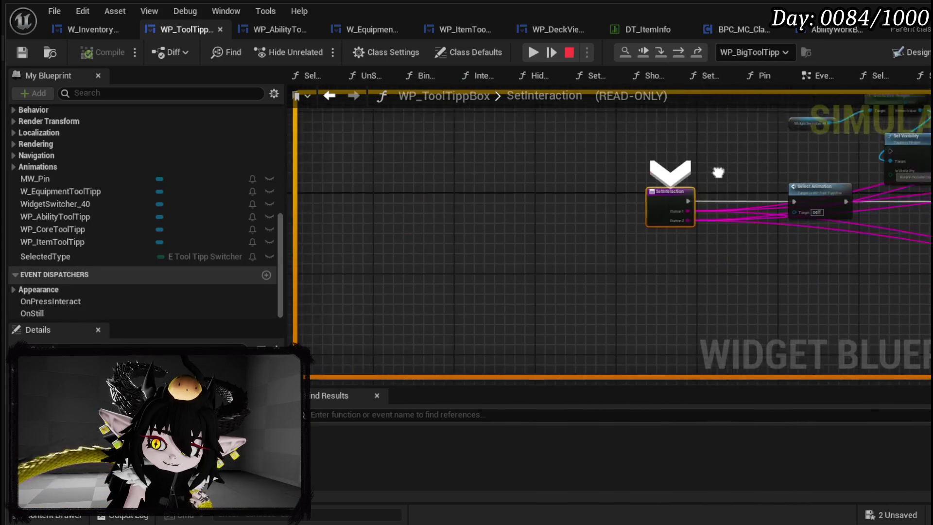
scroll(402, 236, up, 2)
scroll(488, 173, down, 2)
scroll(488, 173, down, 2)
scroll(635, 102, up, 2)
Step into the item tooltip's SetInteraction and through Set Button Info, Set Visibility, Branch and second Set Button Info.
click(680, 59)
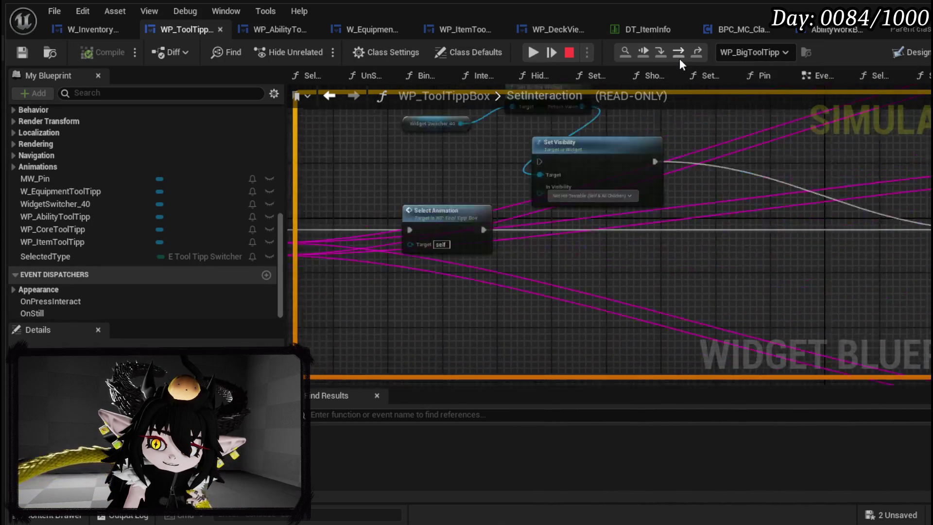
click(680, 59)
click(680, 58)
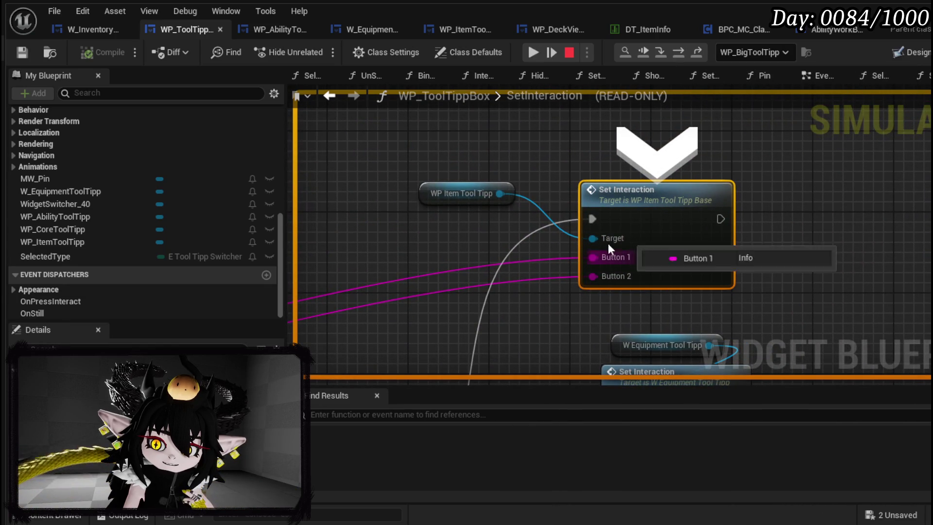
click(661, 51)
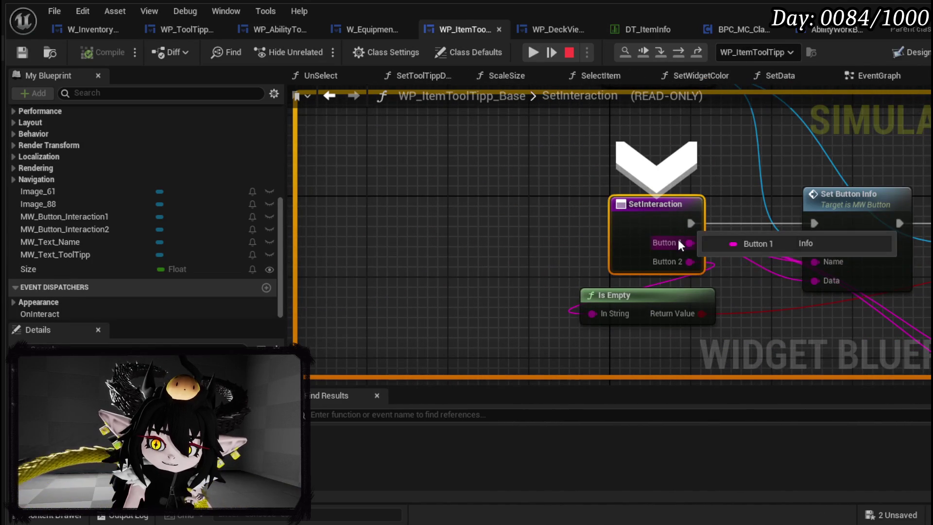
click(679, 52)
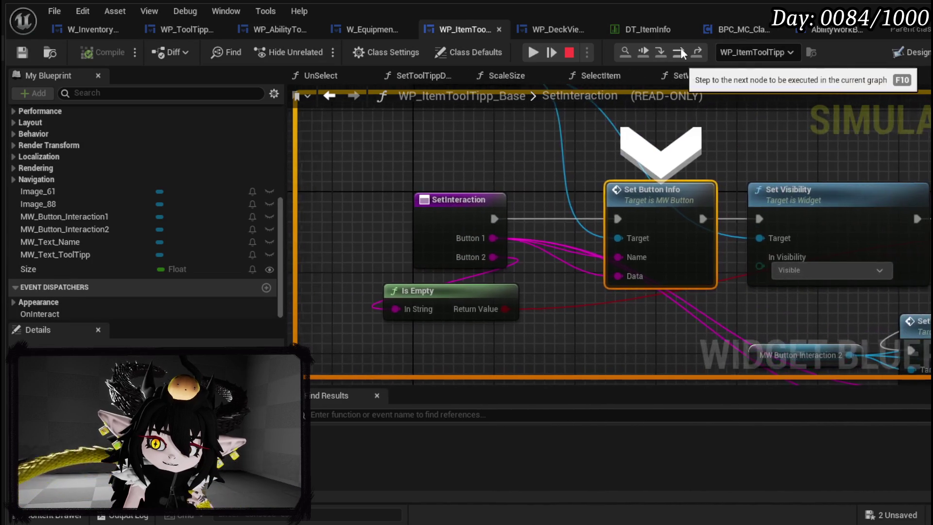
click(680, 52)
click(680, 52)
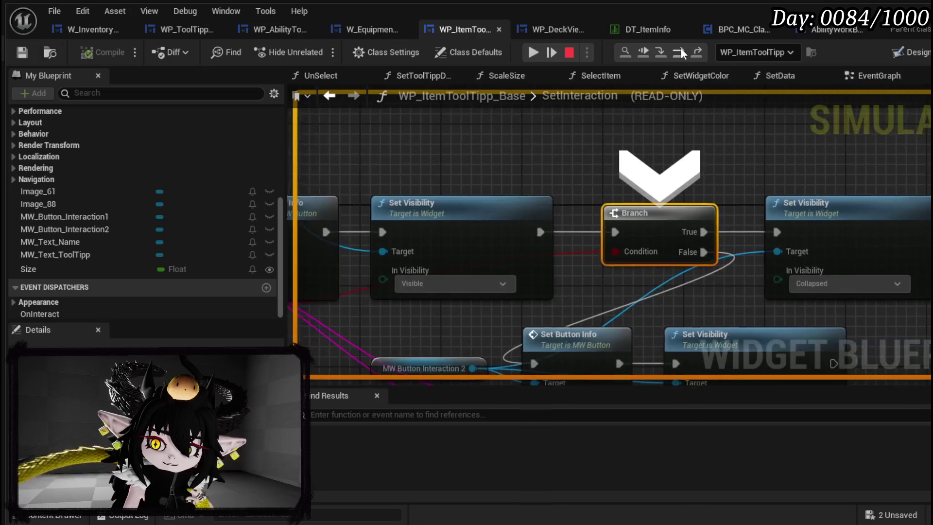
click(681, 52)
Continue into MW_Button's event graph, stepping through the hover logic and Branch to Play Animation.
mouse_move(616, 276)
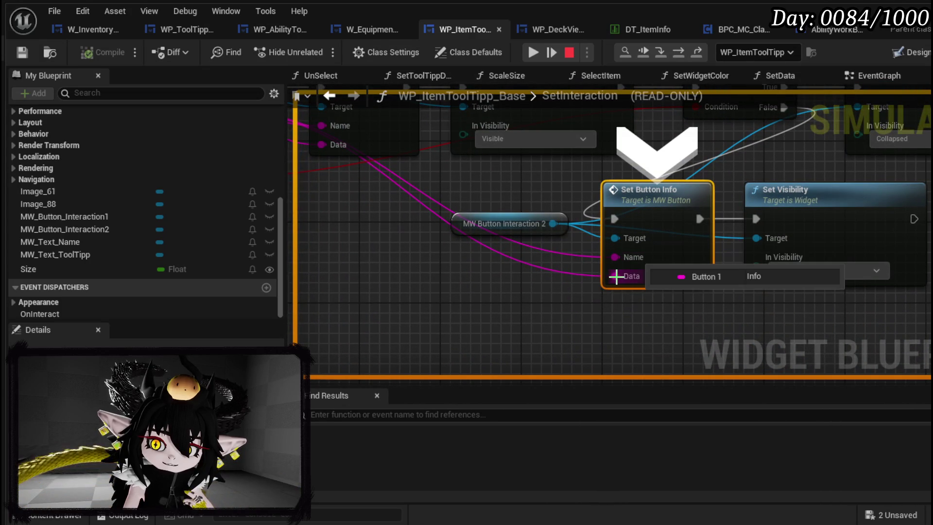
mouse_move(619, 254)
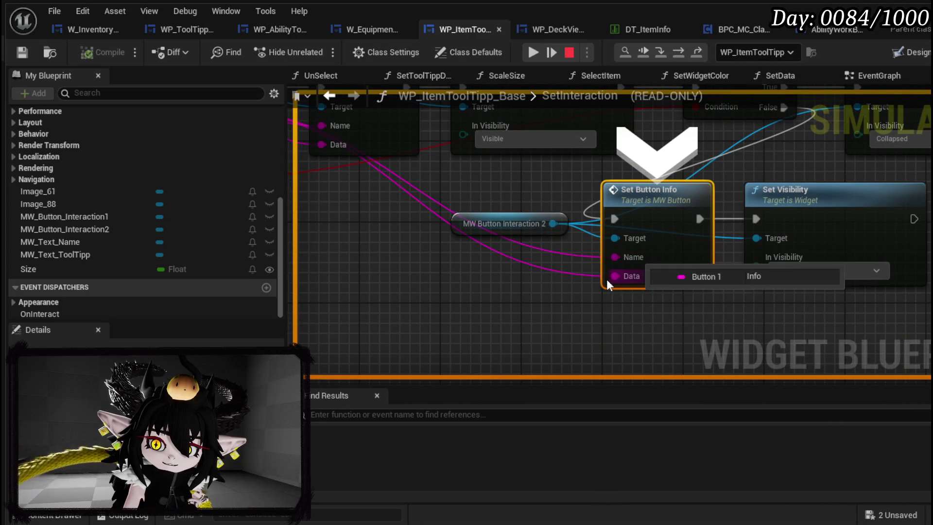
scroll(506, 264, down, 2)
mouse_move(544, 307)
mouse_down()
mouse_move(602, 315)
mouse_move(607, 307)
mouse_up()
mouse_move(377, 204)
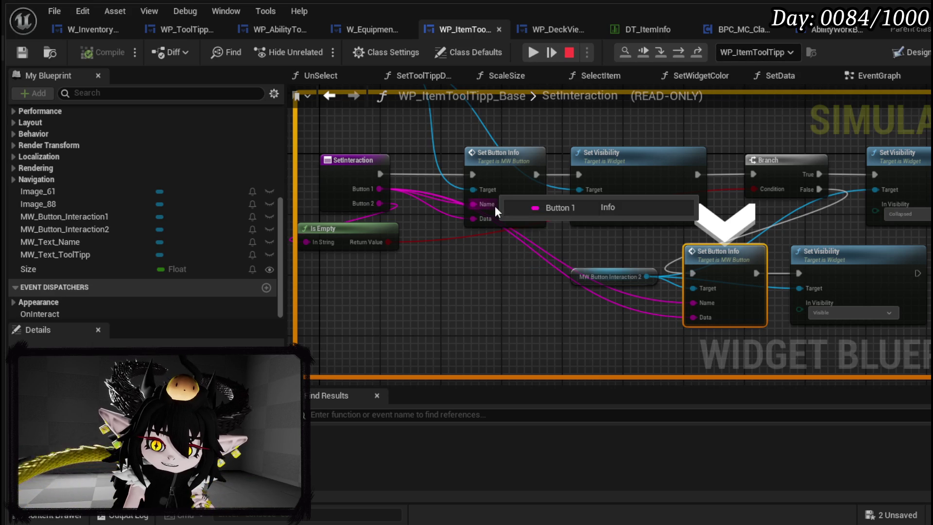
click(684, 54)
click(680, 51)
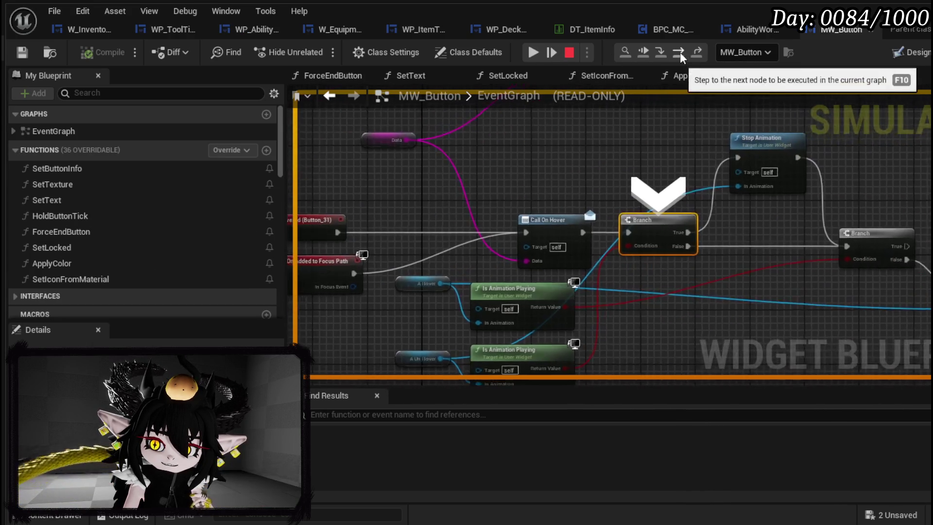
click(681, 52)
click(681, 52)
drag(705, 120, 817, 134)
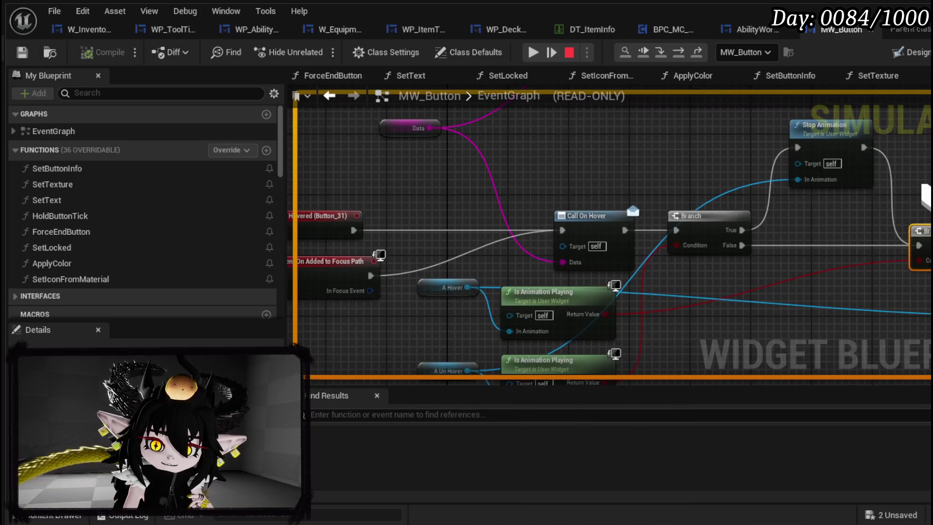
click(684, 50)
Resume from the breakpoint, check the running game, and stop the play session.
click(684, 48)
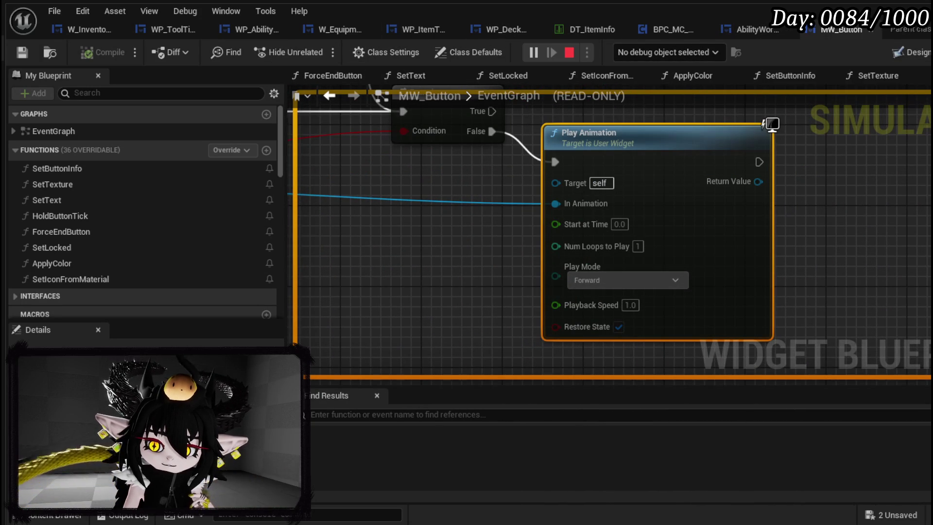
key(alt+Tab)
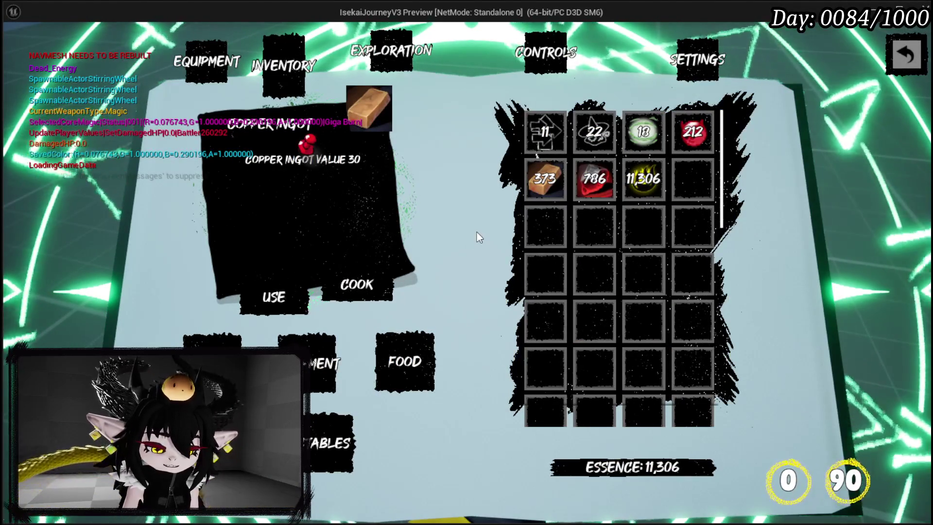
key(Escape)
scroll(751, 185, down, 3)
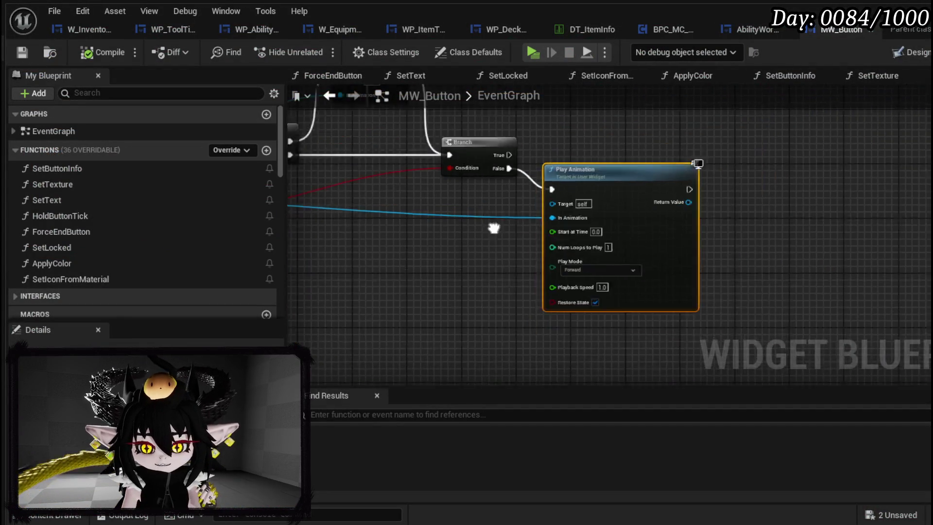
In the item tooltip's SetInteraction, connect Button 2 to the second Set Button Info's Name and Data.
drag(767, 309, 593, 192)
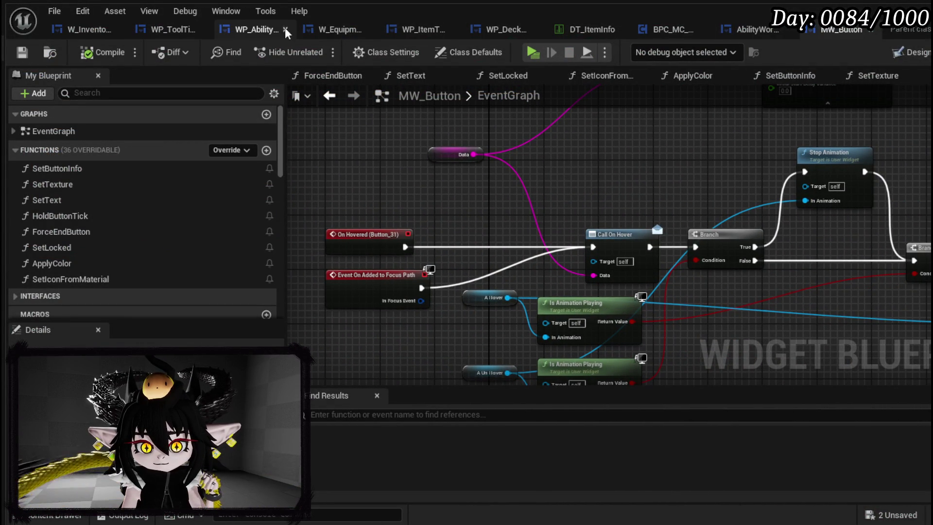
click(434, 29)
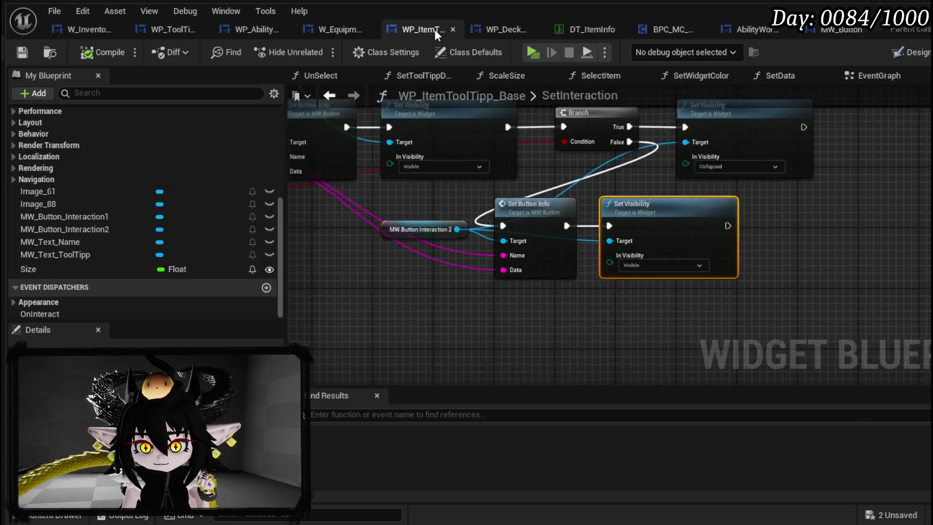
mouse_move(441, 202)
mouse_down()
mouse_move(806, 301)
mouse_move(806, 317)
mouse_up()
drag(444, 212, 806, 335)
Open MW_Button's SetButtonInfo function and tidy its two SET nodes.
drag(588, 154, 517, 155)
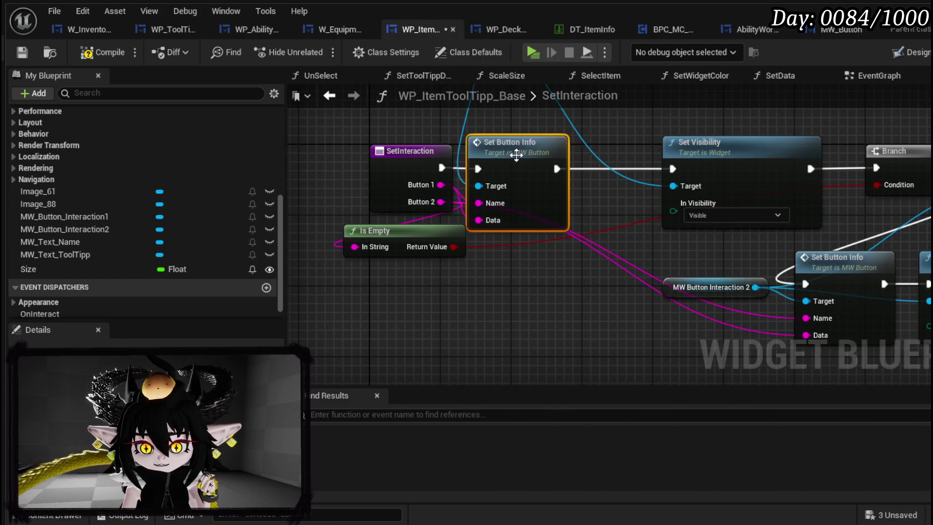
double_click(517, 154)
mouse_move(528, 302)
mouse_down()
mouse_move(647, 202)
mouse_move(624, 221)
mouse_up()
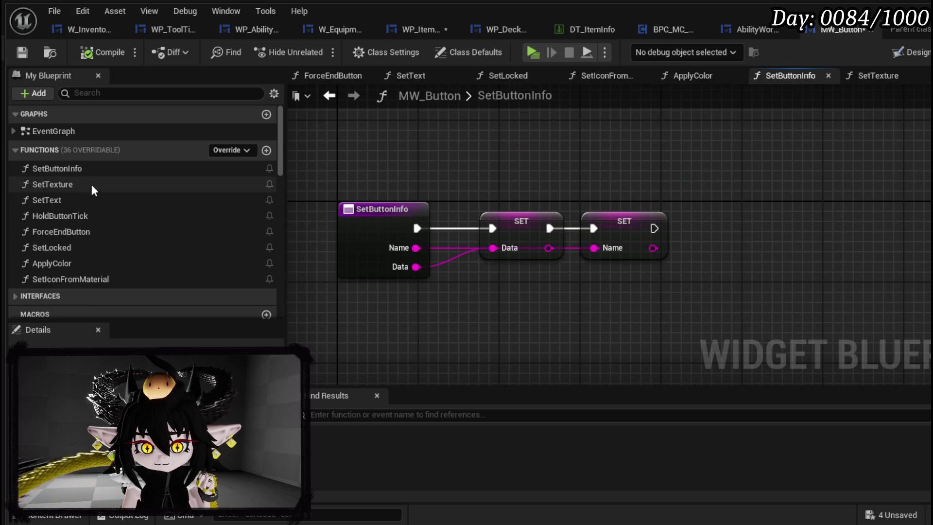
Add a Set Text after SET Name, feeding Name through To Text into In Text.
mouse_move(92, 203)
mouse_down()
mouse_move(705, 135)
mouse_move(767, 194)
mouse_up()
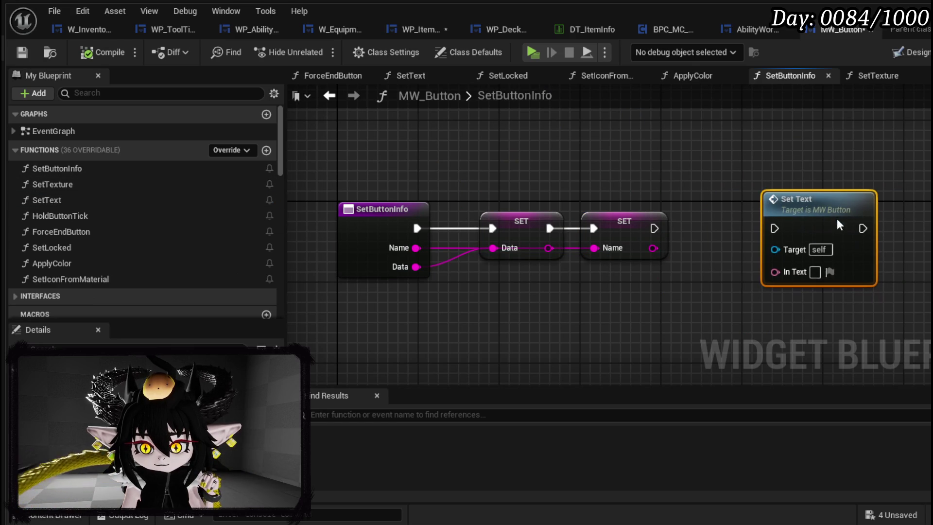
drag(654, 228, 780, 231)
mouse_move(643, 243)
mouse_down()
mouse_move(777, 242)
mouse_move(713, 239)
mouse_move(778, 274)
mouse_up()
mouse_move(758, 206)
mouse_down()
mouse_move(702, 299)
mouse_move(772, 292)
mouse_up()
mouse_move(655, 284)
mouse_down()
mouse_move(843, 217)
mouse_move(932, 217)
mouse_up()
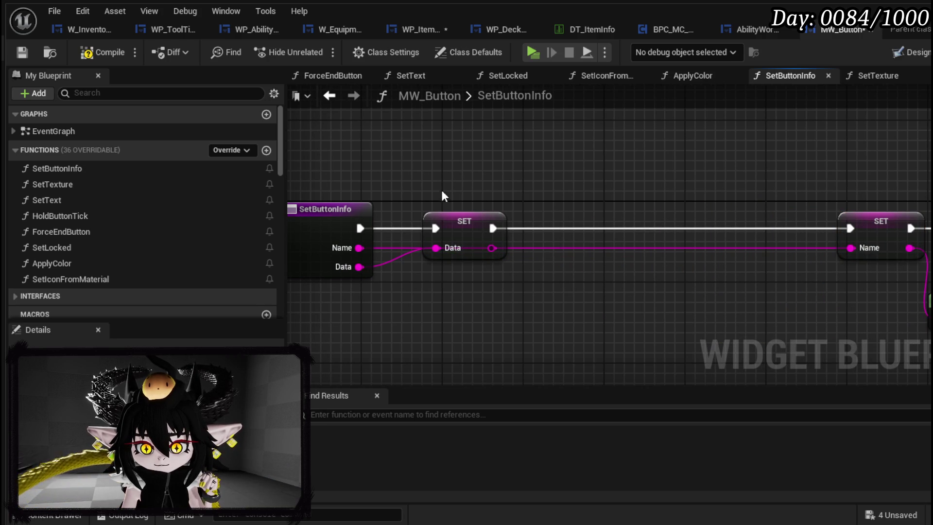
mouse_move(726, 204)
mouse_down()
mouse_move(467, 183)
mouse_move(341, 187)
mouse_up()
drag(592, 205, 825, 189)
Add an Is Empty check on the Name string.
drag(523, 229, 631, 241)
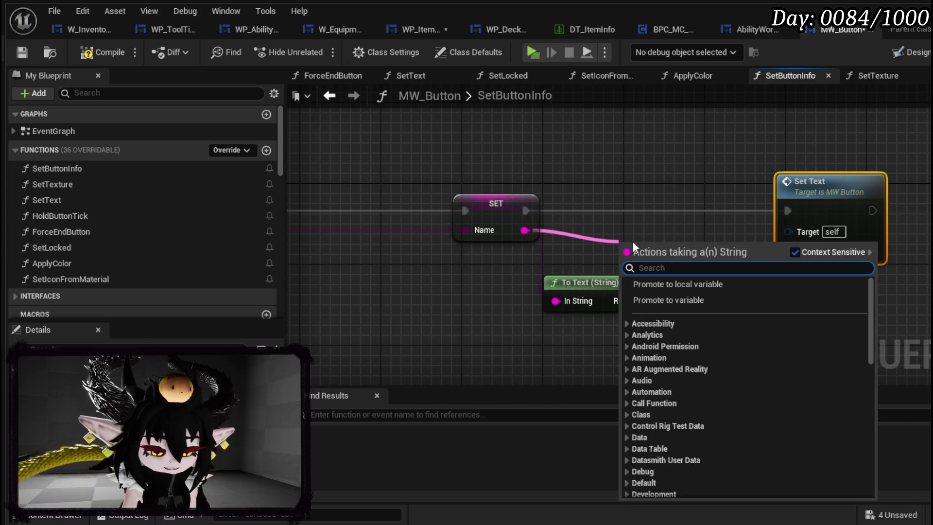
text(emoty)
key(BackSpace)
key(BackSpace)
key(BackSpace)
text(pty)
key(Return)
mouse_move(632, 241)
mouse_down()
mouse_move(534, 240)
mouse_move(457, 290)
mouse_move(581, 243)
mouse_move(538, 214)
mouse_move(637, 212)
mouse_up()
Insert a Branch after SET so Set Text runs only on False, then compile MW_Button.
mouse_move(506, 213)
mouse_down()
mouse_move(496, 212)
mouse_move(570, 218)
mouse_up()
drag(632, 211, 632, 211)
mouse_move(714, 231)
mouse_down()
mouse_move(787, 212)
mouse_move(836, 225)
mouse_up()
mouse_move(679, 287)
mouse_down()
mouse_move(719, 308)
mouse_move(729, 298)
mouse_up()
click(483, 267)
click(451, 288)
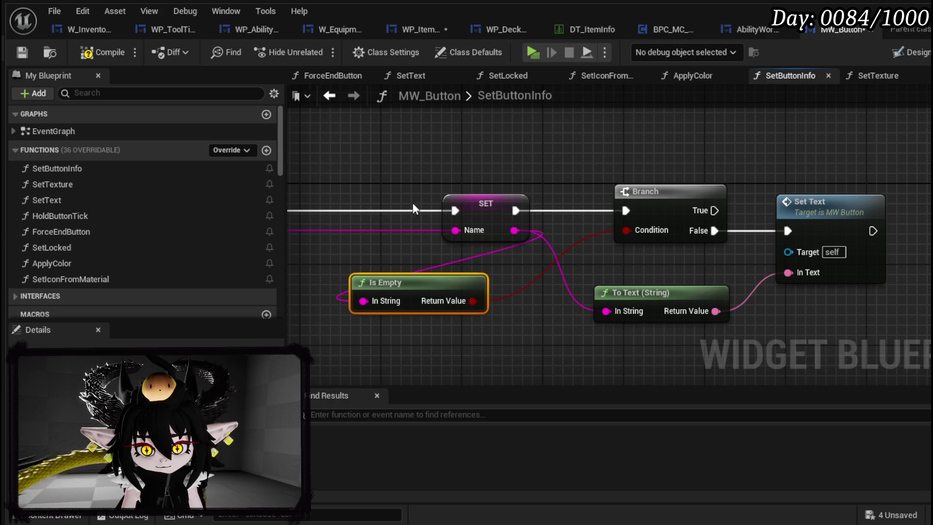
click(23, 51)
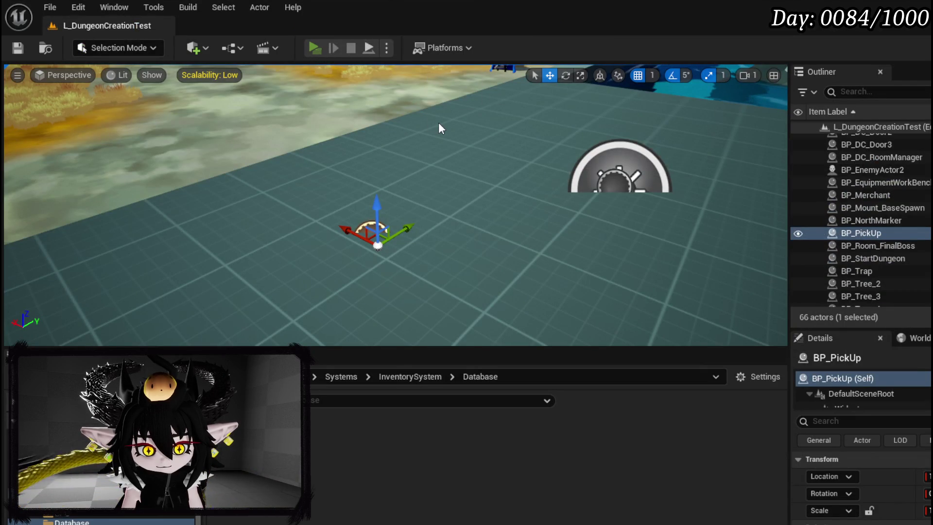
Launch the game preview and open the book's inventory page.
key(alt+p)
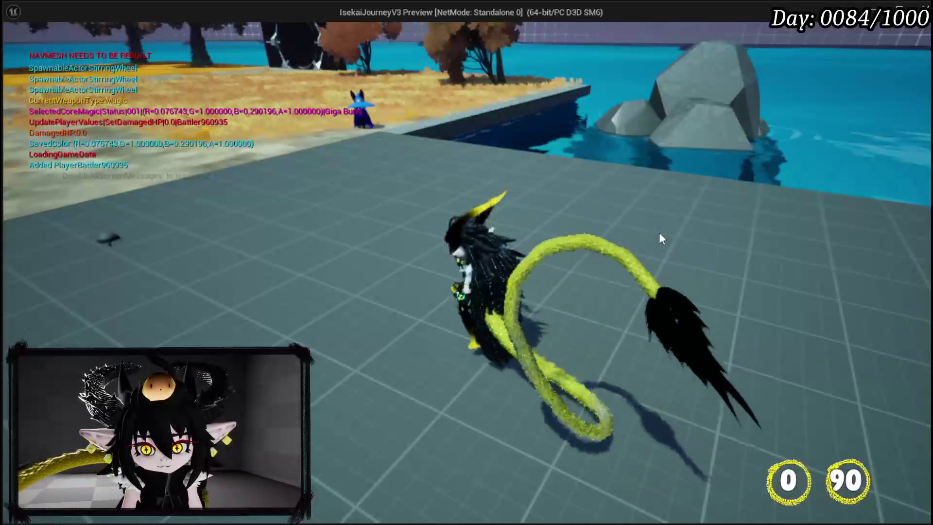
key(Tab)
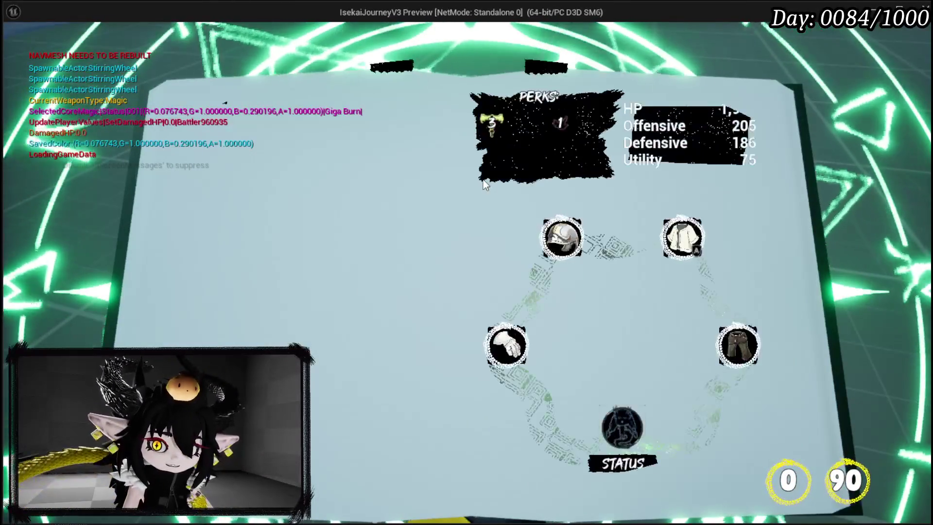
key(e)
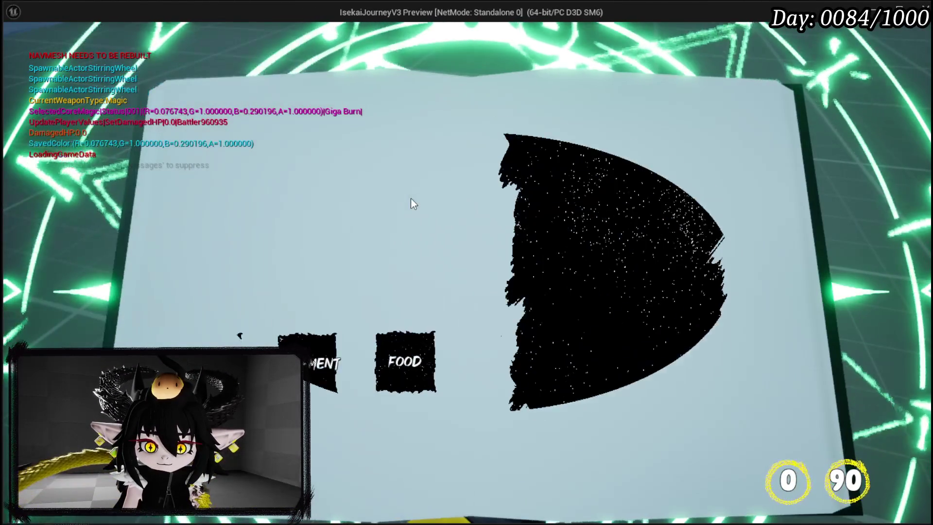
mouse_move(572, 164)
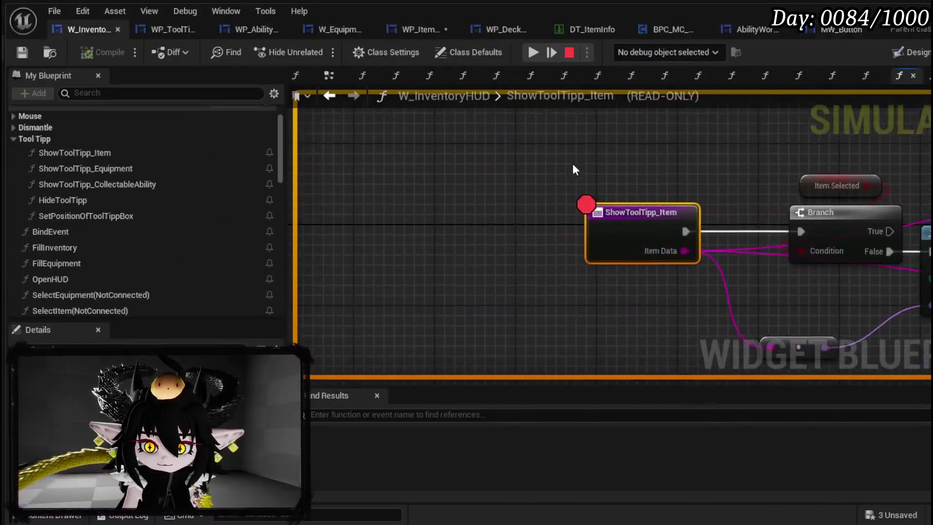
Disable the ShowToolTipp_Item breakpoint and resume execution.
right_click(640, 239)
click(684, 319)
right_click(640, 237)
key(Escape)
click(526, 58)
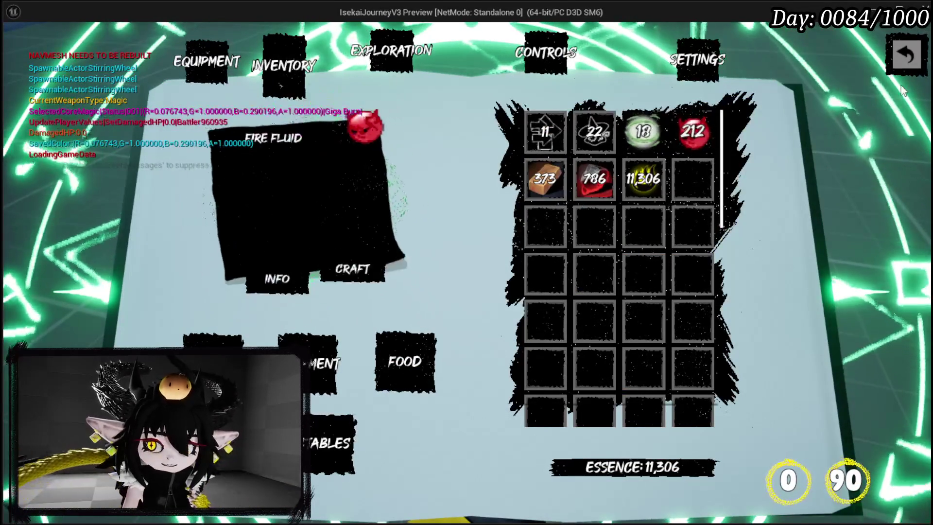
Reopen the menu book and select the Simple Mashroom under Food.
click(907, 54)
key(w)
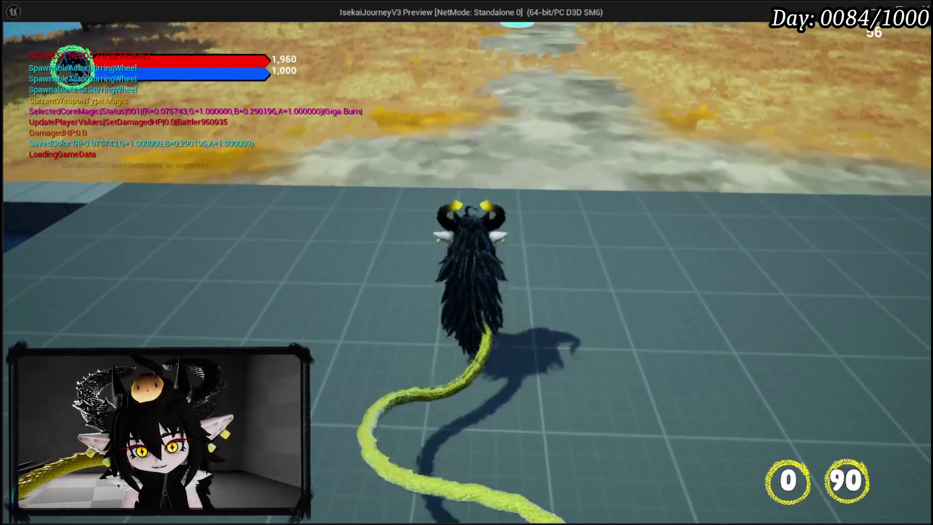
scroll(465, 93, up, 5)
key(Tab)
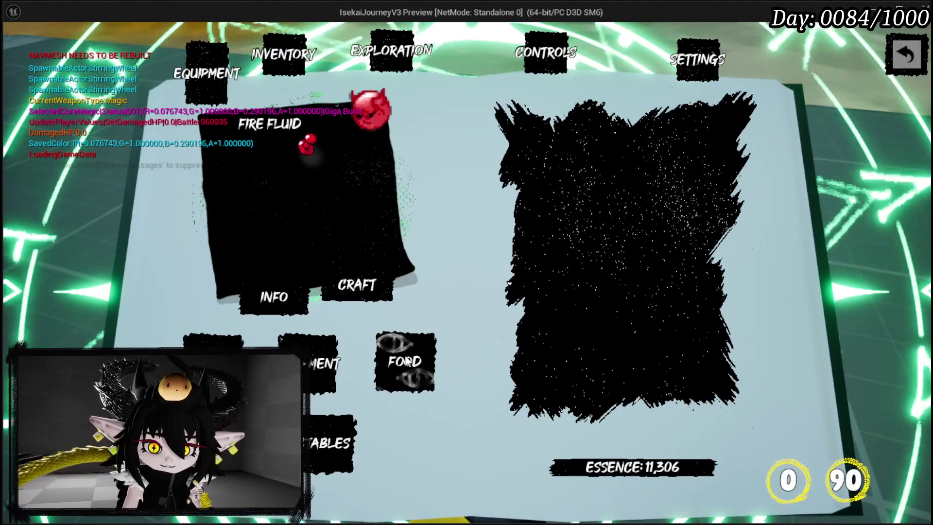
click(406, 362)
click(543, 119)
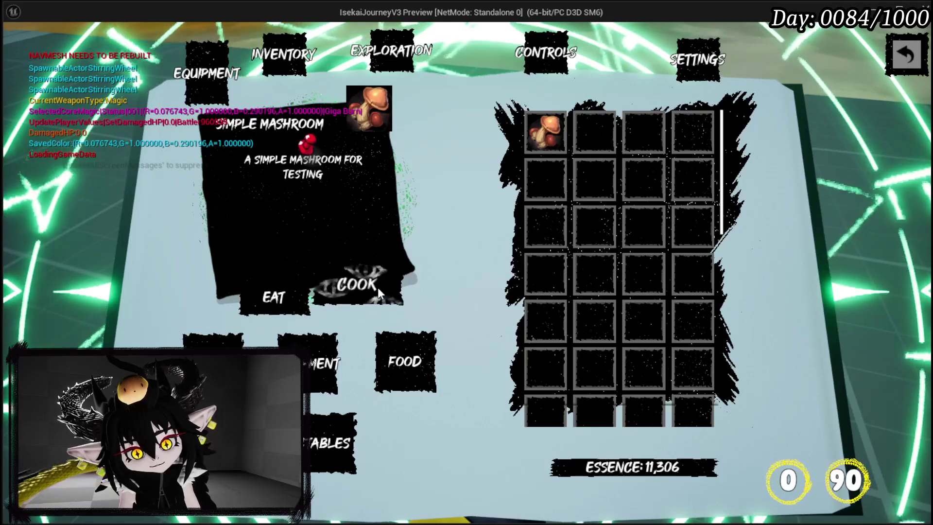
Eat the Simple Mashroom six times, then stop the preview.
click(267, 304)
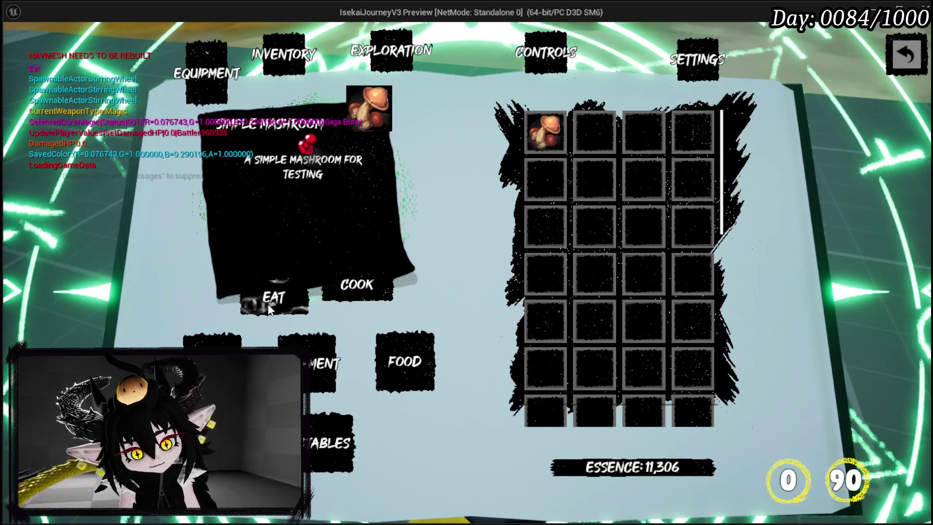
click(269, 299)
click(267, 299)
click(265, 300)
click(260, 301)
click(254, 301)
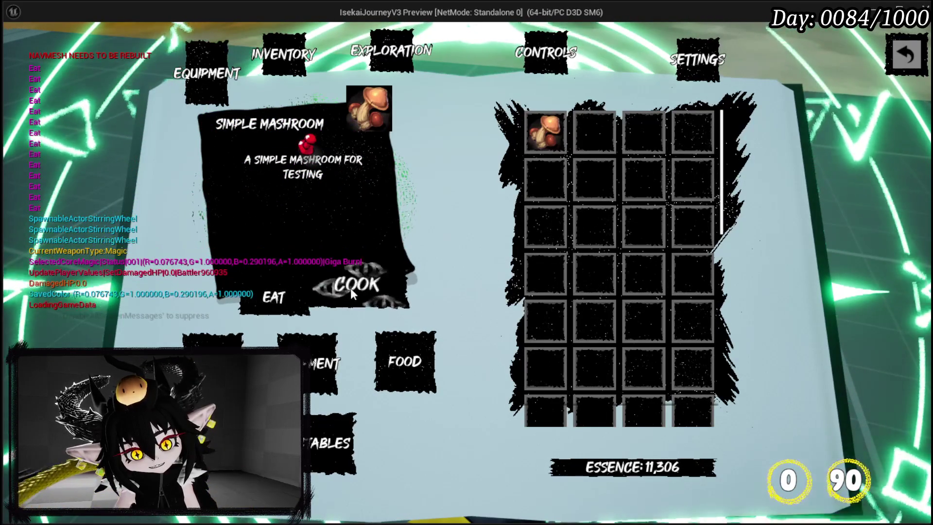
key(Escape)
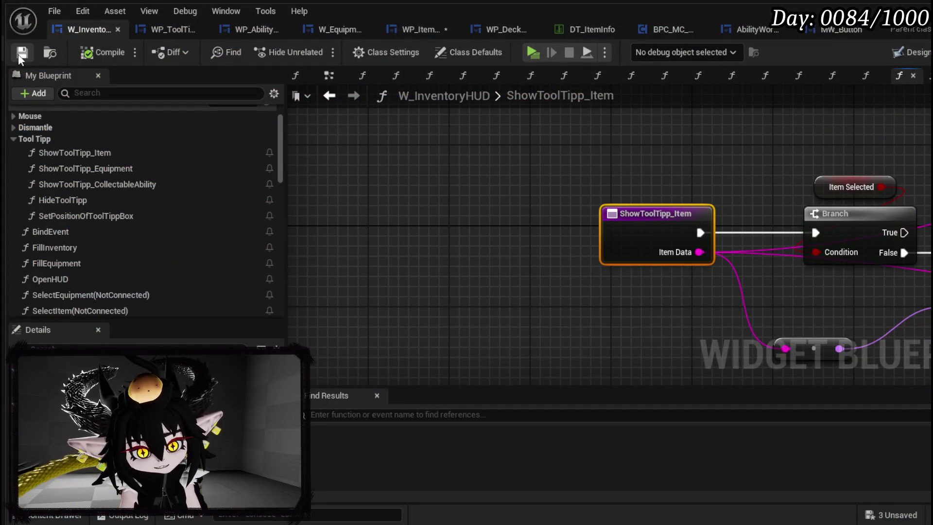
Review the Switch on E_ItemType and Set Interaction nodes, then open the PressInteractionButton function graph.
scroll(471, 216, down, 2)
drag(546, 254, 388, 245)
mouse_move(471, 252)
mouse_down()
mouse_move(448, 252)
mouse_move(640, 197)
mouse_move(455, 218)
mouse_up()
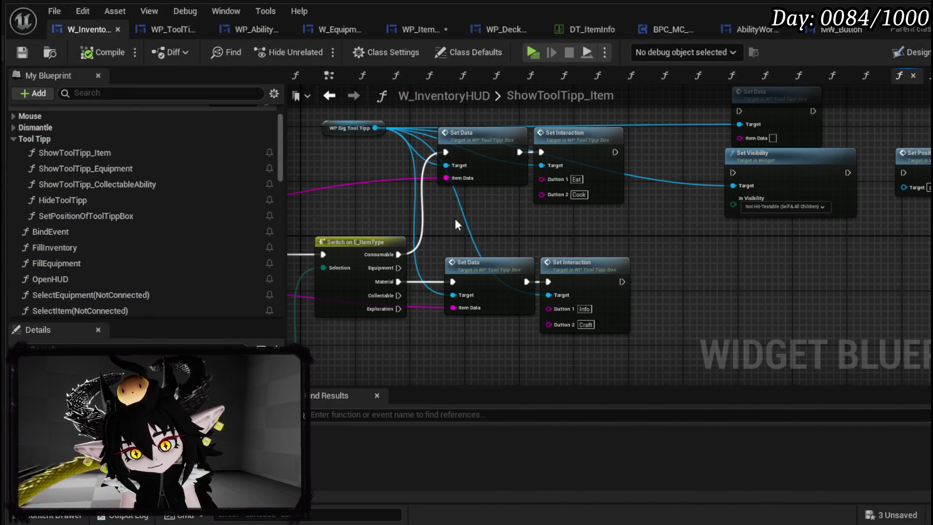
mouse_move(666, 241)
mouse_down()
mouse_move(467, 276)
mouse_move(746, 276)
mouse_up()
scroll(182, 250, down, 3)
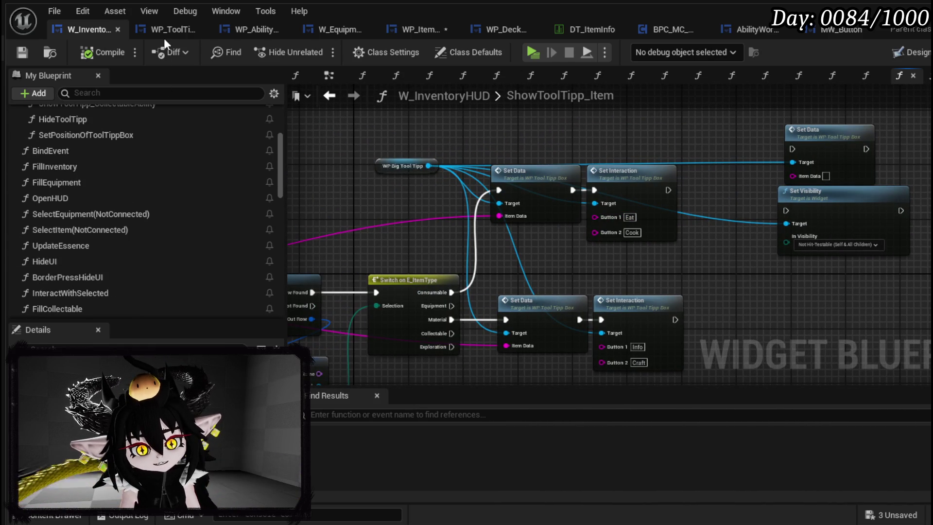
scroll(156, 178, down, 5)
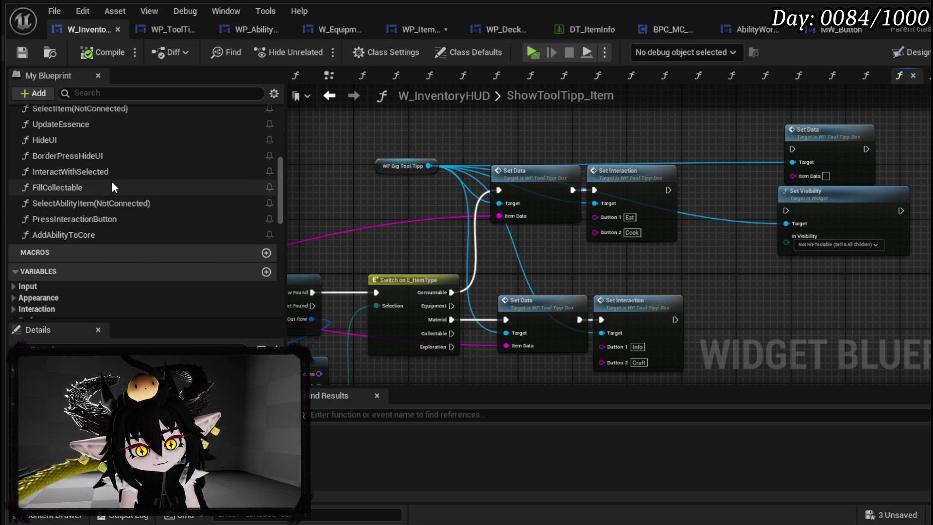
scroll(116, 218, up, 1)
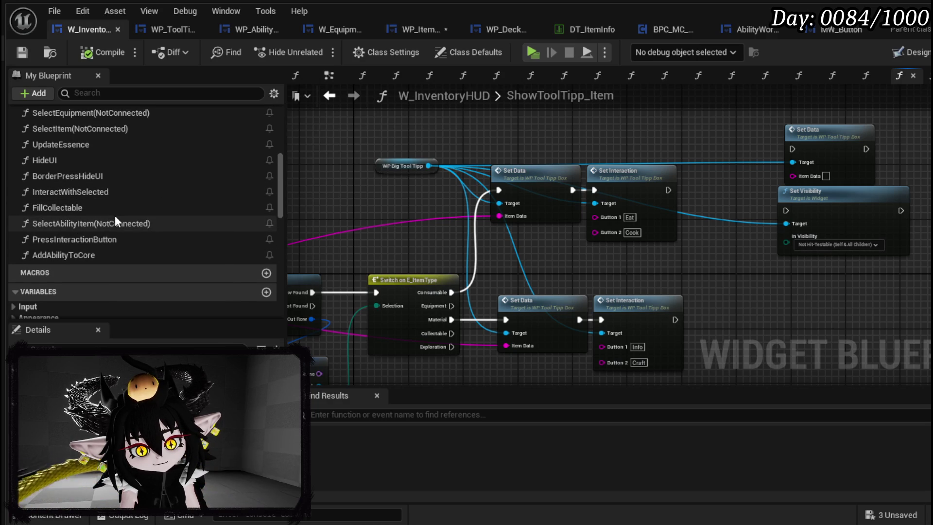
double_click(114, 238)
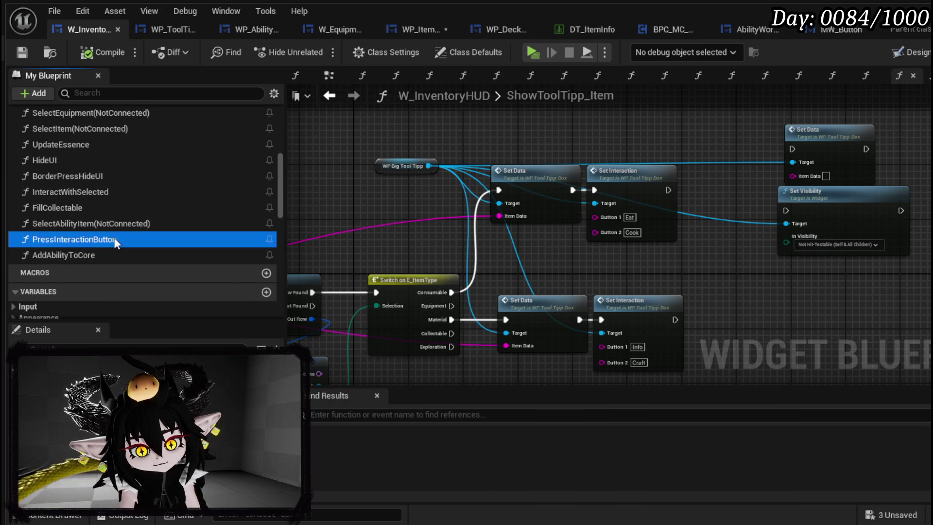
scroll(611, 209, down, 3)
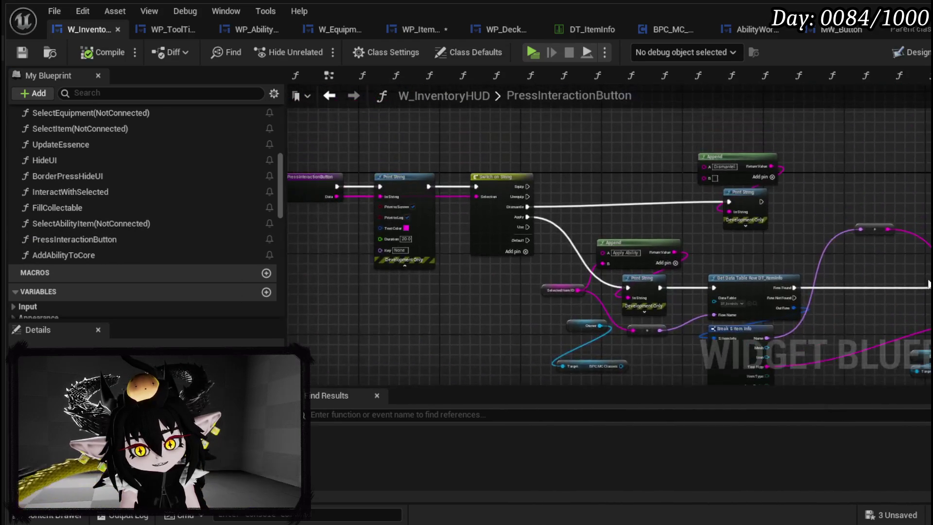
Add a new Eat case pin to Switch on String and save the blueprint.
scroll(578, 207, up, 4)
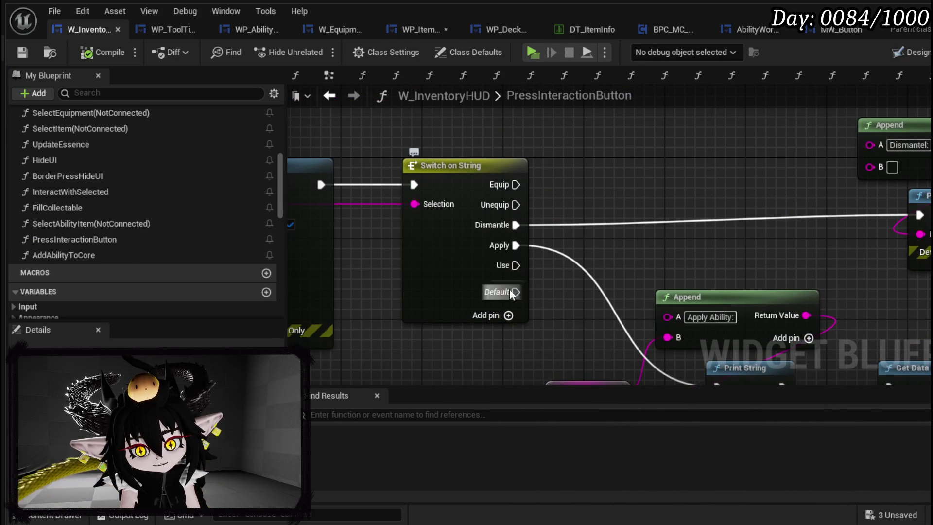
click(505, 316)
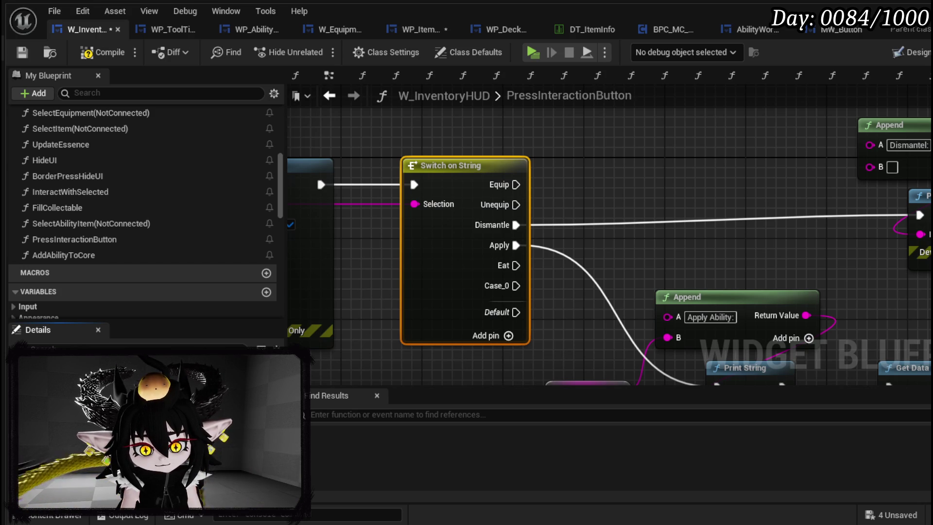
mouse_move(478, 324)
mouse_down()
mouse_move(374, 152)
mouse_move(474, 296)
mouse_up()
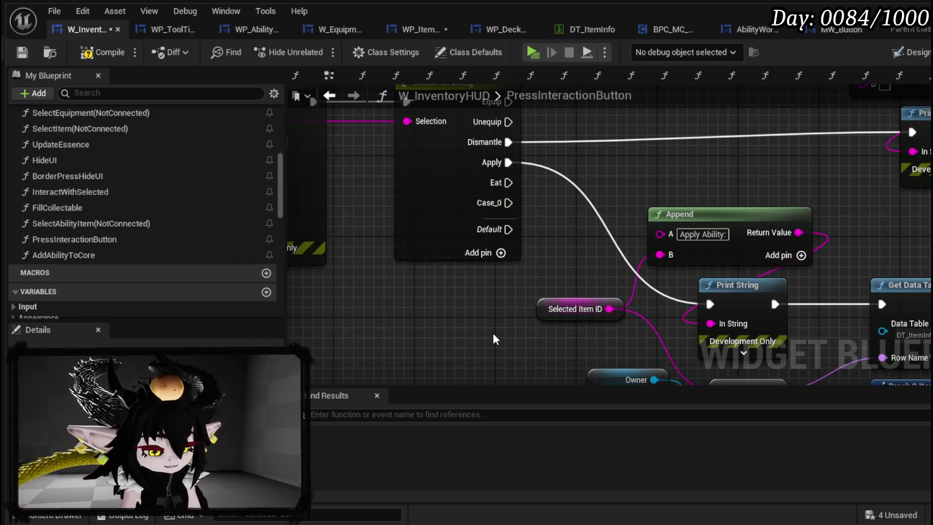
click(451, 243)
text(Use)
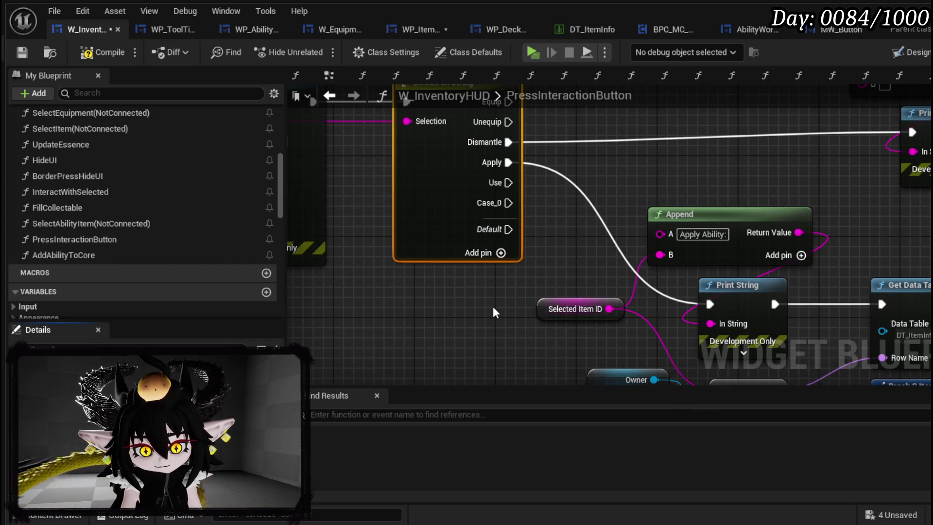
click(431, 305)
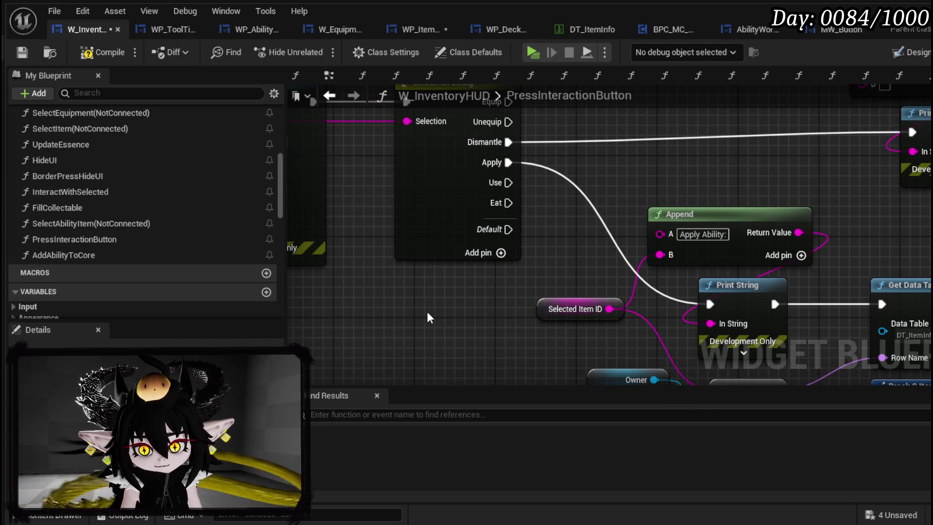
click(22, 53)
Move the Append and Print String nodes aside to make room.
scroll(381, 235, down, 3)
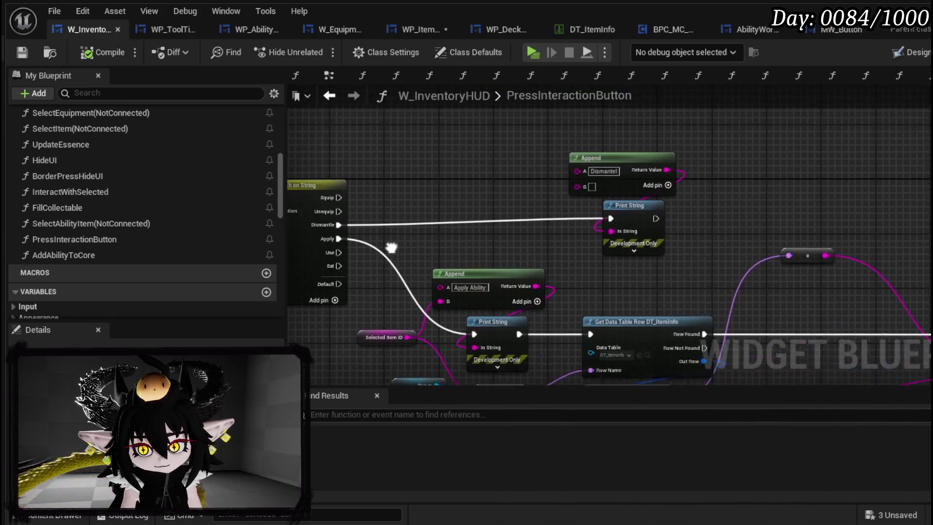
mouse_move(550, 264)
mouse_down()
mouse_move(673, 215)
mouse_move(671, 244)
mouse_move(681, 232)
mouse_up()
key(Escape)
click(536, 206)
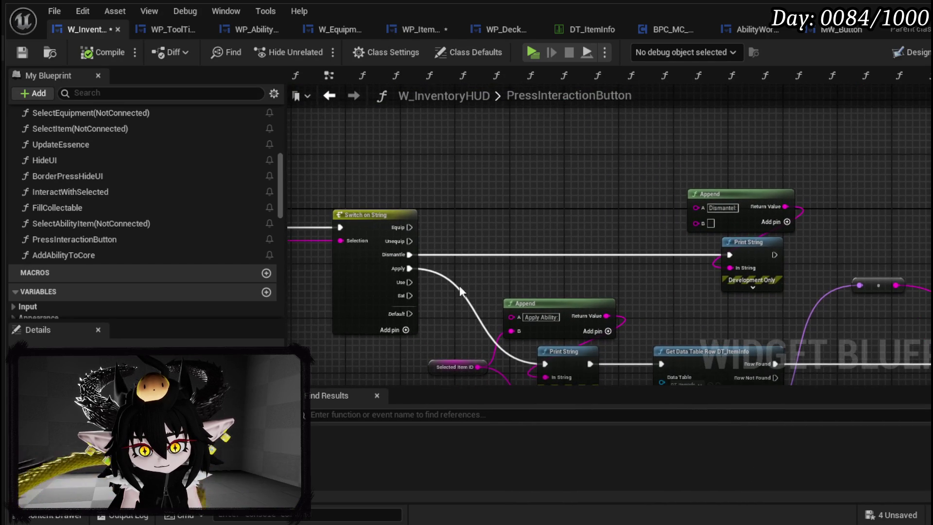
Wire the Eat case to a Set Visibility node on WP_BigToolTipp set to Collapsed.
mouse_move(401, 296)
mouse_down()
mouse_move(495, 258)
mouse_move(626, 167)
mouse_move(516, 180)
mouse_move(538, 178)
mouse_up()
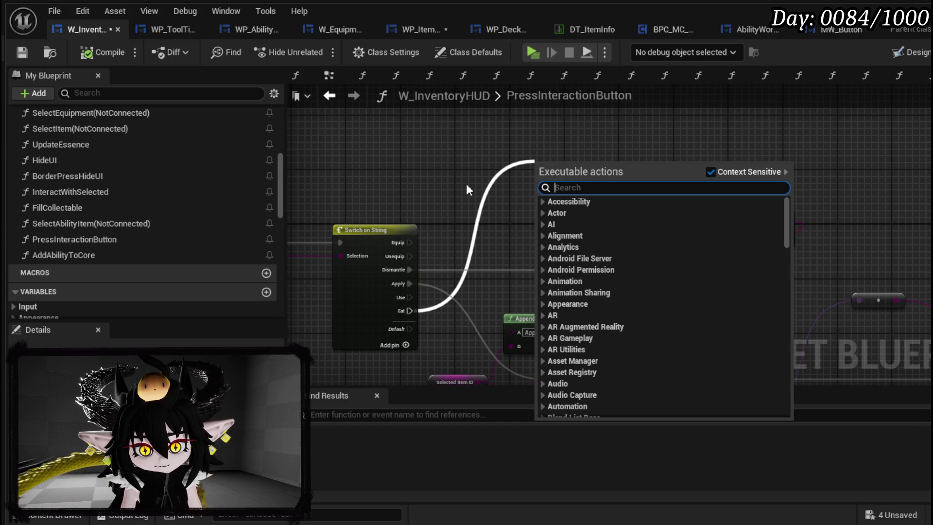
scroll(170, 174, down, 10)
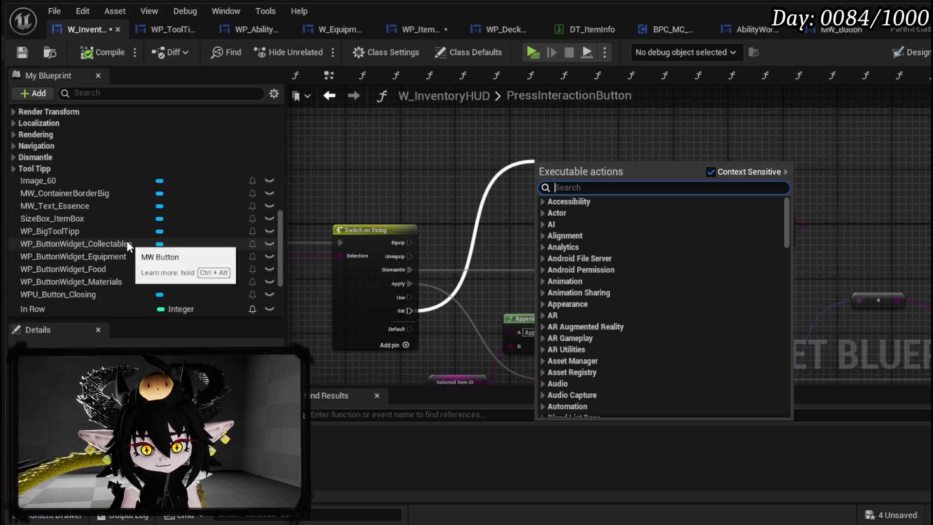
mouse_move(66, 233)
mouse_down()
mouse_move(413, 112)
mouse_move(398, 127)
mouse_move(486, 165)
mouse_up()
click(451, 145)
text(Set Visi)
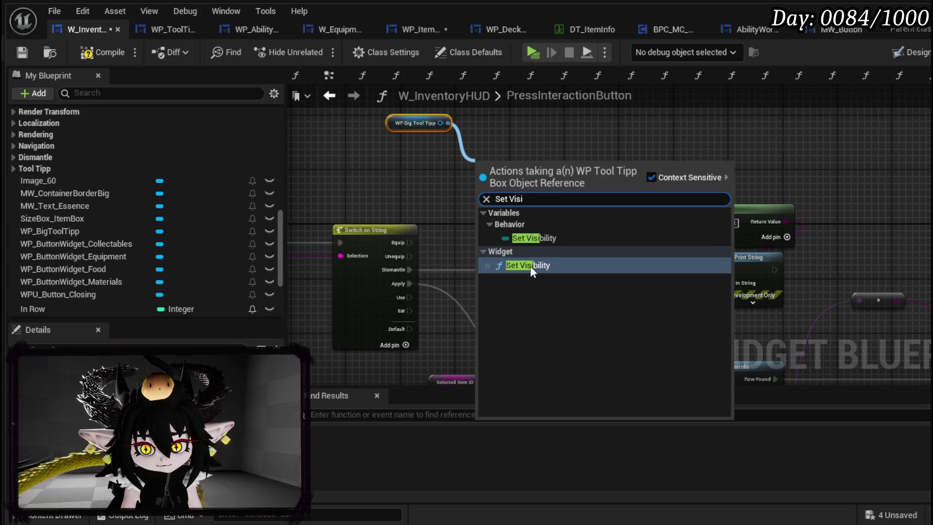
click(530, 265)
mouse_move(410, 310)
mouse_down()
mouse_move(435, 296)
mouse_move(484, 147)
mouse_up()
click(513, 184)
click(516, 203)
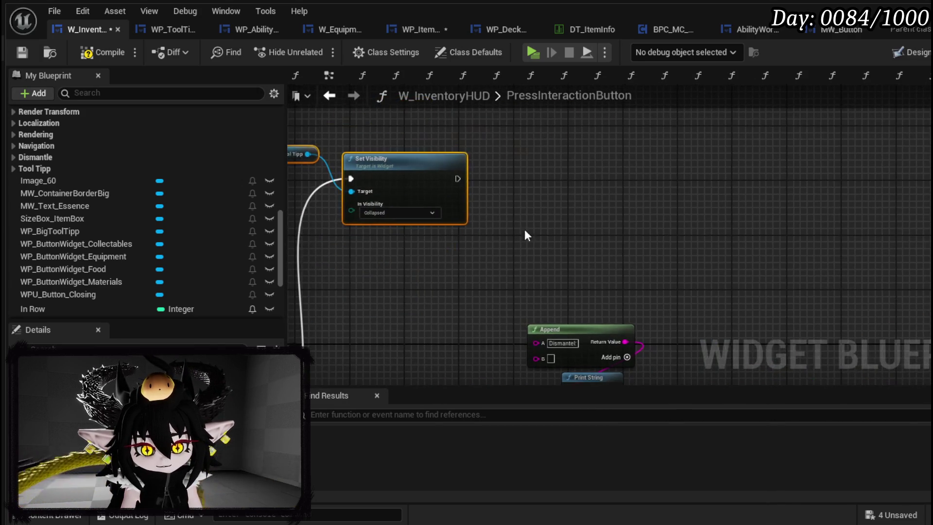
click(489, 239)
right_click(424, 154)
key(Escape)
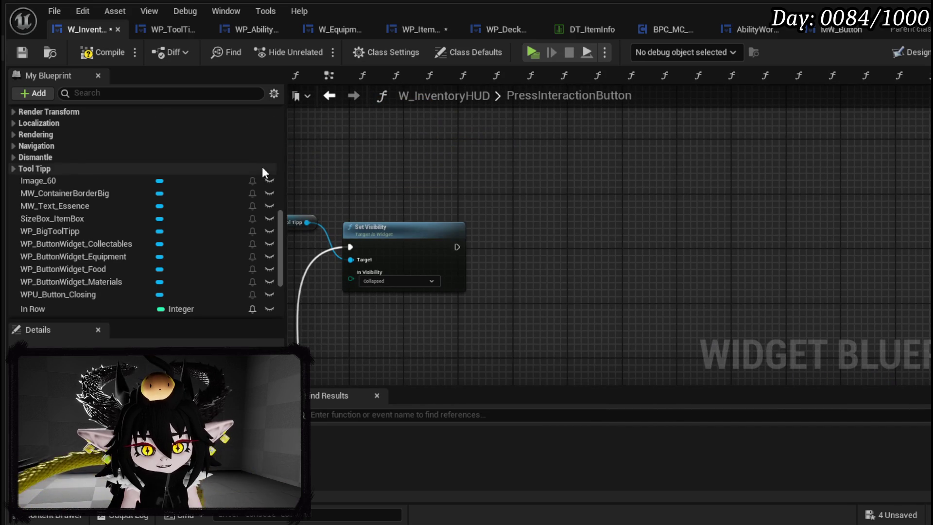
scroll(258, 154, down, 5)
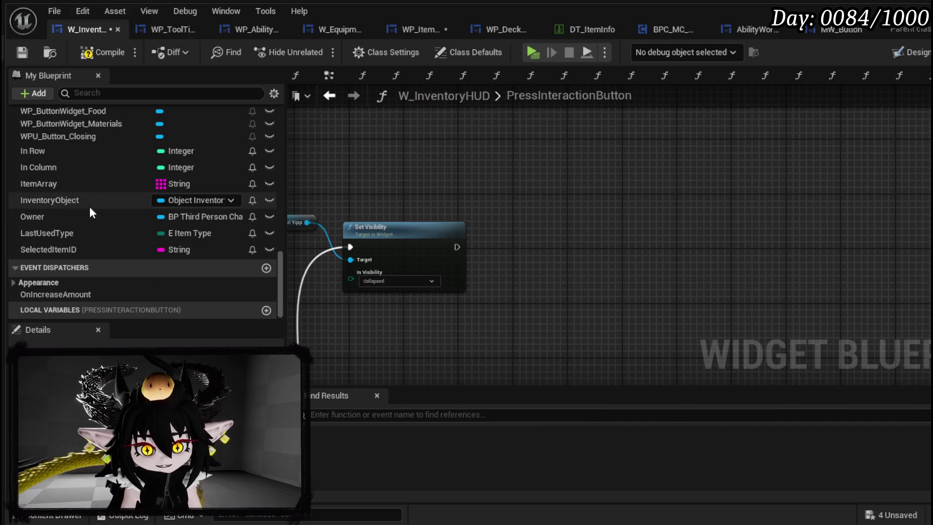
Add an Owner getter with its BPC MC Inventory component and arrange both nodes.
mouse_move(82, 219)
mouse_down()
mouse_move(400, 159)
mouse_move(512, 193)
mouse_up()
click(416, 175)
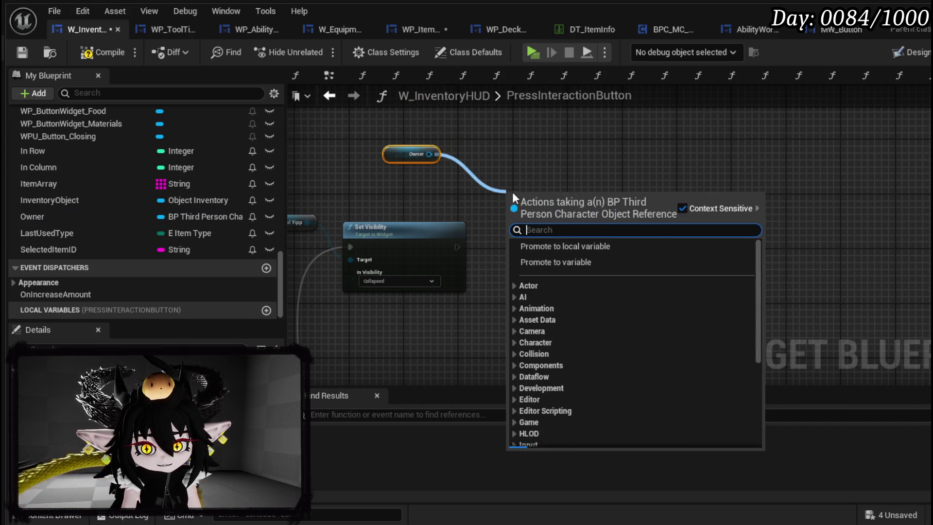
text(inventory)
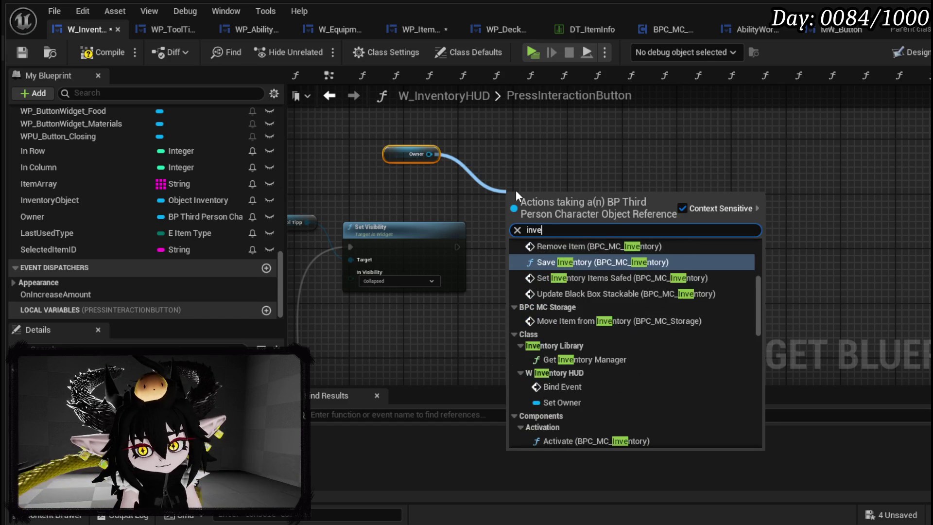
scroll(705, 330, up, 3)
mouse_move(762, 266)
mouse_down()
mouse_move(763, 247)
mouse_move(760, 414)
mouse_up()
click(636, 430)
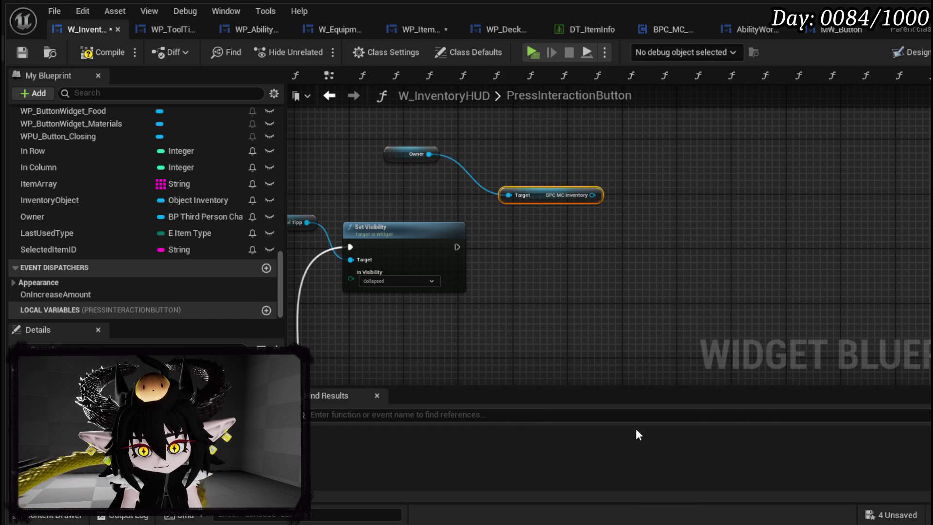
mouse_move(541, 193)
mouse_down()
mouse_move(433, 180)
mouse_move(438, 173)
mouse_up()
click(559, 197)
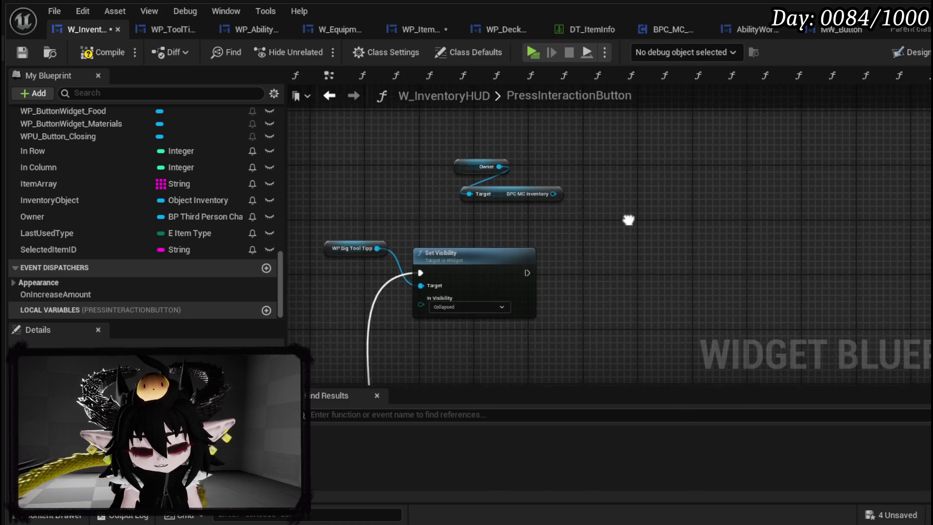
scroll(666, 227, up, 2)
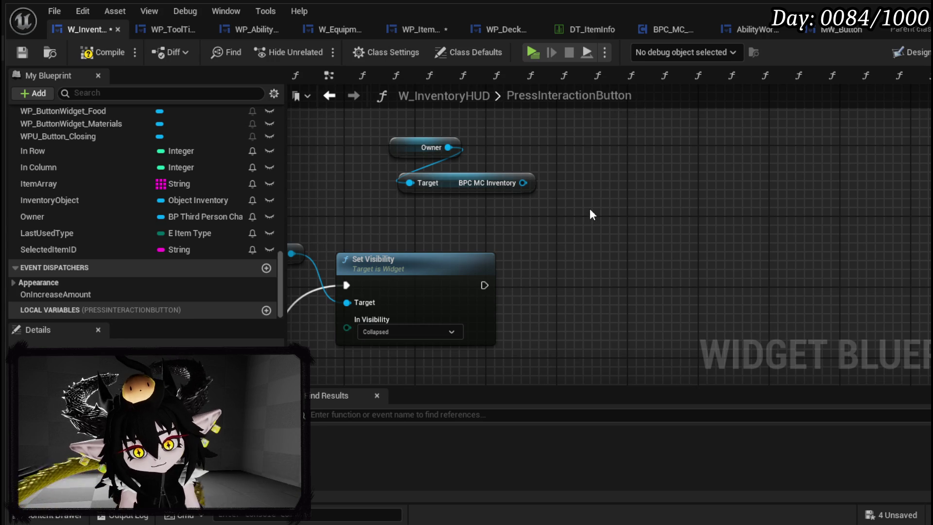
drag(535, 183, 541, 175)
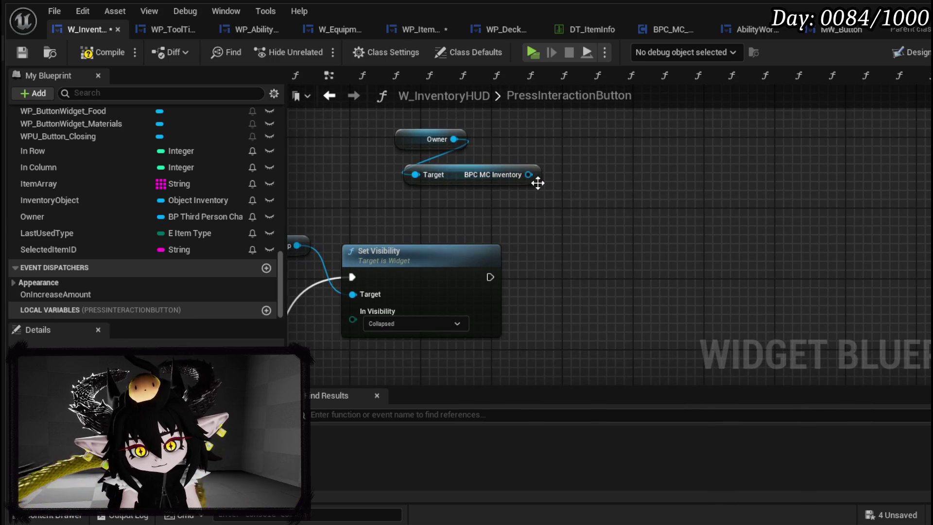
drag(384, 199, 523, 138)
drag(465, 173, 474, 156)
click(599, 200)
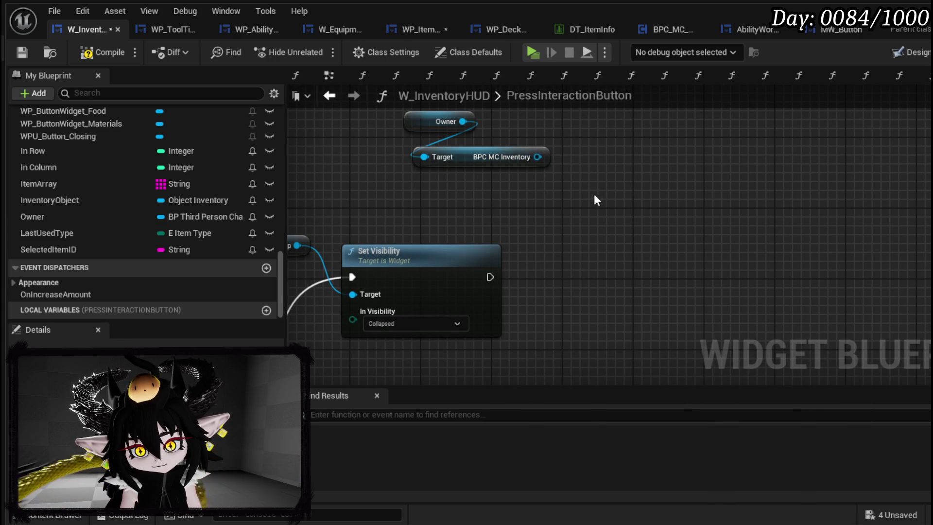
Add a Remove Item call on BPC MC Inventory after Set Visibility.
drag(538, 157, 591, 208)
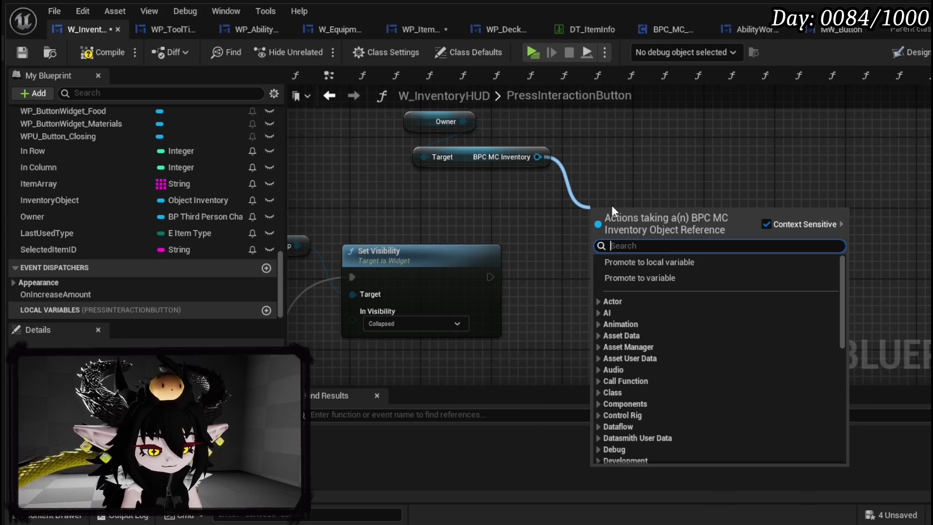
text(remove item)
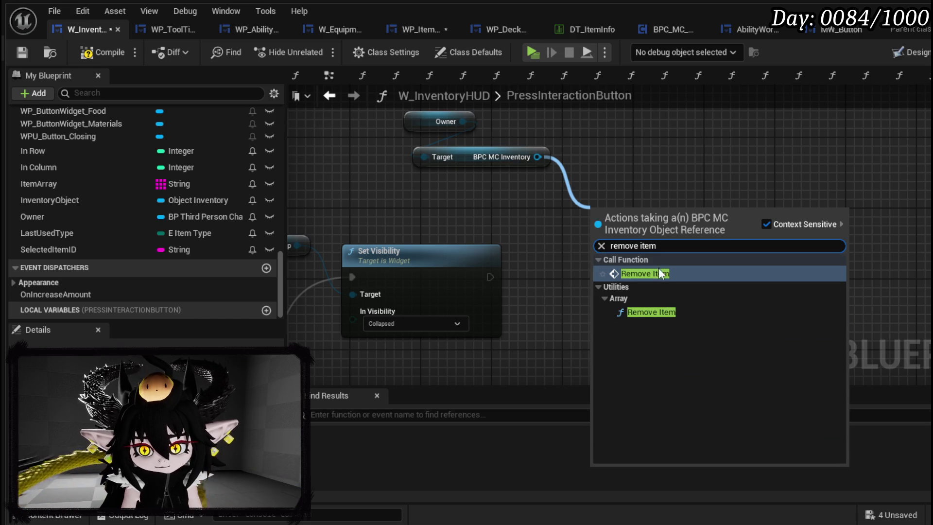
click(662, 274)
mouse_move(490, 277)
mouse_down()
mouse_move(606, 234)
mouse_move(582, 284)
mouse_move(662, 263)
mouse_up()
scroll(587, 284, down, 1)
mouse_move(586, 284)
mouse_down()
mouse_move(717, 155)
mouse_move(582, 165)
mouse_up()
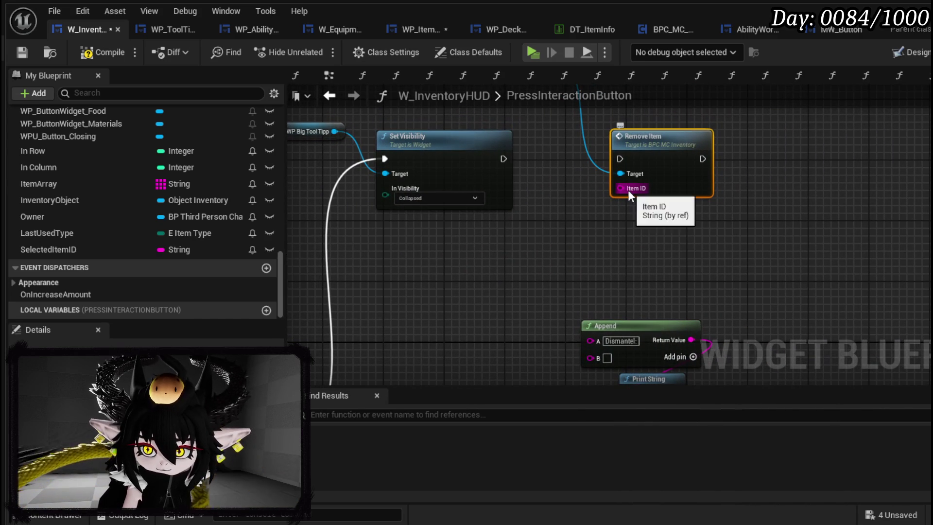
Feed Selected Item ID into Remove Item's Item ID, link execution, and compile.
mouse_move(174, 253)
mouse_down()
mouse_move(148, 252)
mouse_move(489, 232)
mouse_move(599, 208)
mouse_move(621, 188)
mouse_up()
click(525, 240)
drag(491, 232, 583, 231)
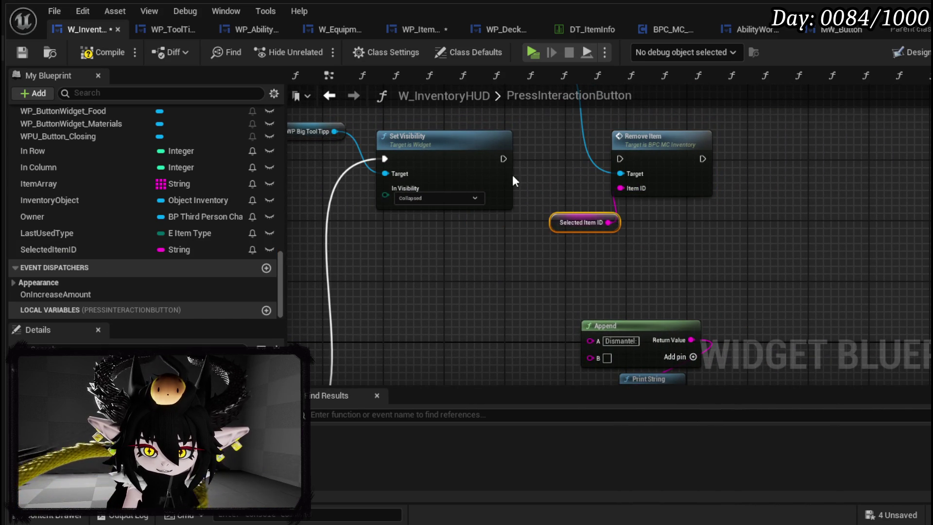
drag(504, 159, 619, 159)
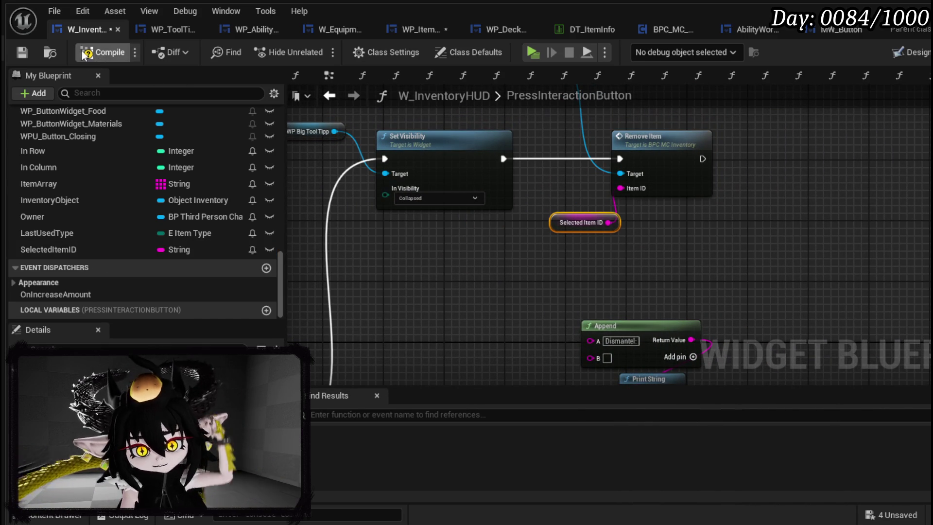
click(30, 55)
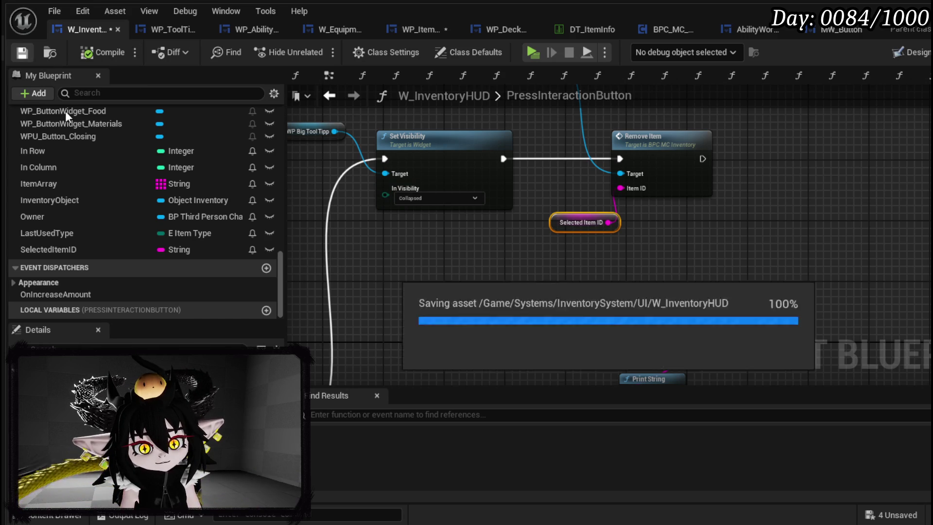
Open ShowToolTipp_Item and shift the tooltip nodes left to make room.
scroll(203, 217, up, 3)
scroll(199, 212, up, 12)
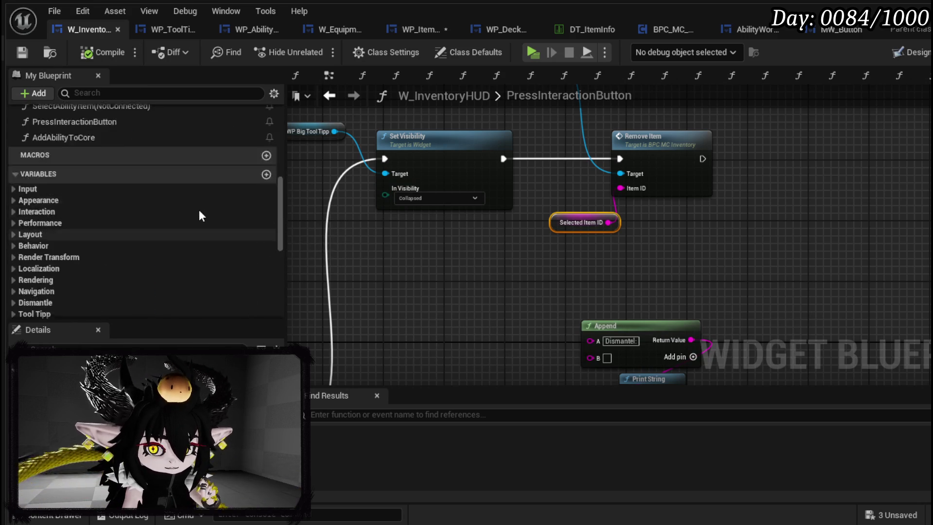
scroll(200, 209, up, 2)
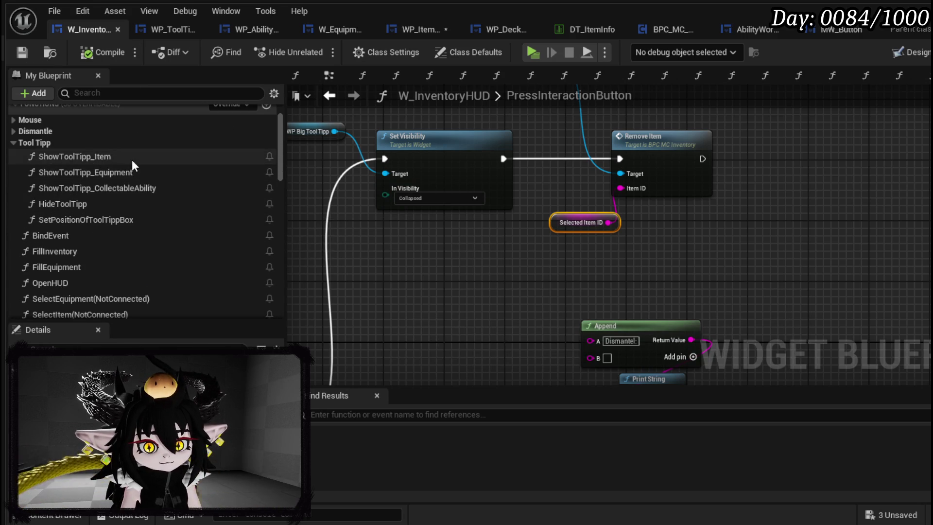
double_click(132, 156)
mouse_move(472, 275)
mouse_down()
mouse_move(464, 262)
mouse_move(586, 235)
mouse_move(517, 245)
mouse_move(541, 240)
mouse_move(821, 217)
mouse_up()
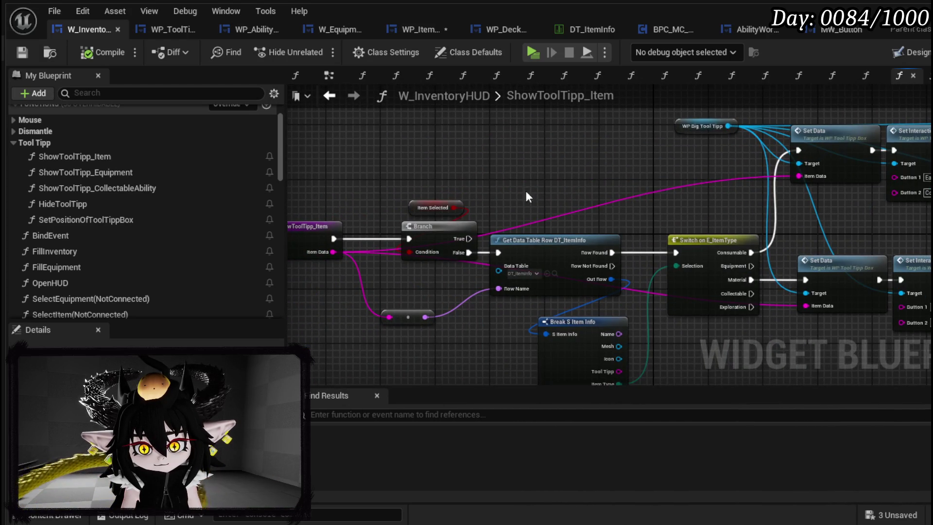
drag(563, 203, 678, 198)
drag(386, 171, 707, 334)
mouse_move(675, 246)
mouse_down()
mouse_move(592, 253)
mouse_move(576, 246)
mouse_up()
Insert a SET Selected Item ID between Row Found and Switch on E_ItemType, fed by item data.
scroll(126, 264, down, 10)
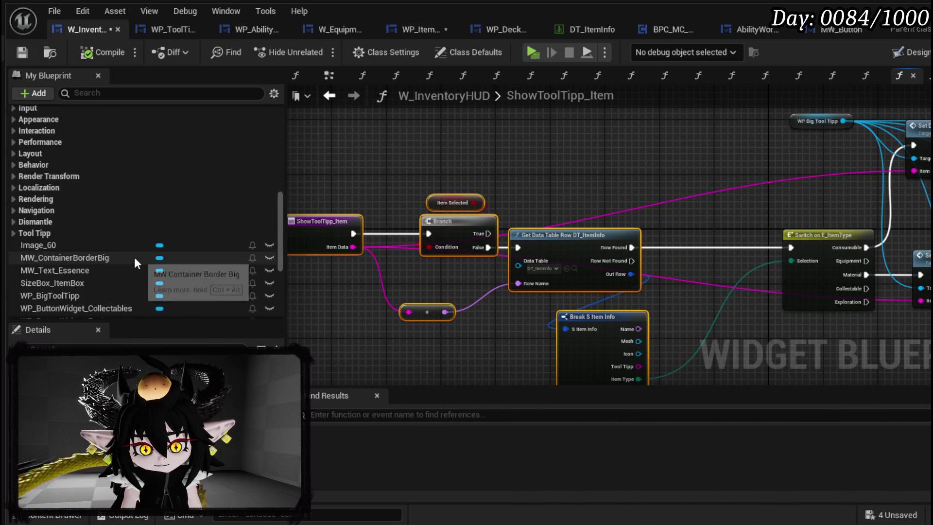
scroll(134, 258, down, 5)
mouse_move(110, 248)
mouse_down()
mouse_move(357, 264)
mouse_move(701, 262)
mouse_move(701, 247)
mouse_move(716, 249)
mouse_up()
click(728, 299)
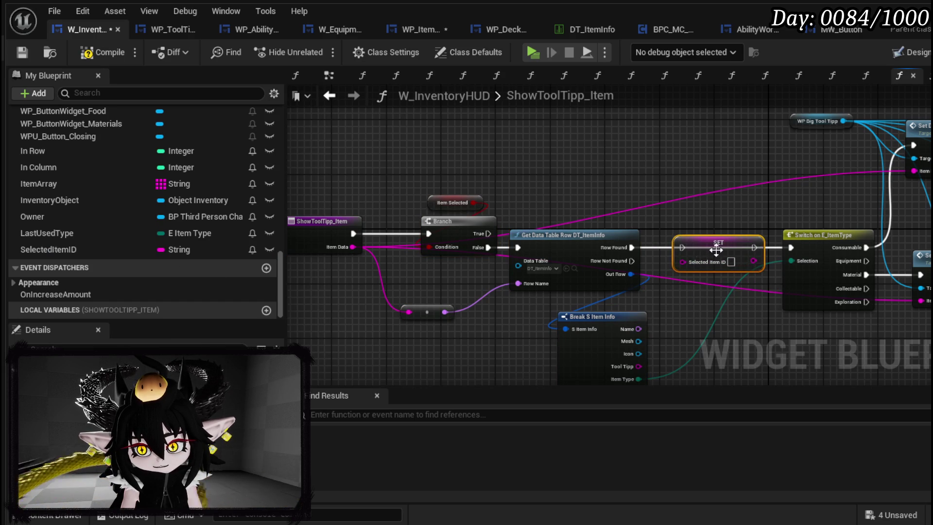
drag(631, 247, 682, 247)
drag(754, 248, 791, 248)
drag(351, 250, 683, 262)
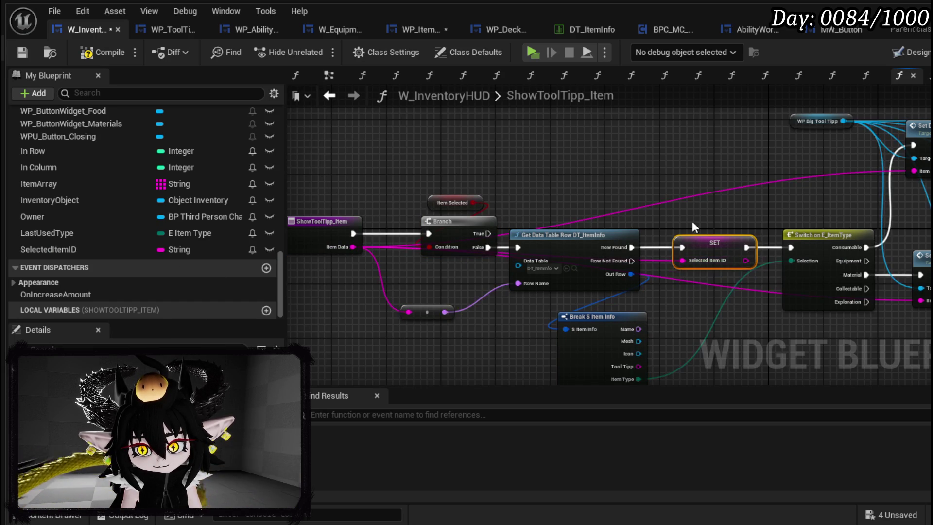
drag(690, 226, 436, 241)
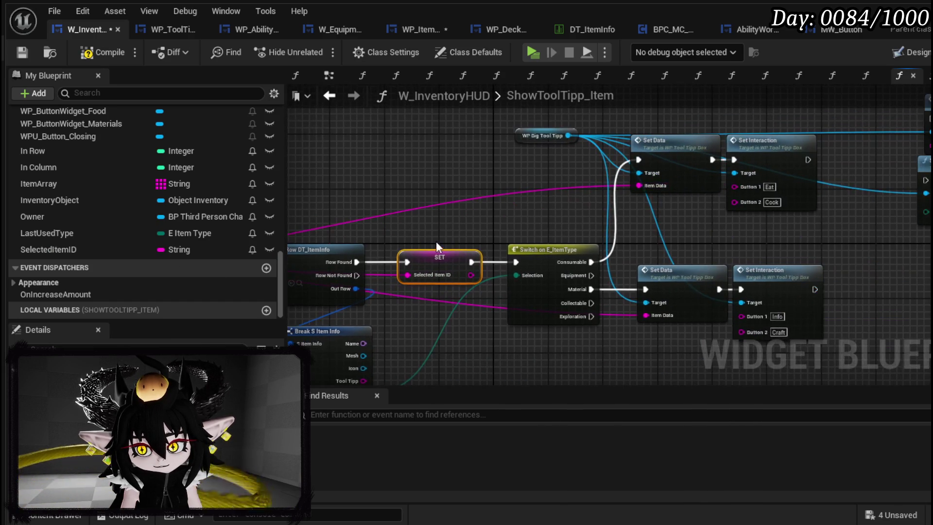
click(22, 52)
Save the WP_ItemToolTipp_Base blueprint, then return to W_InventoryHUD's ShowToolTipp_Item graph.
click(406, 30)
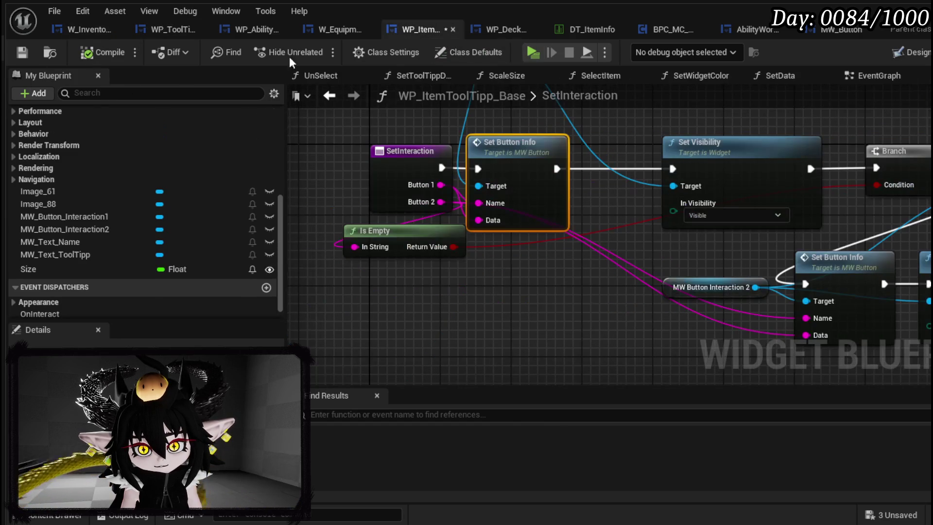
click(356, 97)
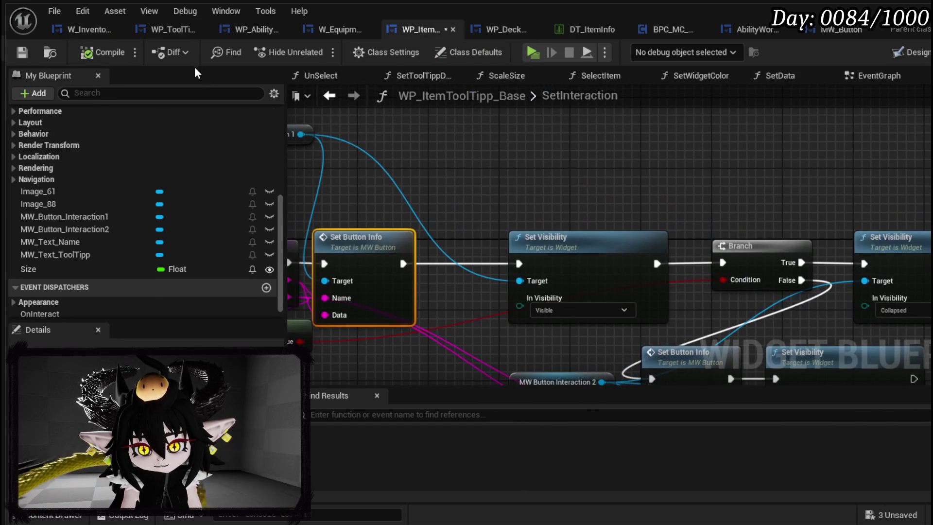
click(22, 51)
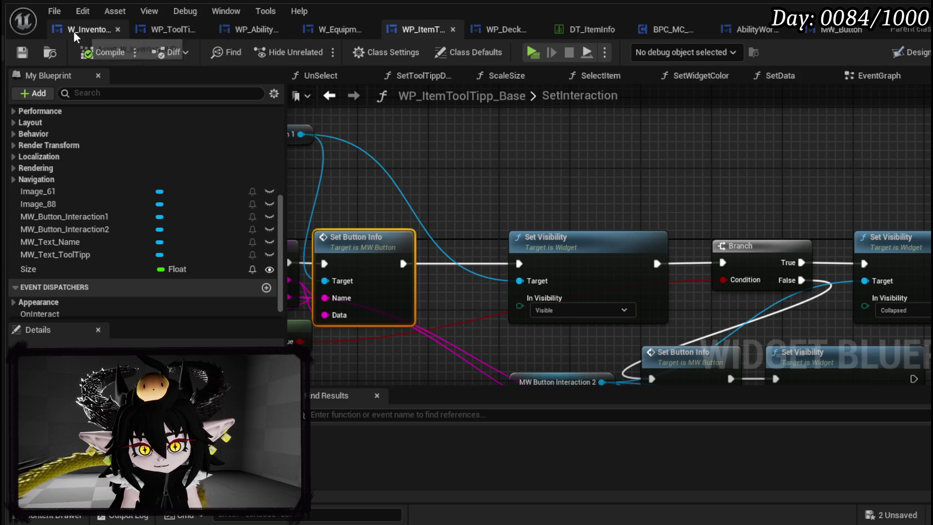
click(77, 30)
mouse_move(483, 173)
mouse_down()
mouse_move(569, 235)
mouse_move(230, 211)
mouse_up()
scroll(232, 180, up, 10)
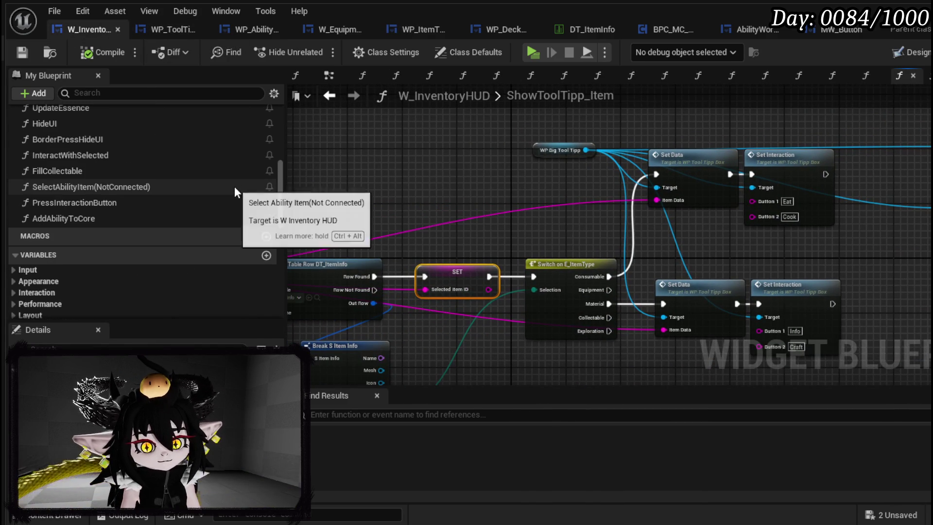
Reopen PressInteractionButton, arrange the Remove Item chain nodes, and save.
double_click(176, 203)
scroll(558, 252, up, 1)
mouse_move(530, 301)
mouse_down()
mouse_move(693, 165)
mouse_move(660, 217)
mouse_up()
mouse_move(355, 184)
mouse_down()
mouse_move(444, 153)
mouse_move(445, 139)
mouse_move(521, 218)
mouse_up()
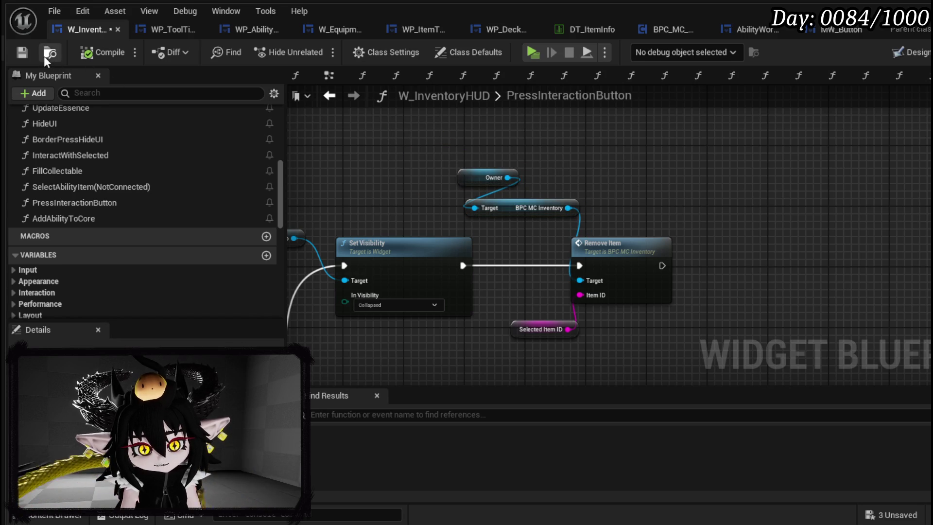
click(25, 50)
drag(605, 211, 497, 166)
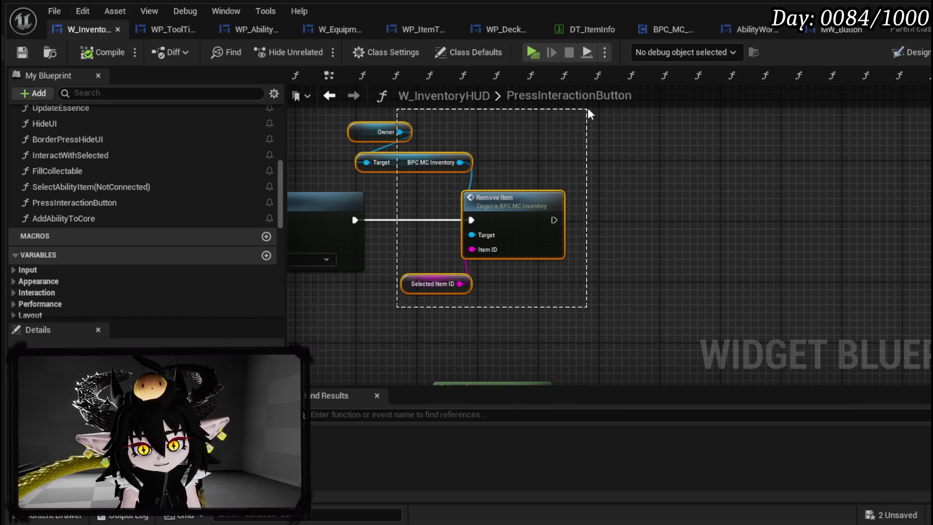
click(667, 201)
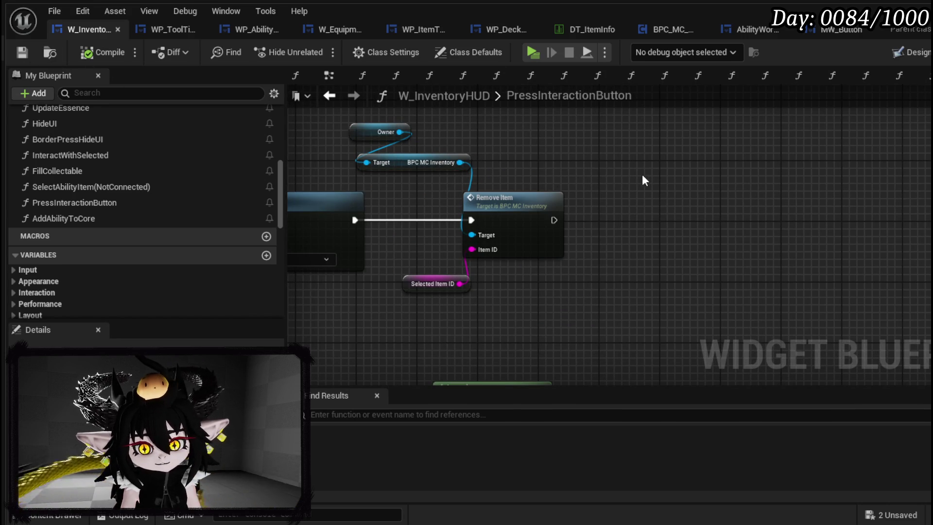
Add Fill Inventory with Type Consumable after Remove Item, then compile and save.
scroll(100, 161, up, 5)
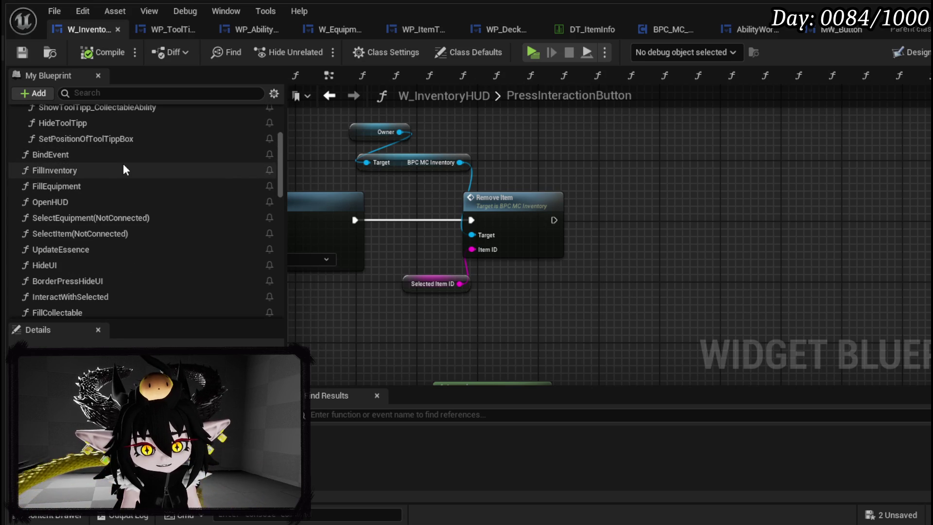
mouse_move(121, 170)
mouse_down()
mouse_move(353, 180)
mouse_move(533, 202)
mouse_move(603, 197)
mouse_move(598, 219)
mouse_up()
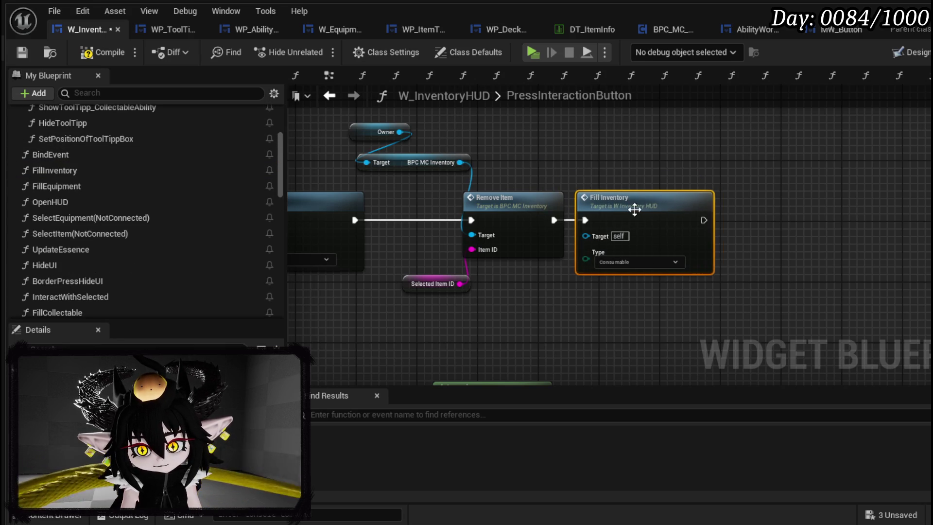
click(25, 55)
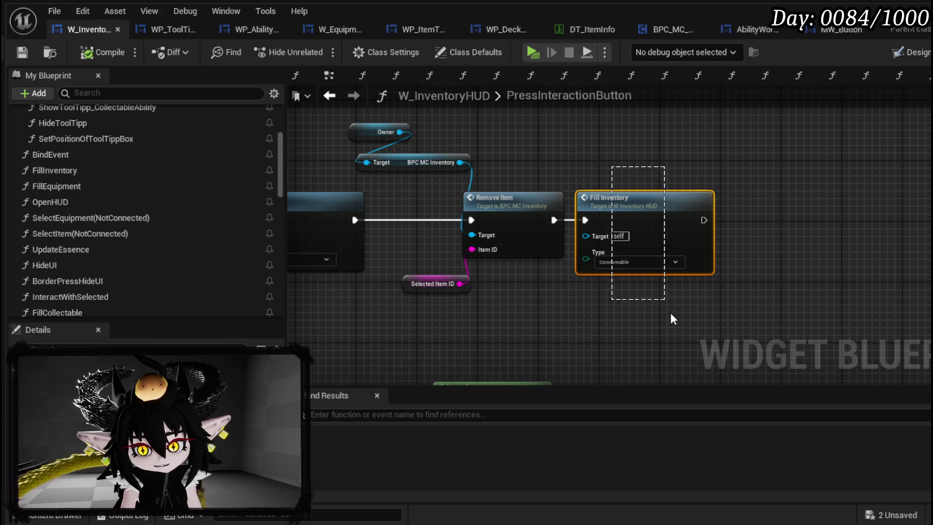
click(21, 52)
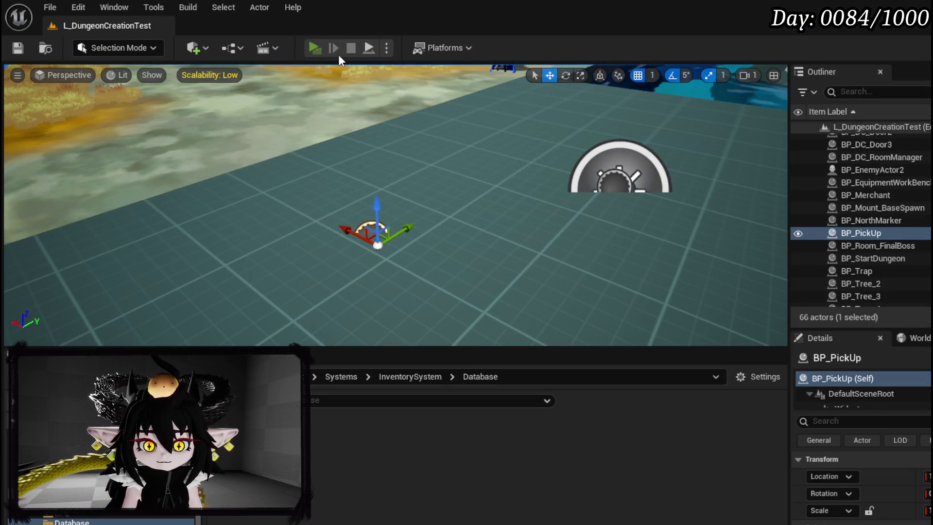
Play-test eating a Simple Mashroom from the inventory, then stop the session.
click(314, 49)
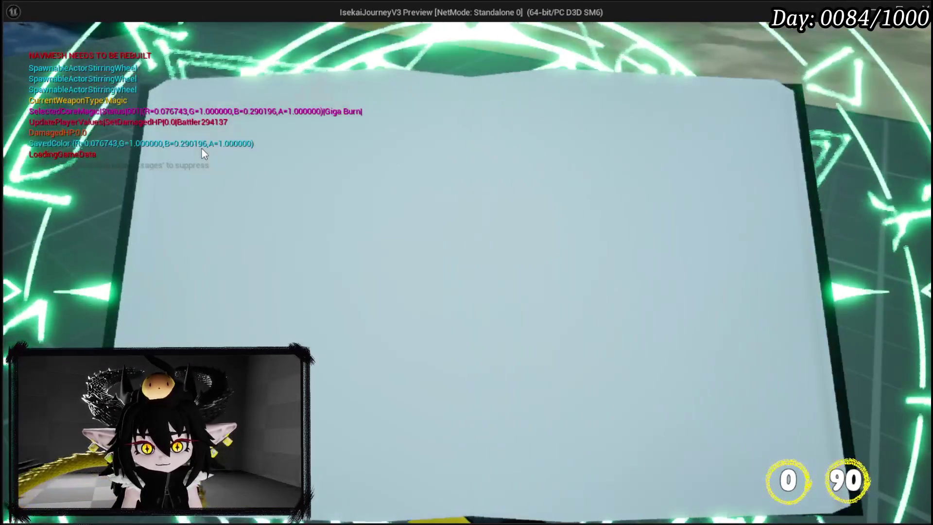
click(286, 67)
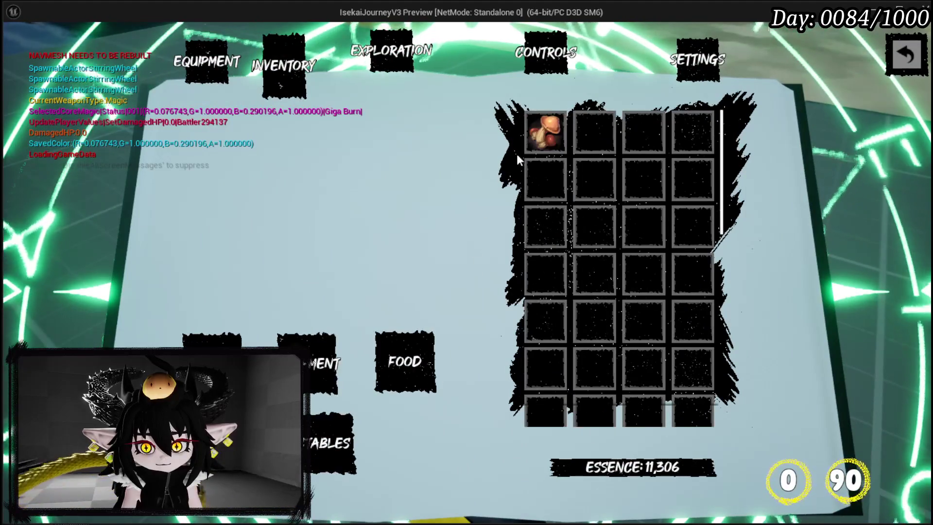
click(545, 131)
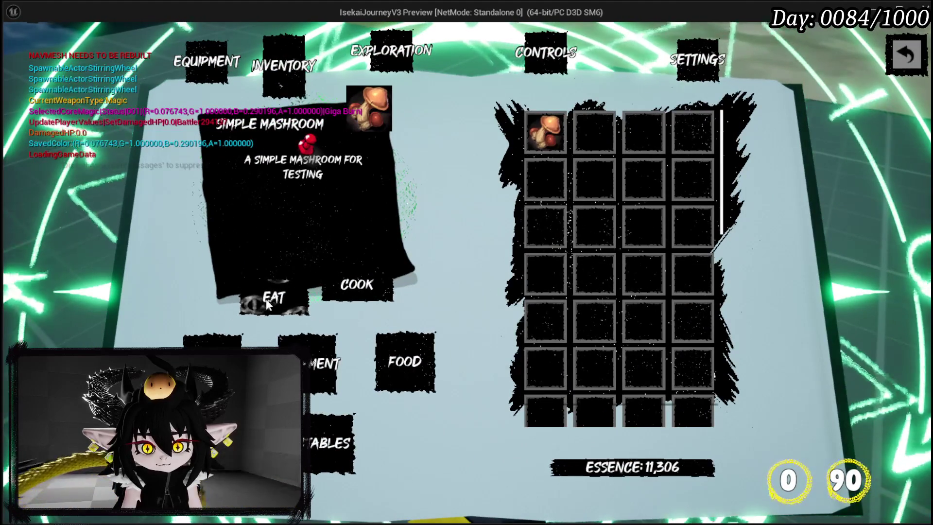
click(266, 301)
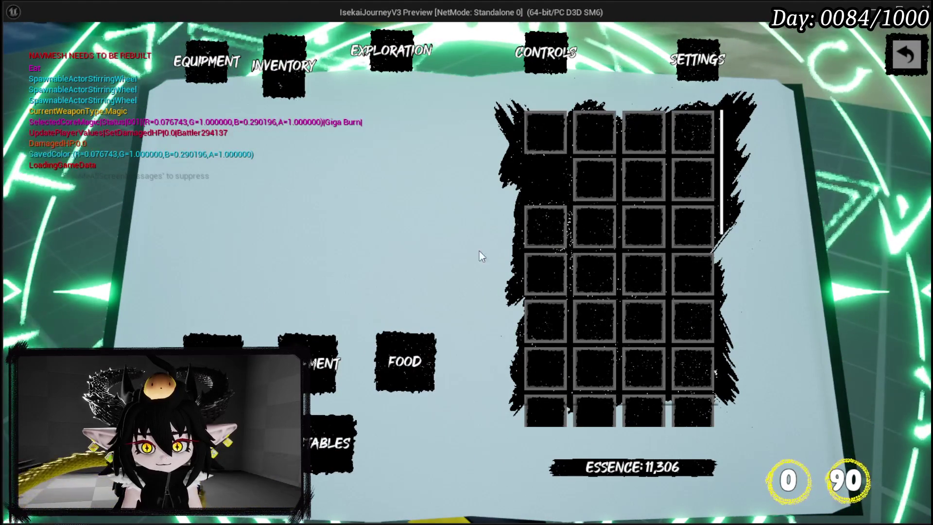
click(408, 359)
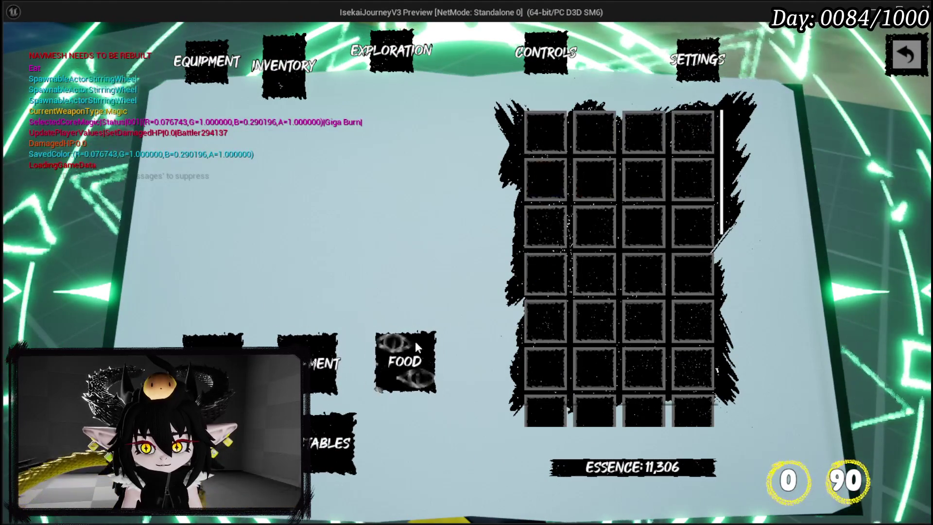
key(Escape)
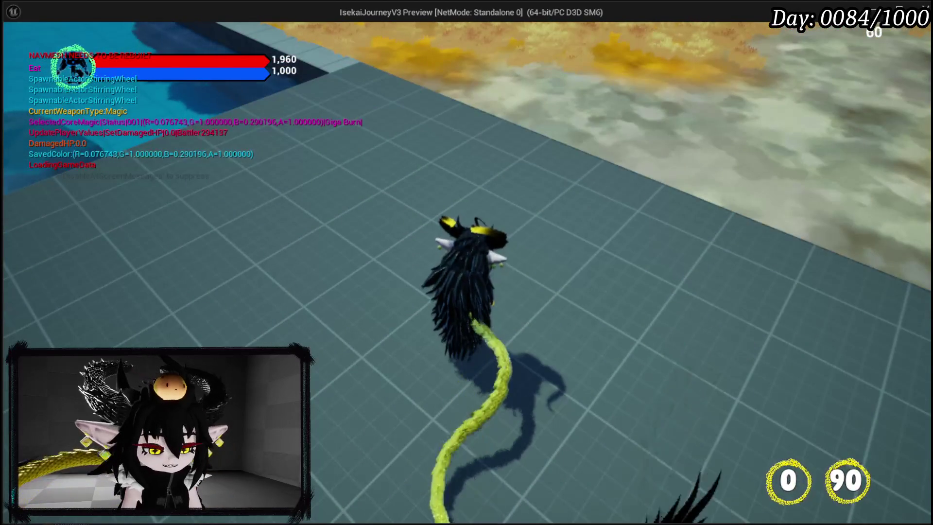
key(Escape)
Restart play-in-editor, open and close the book menu, then end the session.
click(22, 52)
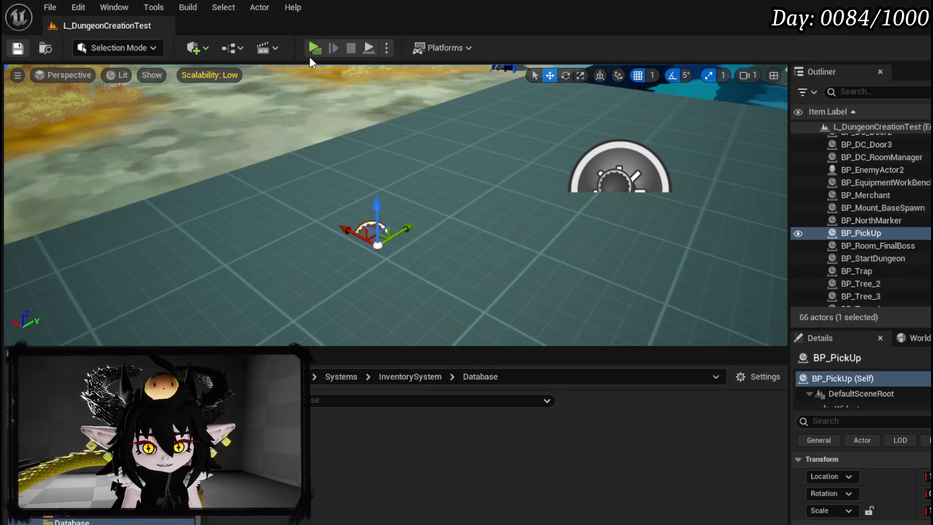
click(313, 48)
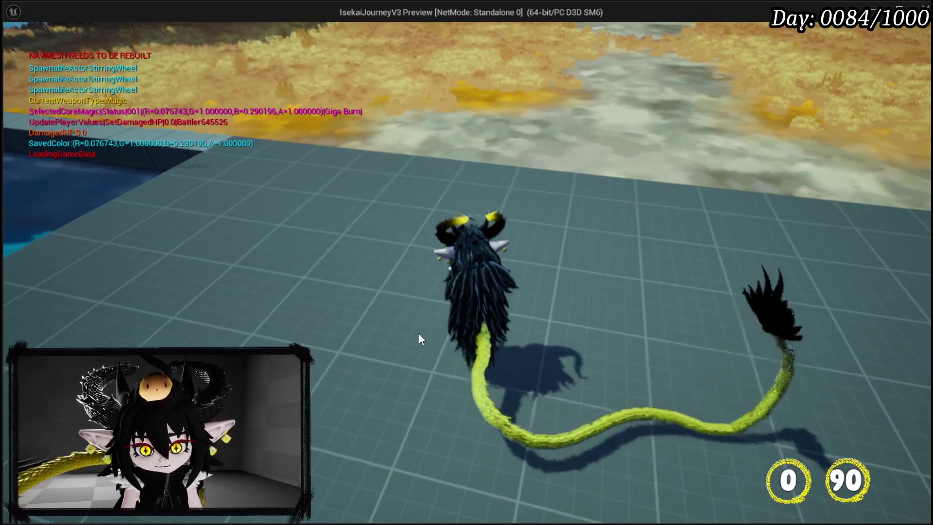
key(Tab)
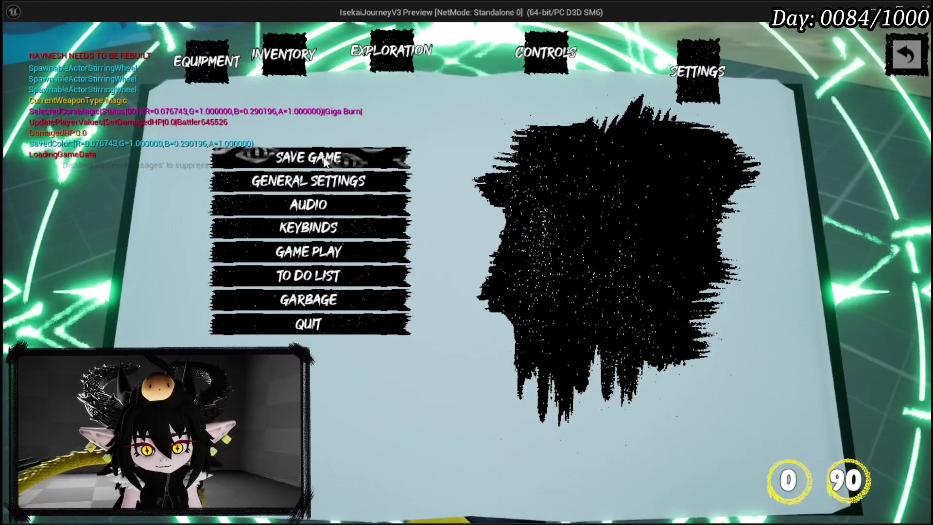
click(894, 65)
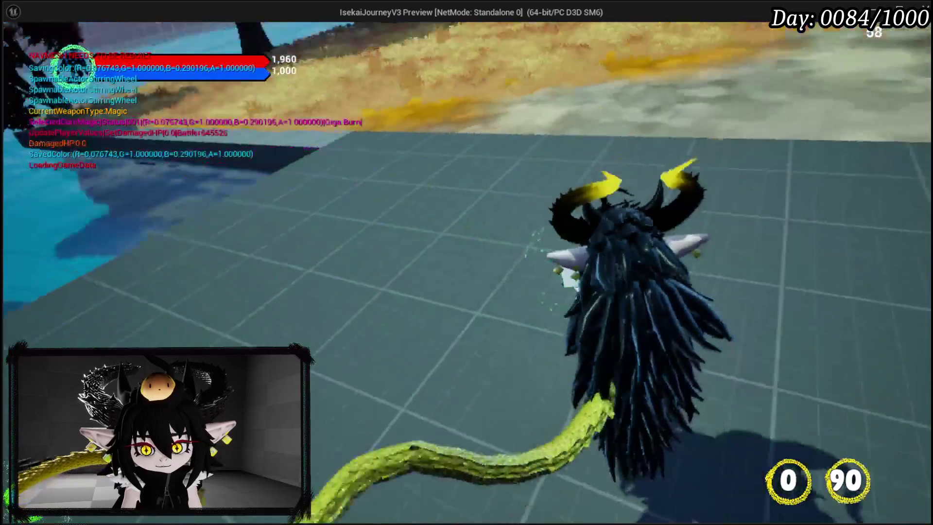
key(Escape)
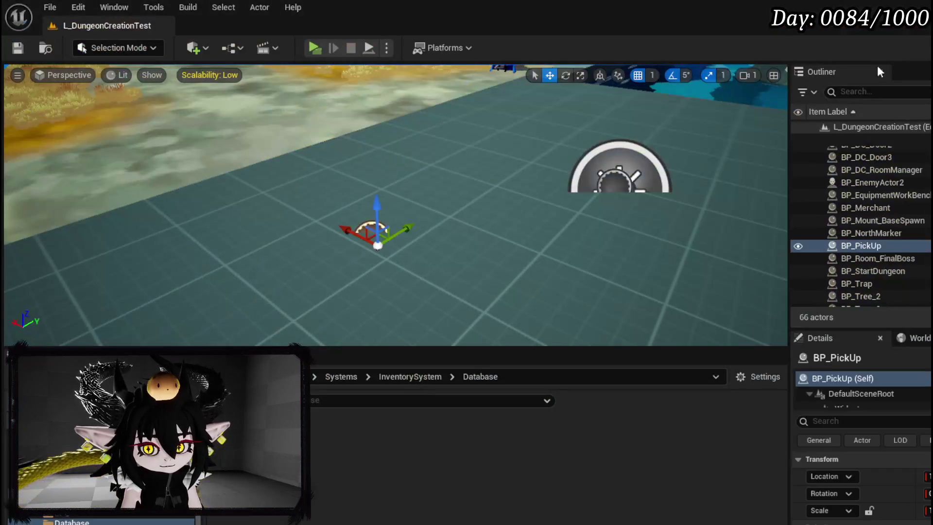
Play again, eat both Simple Mashrooms from the inventory, stop, and save all assets.
click(316, 48)
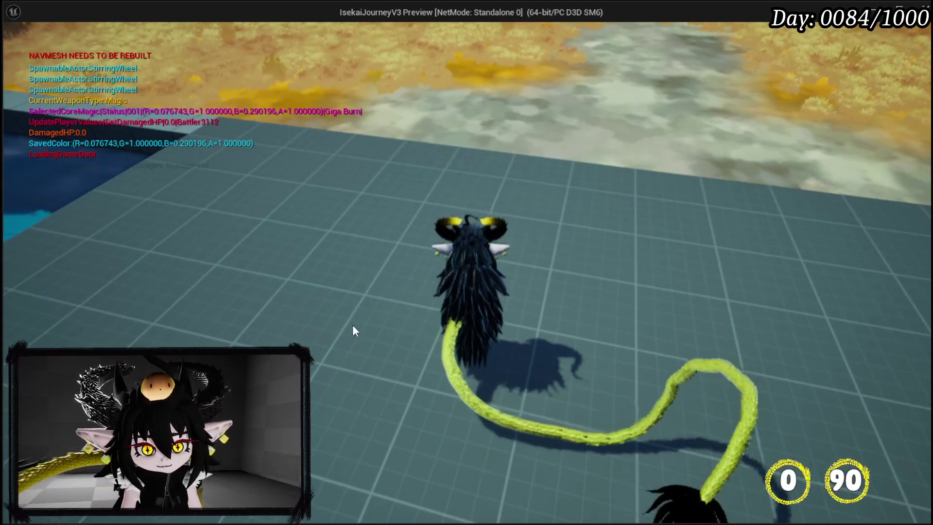
key(Tab)
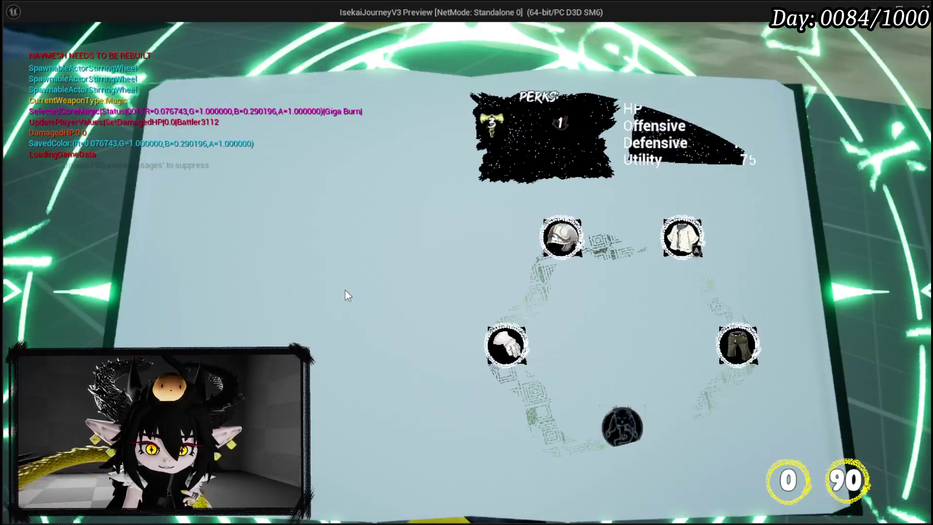
click(300, 52)
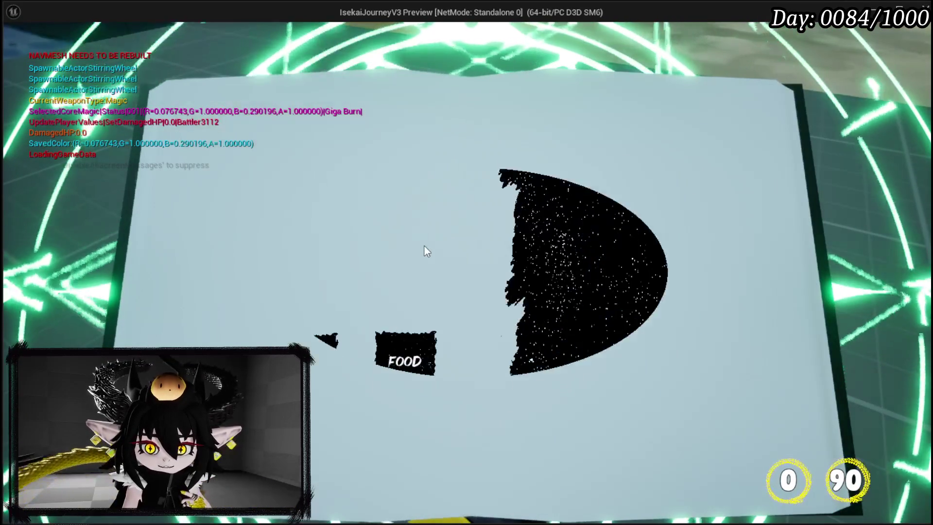
click(542, 134)
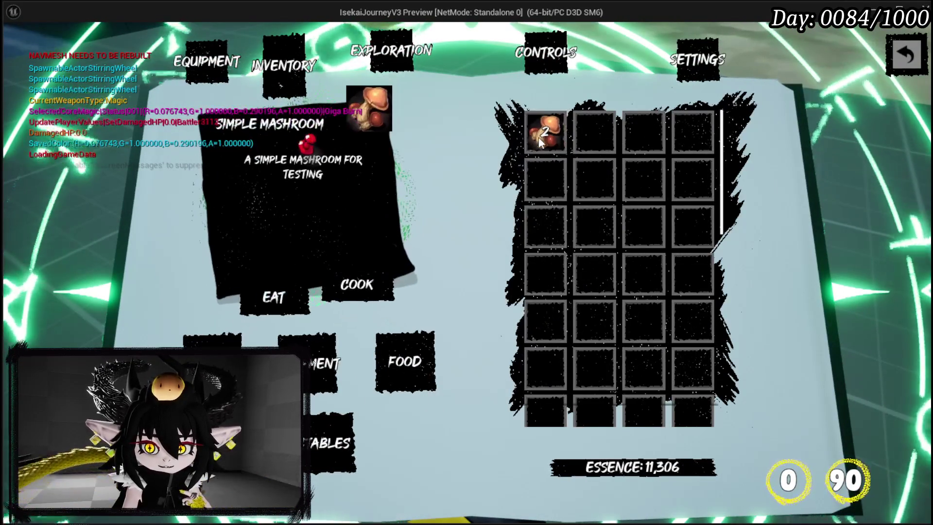
click(267, 297)
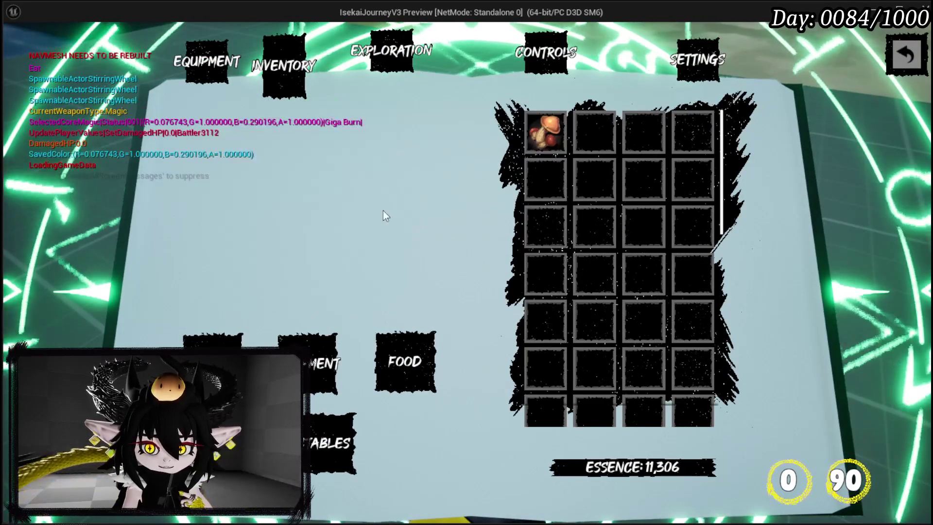
click(549, 140)
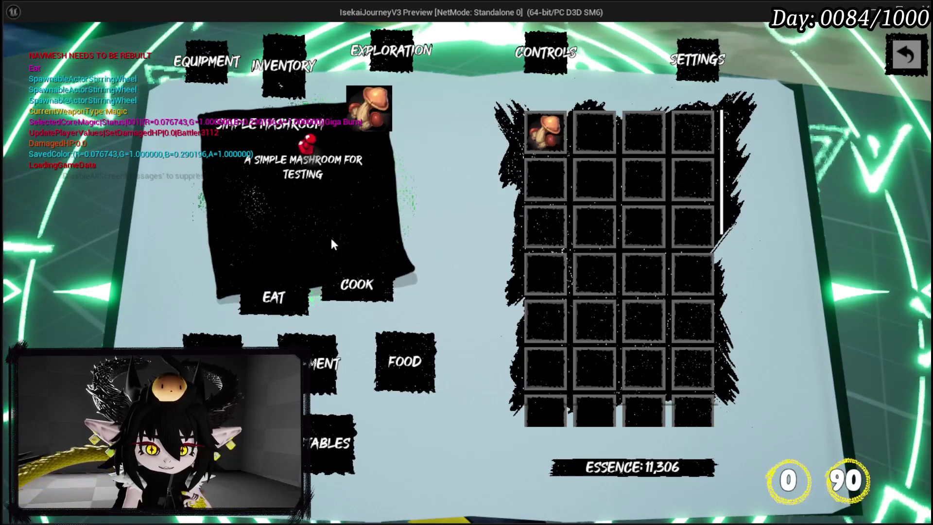
click(280, 296)
key(Escape)
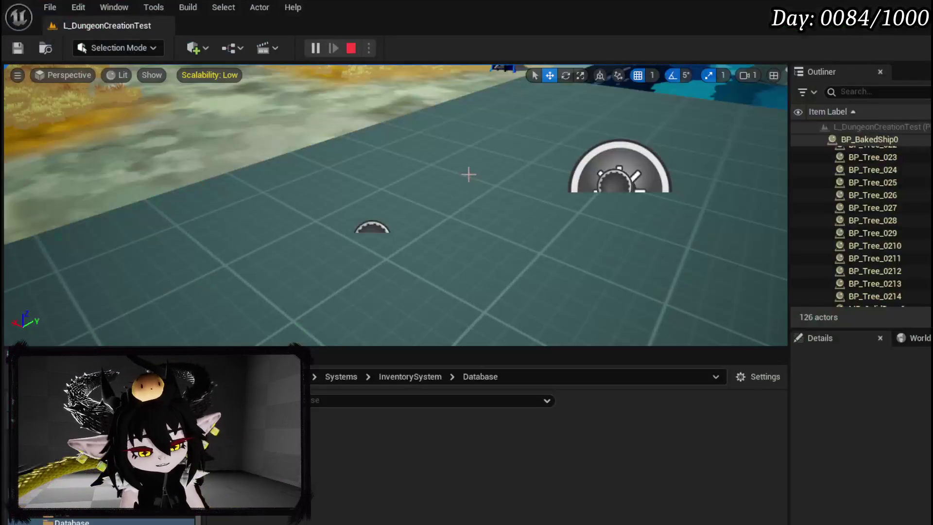
key(ctrl+s)
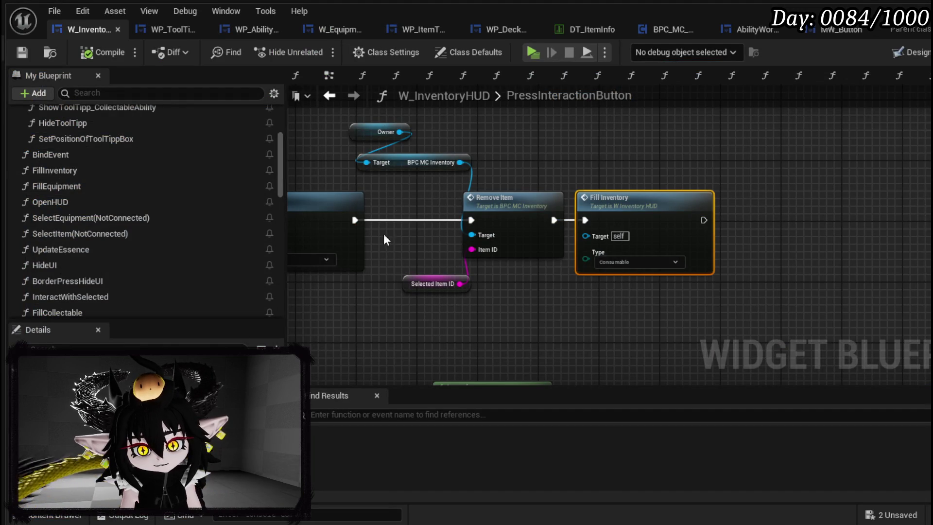
Add a Get Current MP node pulled from the Owner reference.
mouse_move(614, 152)
mouse_down()
mouse_move(552, 217)
mouse_move(673, 219)
mouse_up()
drag(465, 200, 611, 196)
text(get)
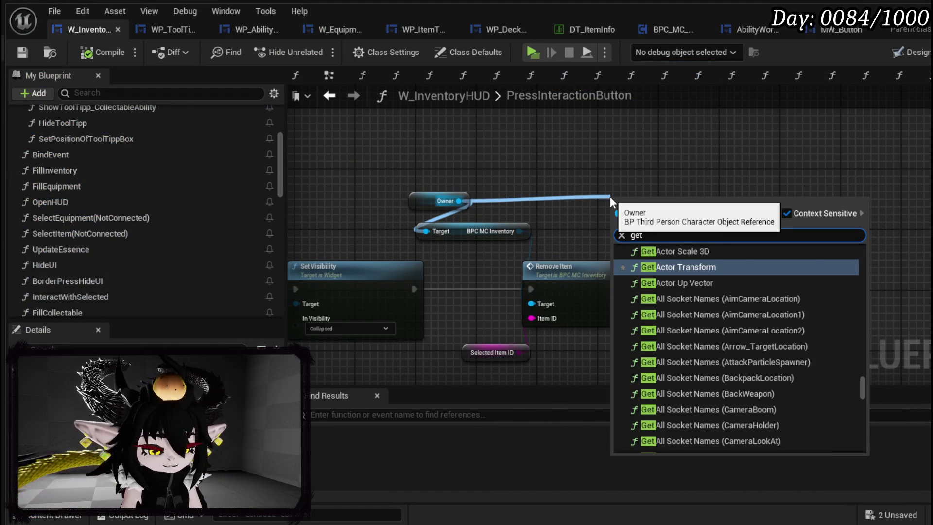
text( Play curren)
key(BackSpace)
key(BackSpace)
key(BackSpace)
text(Ra)
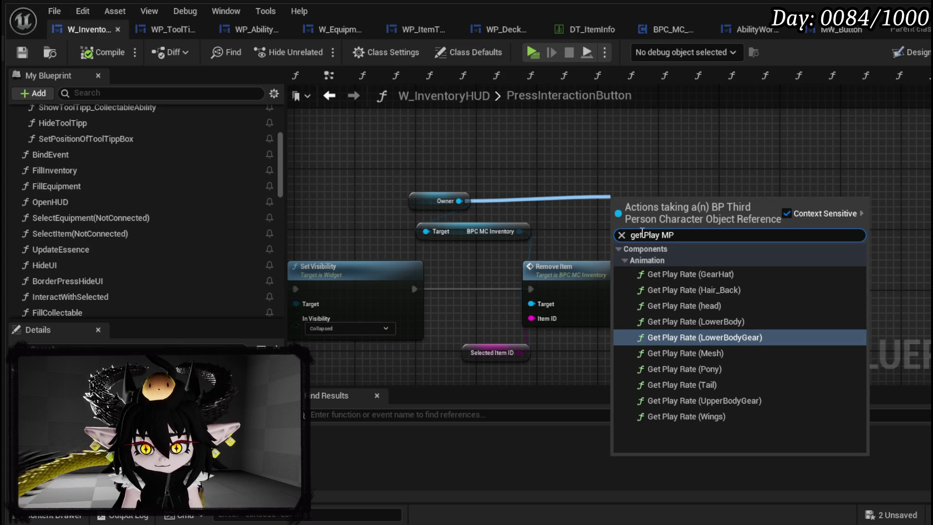
key(BackSpace)
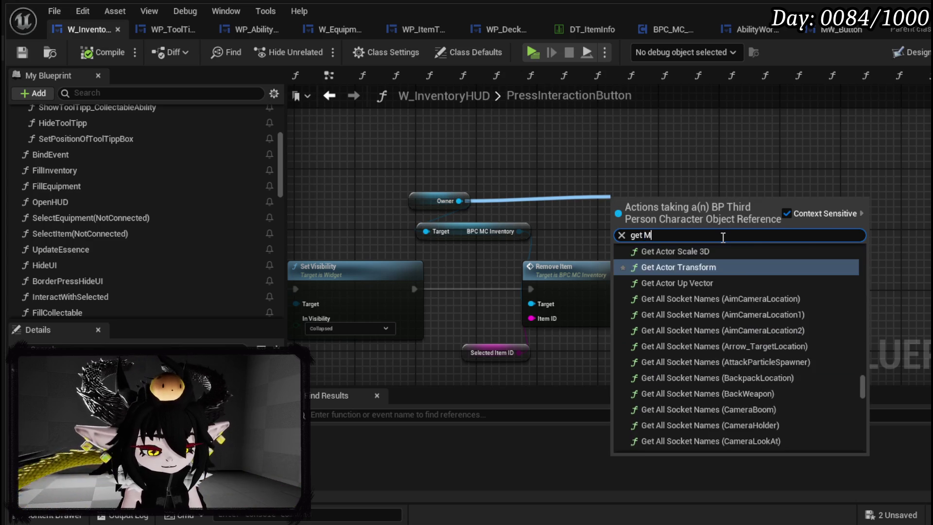
drag(862, 385, 859, 451)
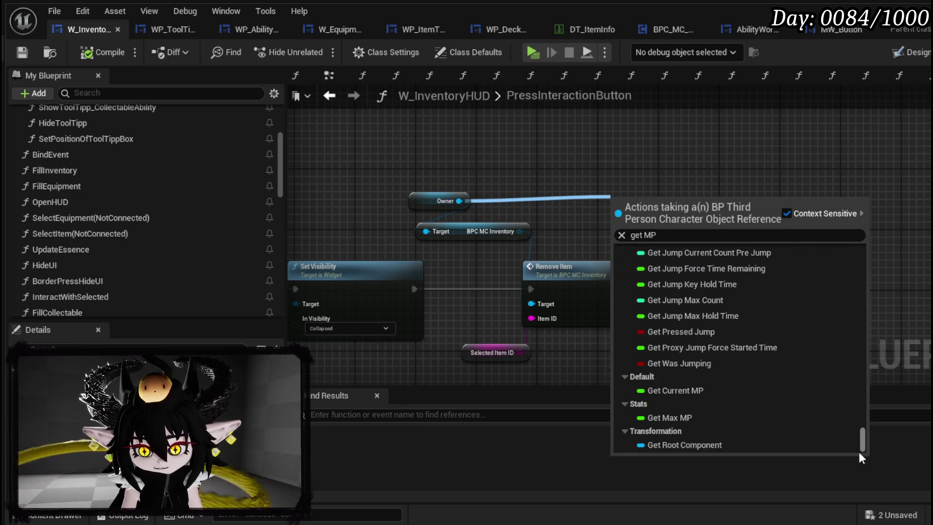
click(714, 398)
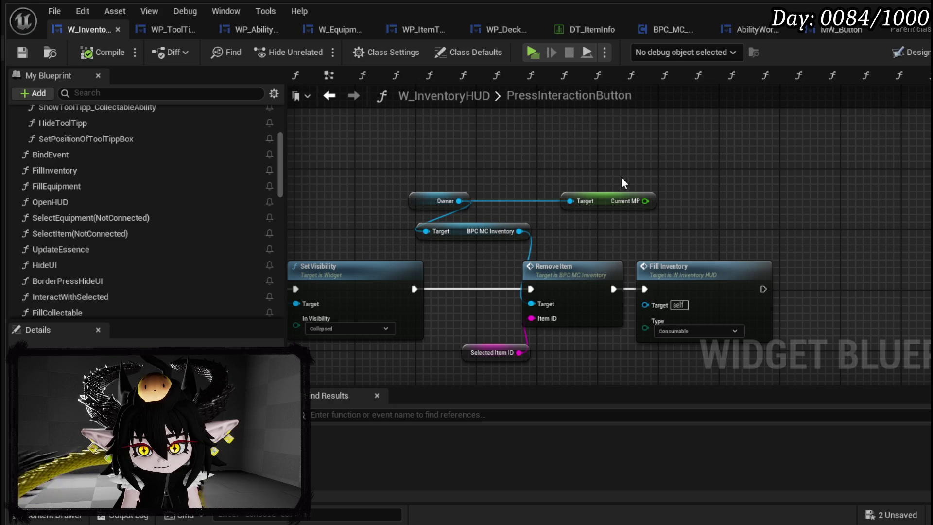
Add a Get Data Table Row node after Fill Inventory.
mouse_move(623, 182)
mouse_down()
mouse_move(635, 151)
mouse_move(583, 145)
mouse_move(677, 104)
mouse_up()
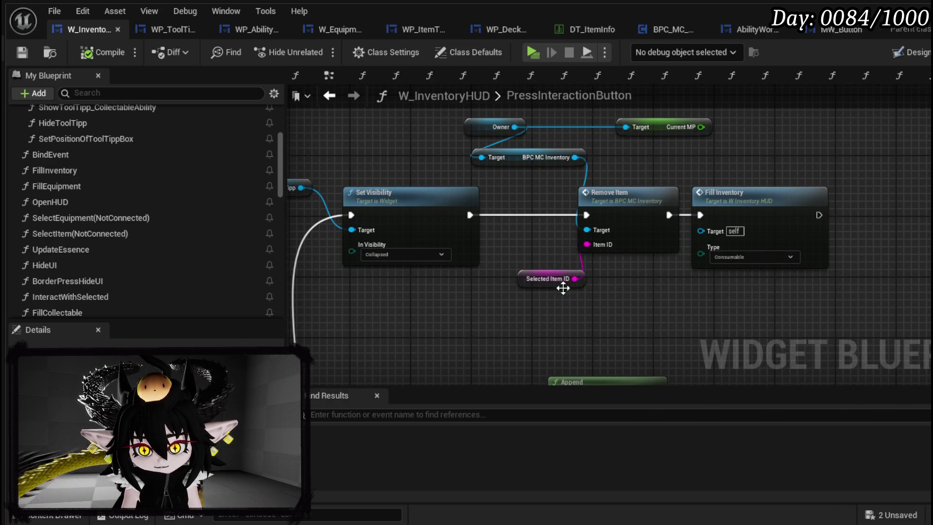
right_click(635, 287)
right_click(781, 161)
text(g)
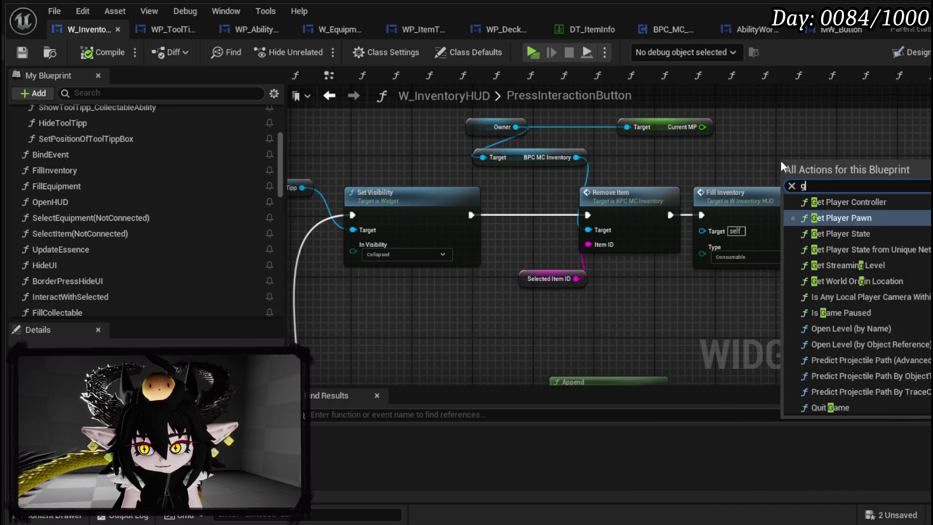
text(et Datatable row)
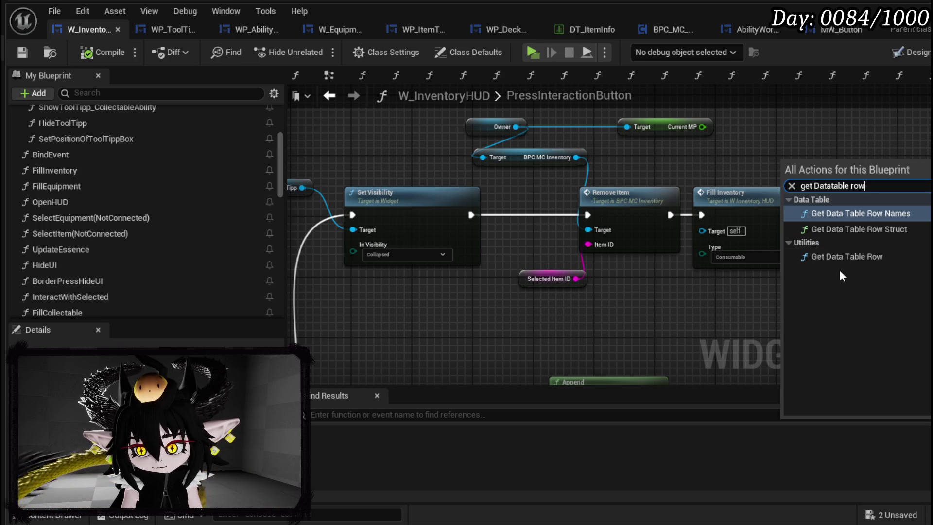
click(846, 257)
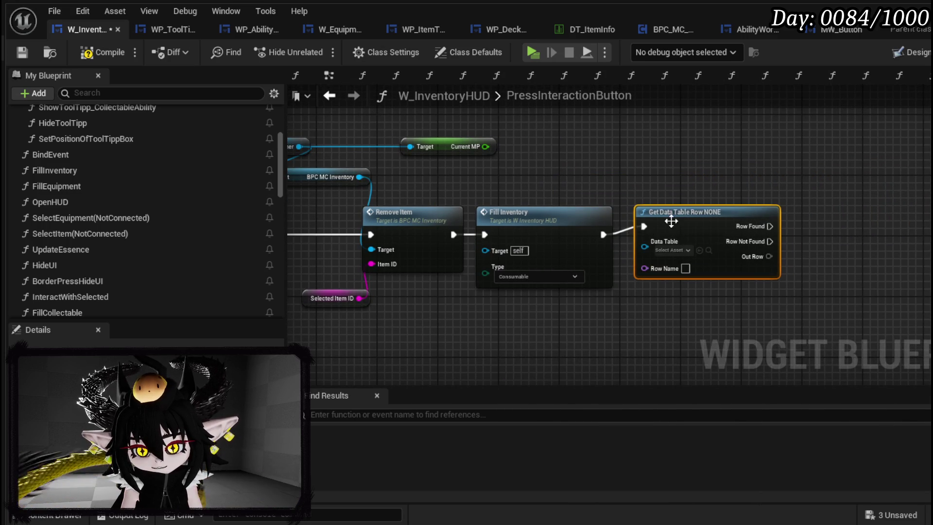
Point Get Data Table Row at DT_ItemInfo and feed Selected Item ID into Row Name.
drag(669, 221, 684, 229)
click(686, 258)
text(Item)
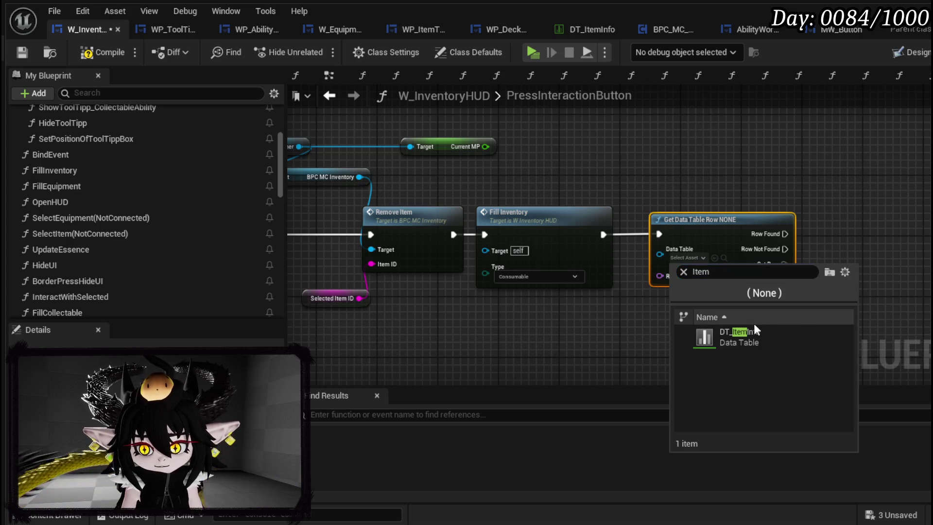
click(739, 334)
mouse_move(467, 276)
mouse_down()
mouse_move(500, 284)
mouse_move(766, 265)
mouse_up()
drag(465, 276, 767, 253)
Tidy the nodes and break Out Row into a fully expanded Break S Item Info node.
drag(679, 212, 684, 167)
drag(632, 238, 800, 292)
mouse_move(657, 165)
mouse_down()
mouse_move(667, 209)
mouse_move(672, 203)
mouse_move(485, 213)
mouse_up()
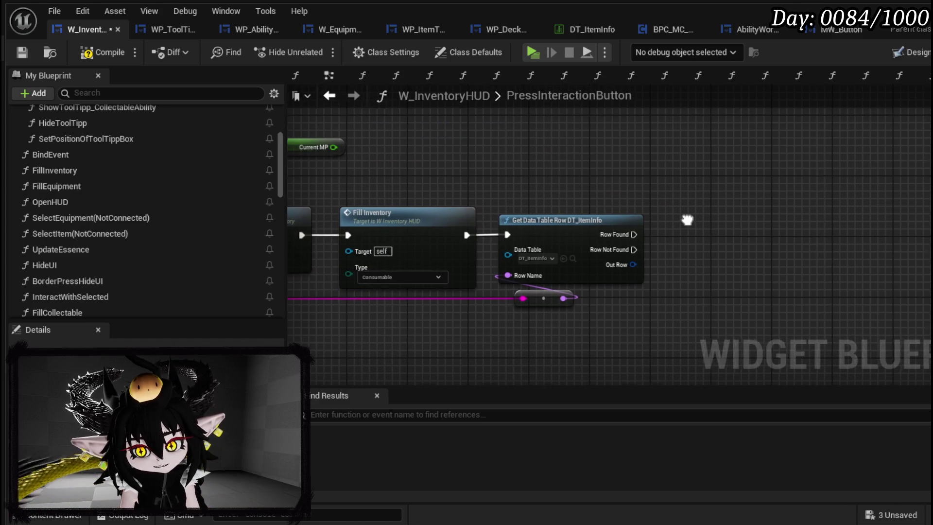
drag(633, 265, 585, 311)
text(break)
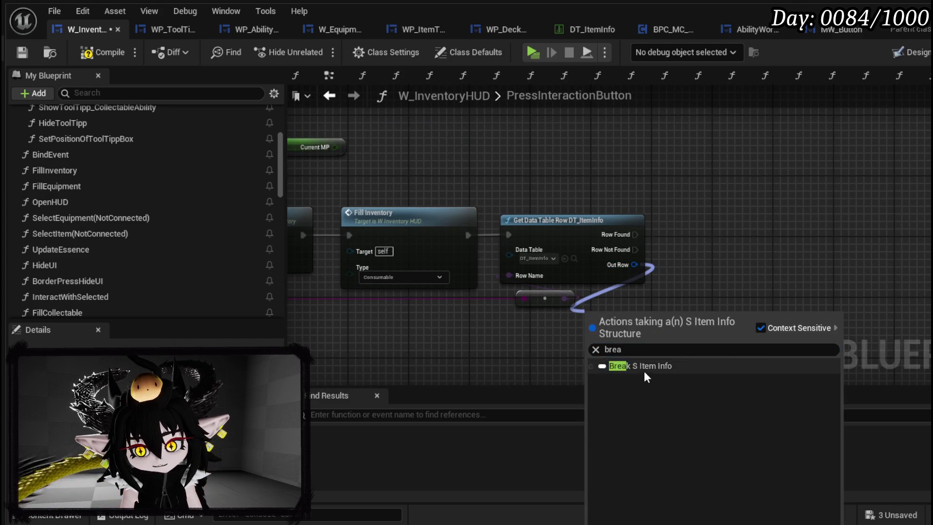
click(643, 372)
click(643, 298)
Rearrange the Owner, Current MP and BPC MC Inventory nodes, then add SET Current MP from Owner.
drag(737, 285, 646, 232)
mouse_move(579, 303)
mouse_down()
mouse_move(719, 313)
mouse_move(576, 178)
mouse_up()
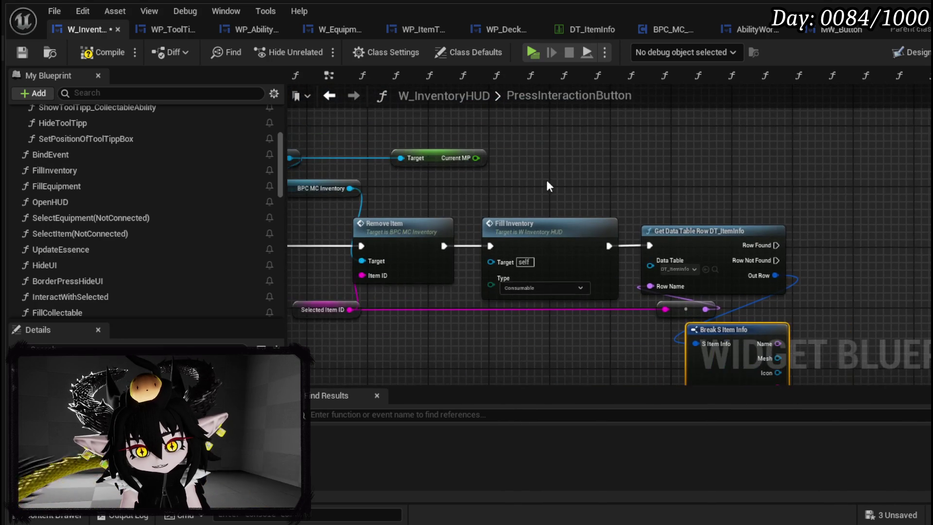
drag(292, 141, 411, 151)
drag(539, 169, 692, 168)
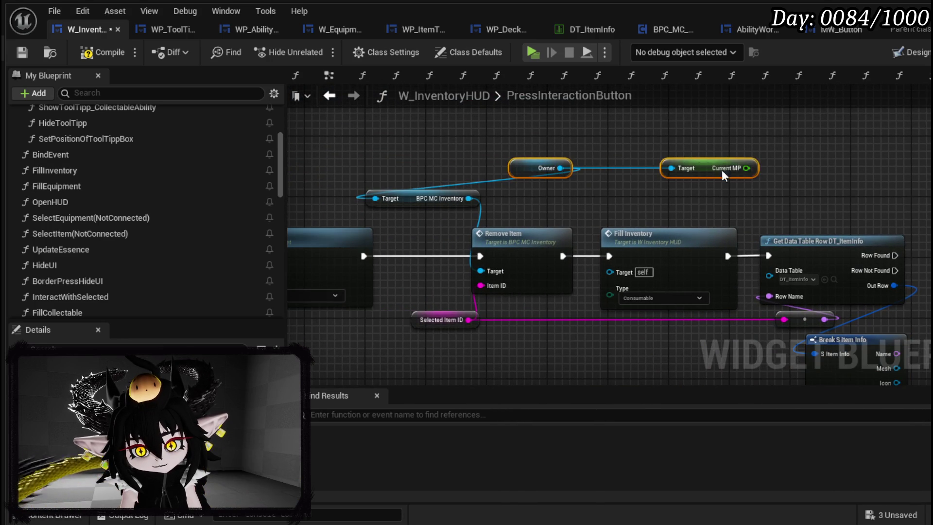
click(700, 169)
drag(825, 184, 711, 192)
drag(301, 213, 405, 220)
drag(450, 176, 644, 129)
text(Set Current)
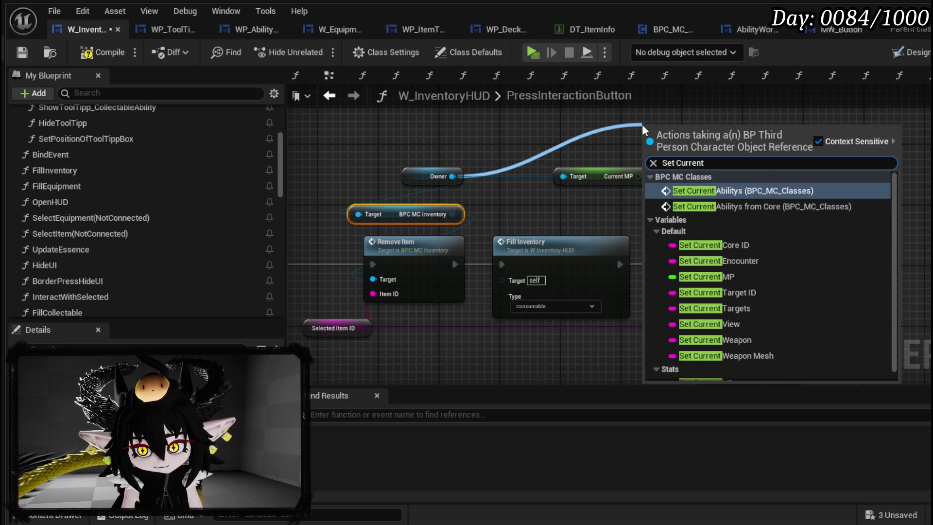
text( MP)
click(765, 204)
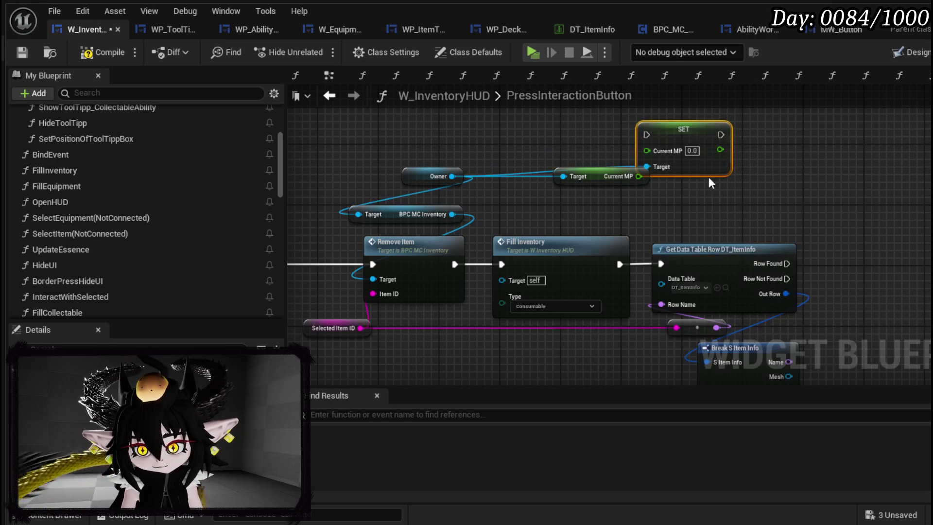
Add a float addition node summing Current MP and the item's Value.
drag(722, 192, 930, 225)
drag(636, 178, 883, 194)
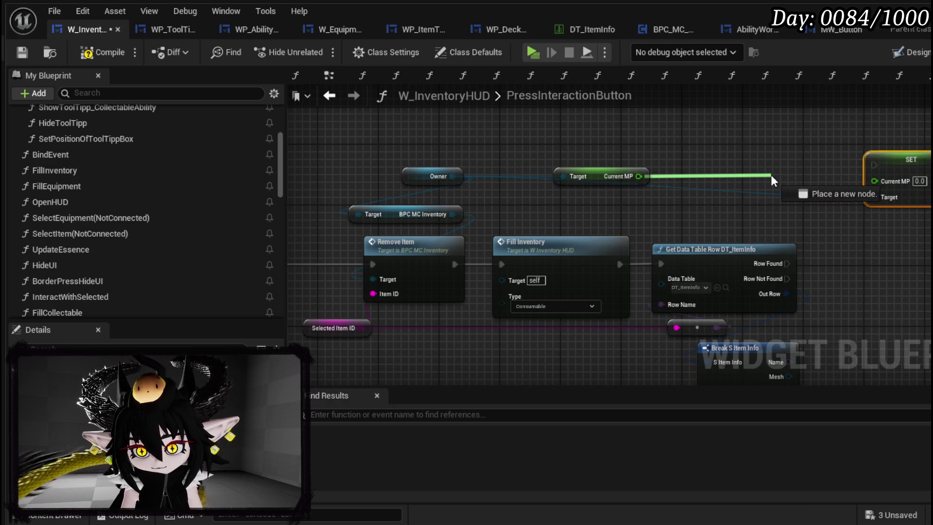
drag(773, 181, 774, 181)
text(+)
key(Return)
scroll(525, 337, up, 2)
mouse_move(526, 337)
mouse_down()
mouse_move(617, 48)
mouse_move(518, 220)
mouse_up()
Pass the sum through a Clamp (Float) node into SET Current MP.
drag(628, 215, 614, 141)
text(clamp)
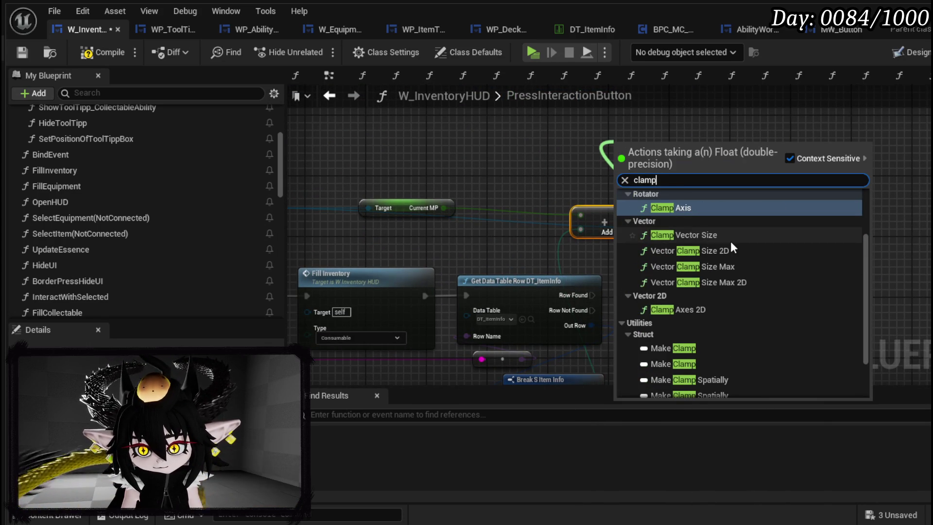
scroll(731, 241, up, 3)
click(699, 223)
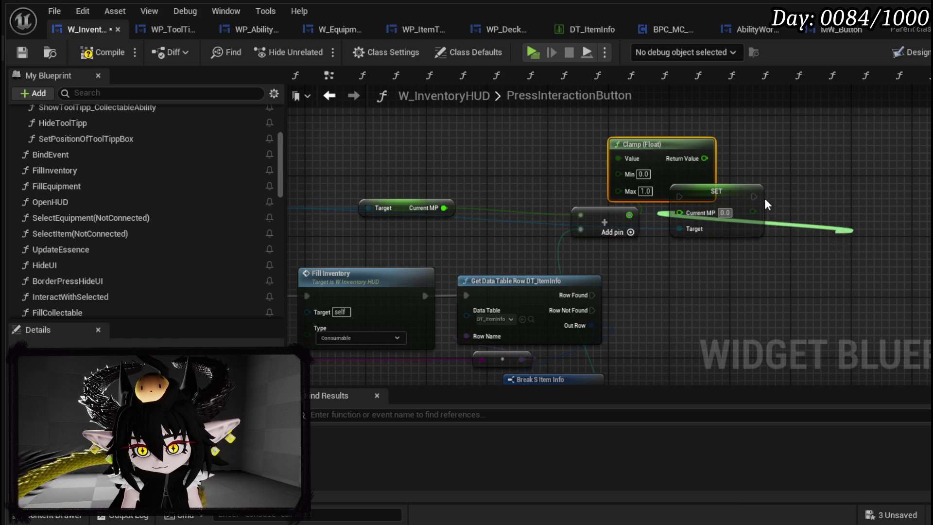
drag(748, 191, 884, 206)
drag(704, 158, 831, 232)
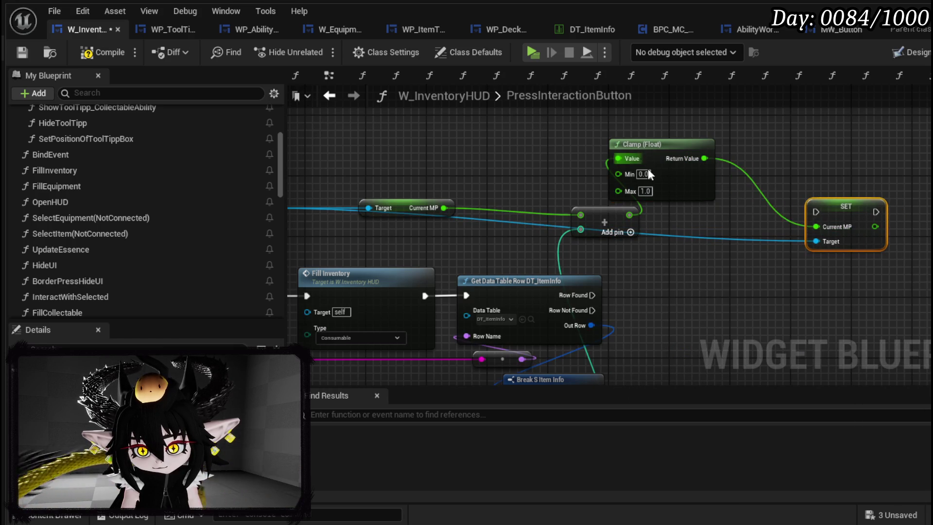
mouse_move(670, 167)
mouse_down()
mouse_move(738, 273)
mouse_move(786, 244)
mouse_up()
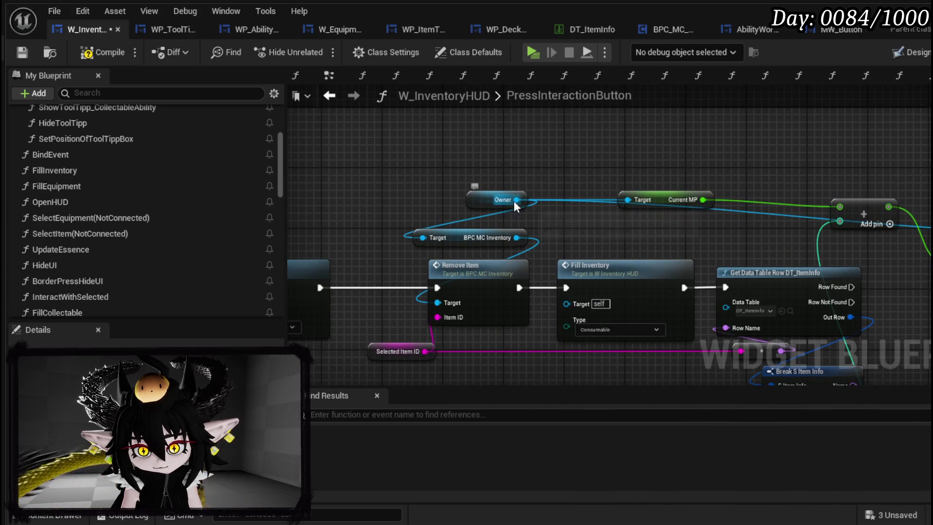
Use the owner's Max MP as the clamp maximum, run the SET after Row Found, and compile.
drag(516, 200, 543, 166)
text(get max mp)
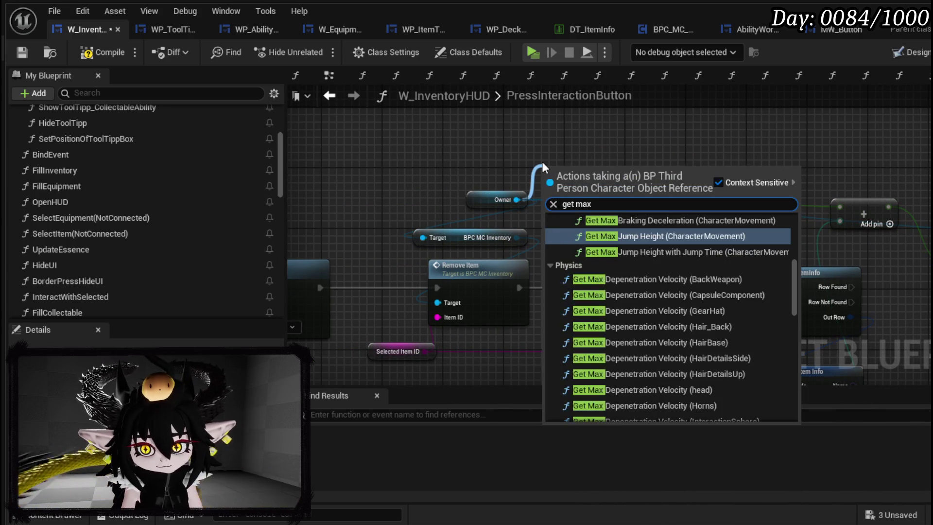
click(602, 414)
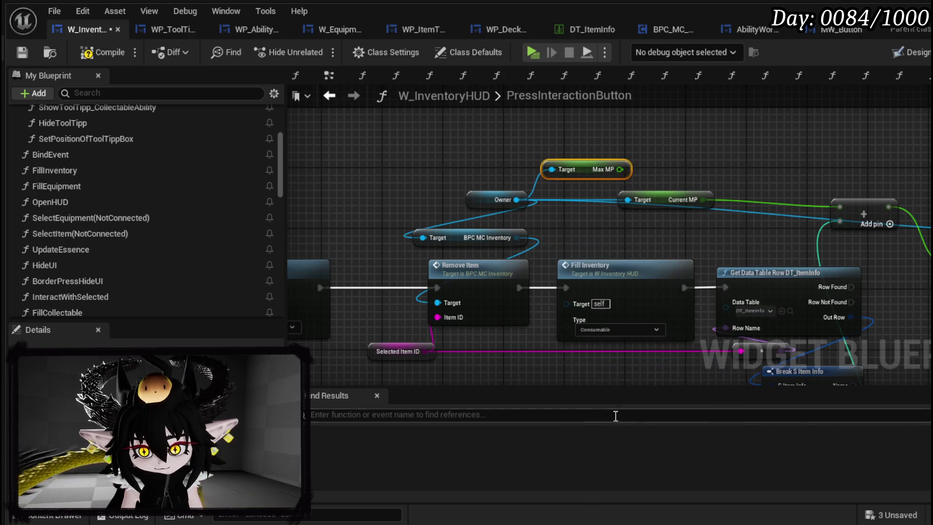
mouse_move(602, 180)
mouse_down()
mouse_move(889, 178)
mouse_move(564, 161)
mouse_move(585, 199)
mouse_up()
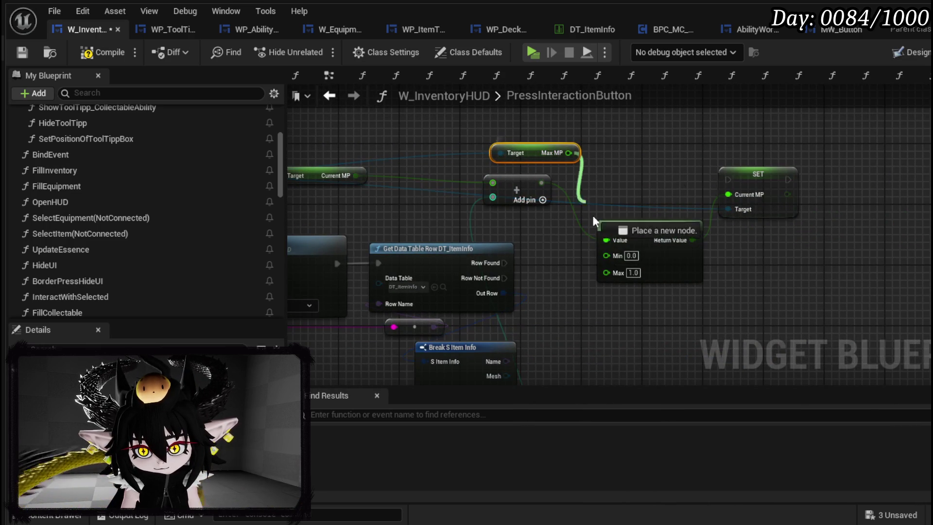
drag(611, 277, 611, 277)
mouse_move(505, 262)
mouse_down()
mouse_move(749, 168)
mouse_move(728, 180)
mouse_move(686, 169)
mouse_up()
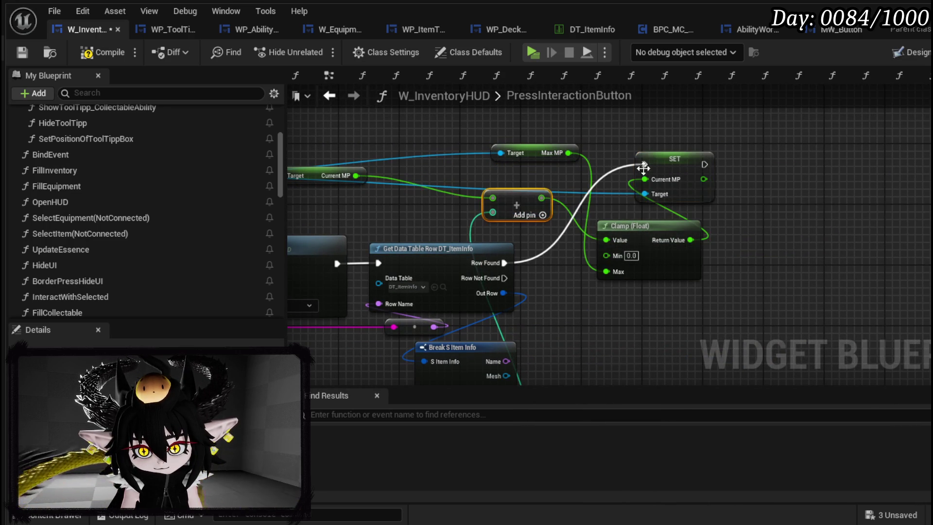
click(25, 57)
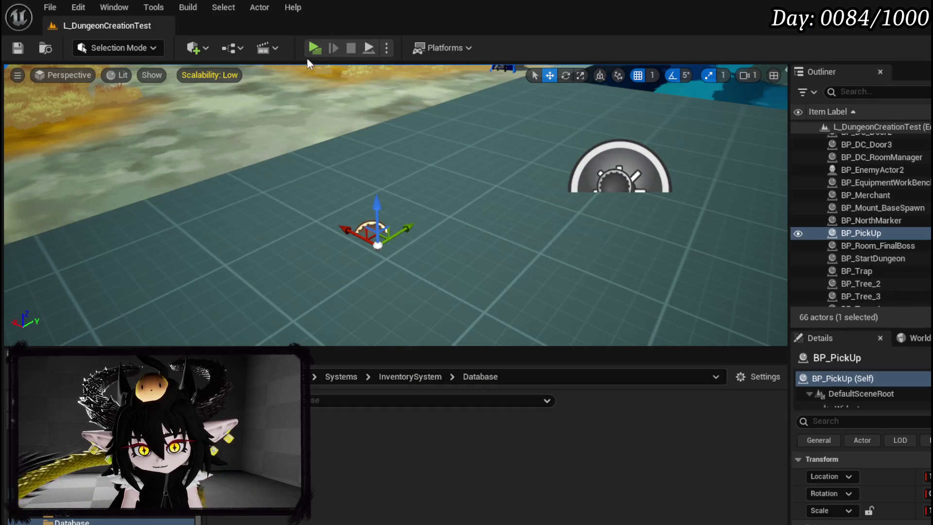
Start play-in-editor, run the character to the slime, attack it and start the fight.
click(315, 50)
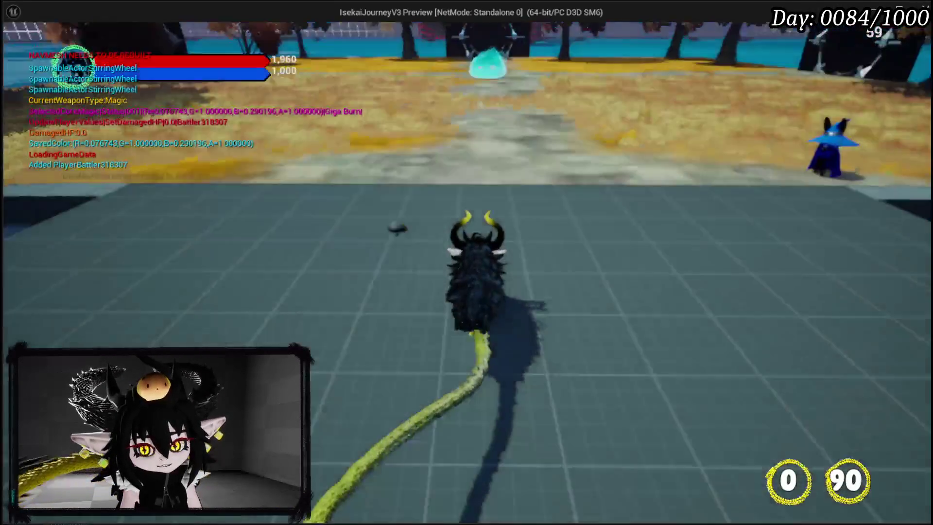
key(w)
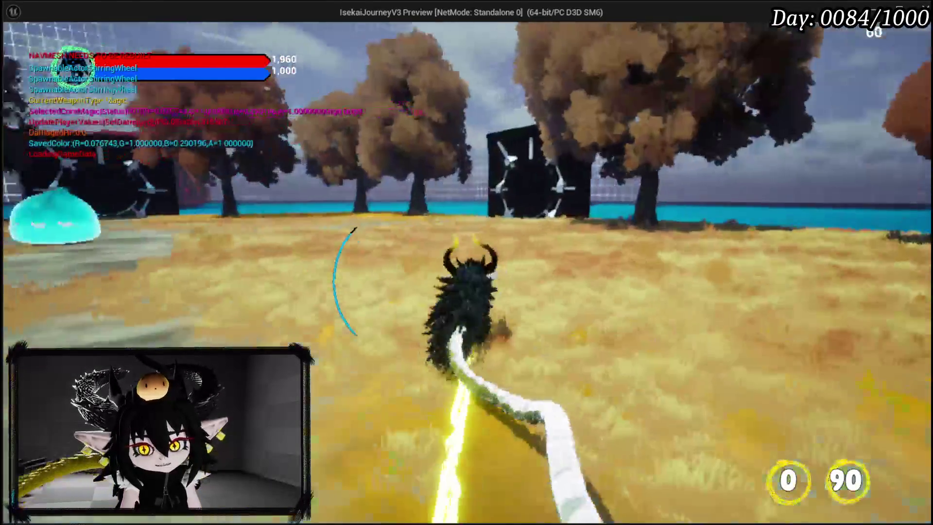
key(w)
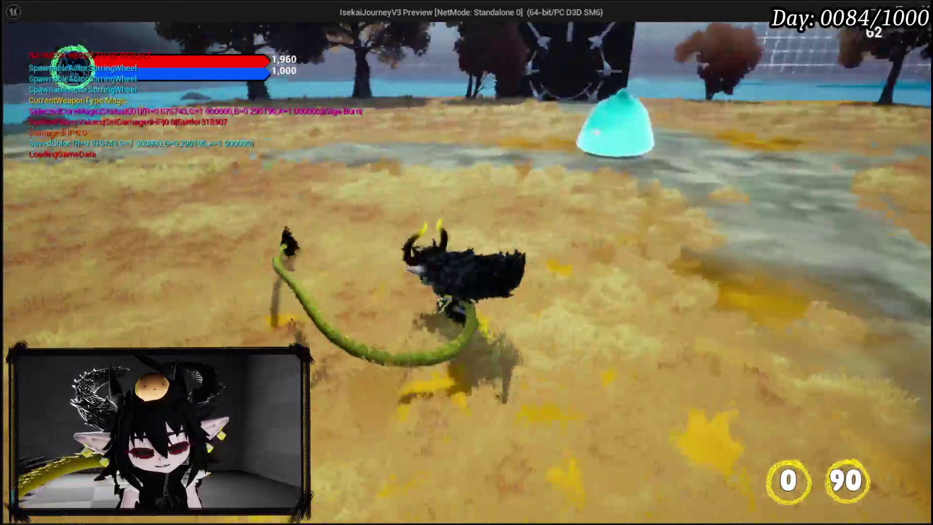
key(w)
key(1)
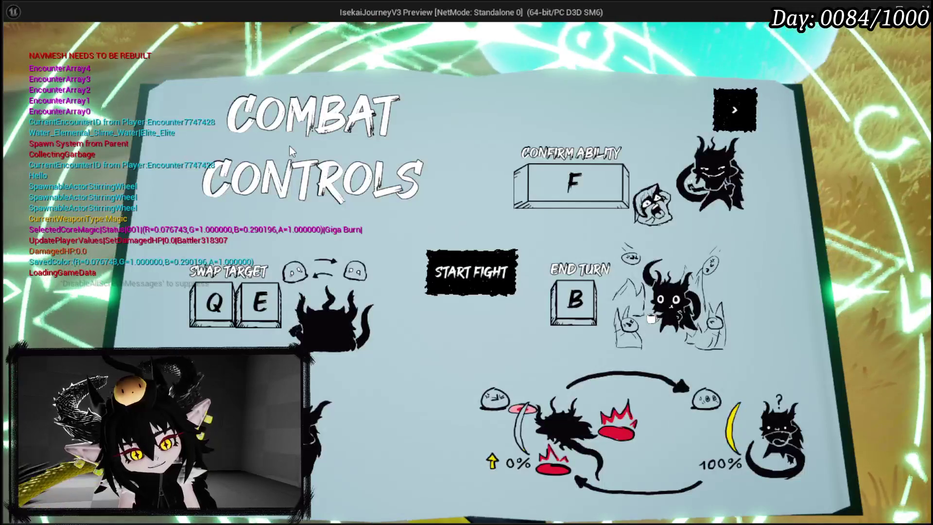
click(489, 271)
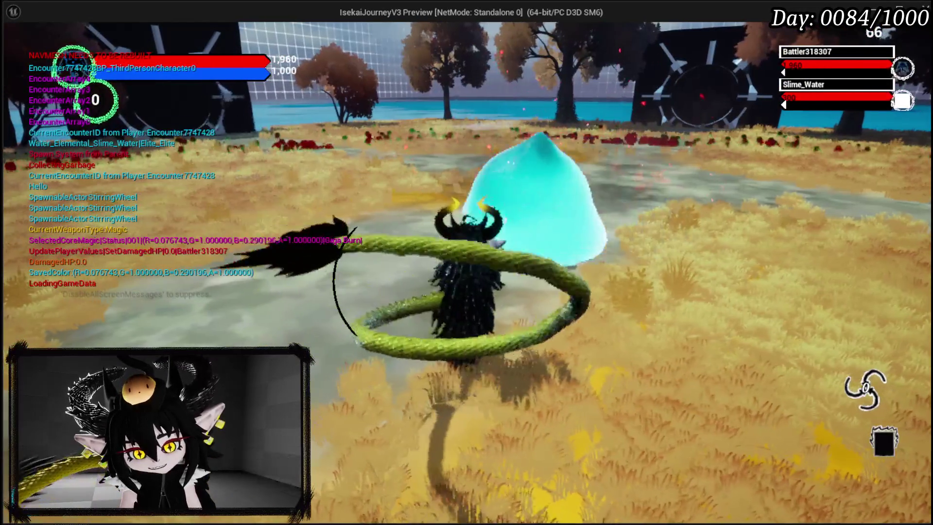
Play Its Booooming Time, More Cards bleas, then Claw on Slime_Water.
key(d)
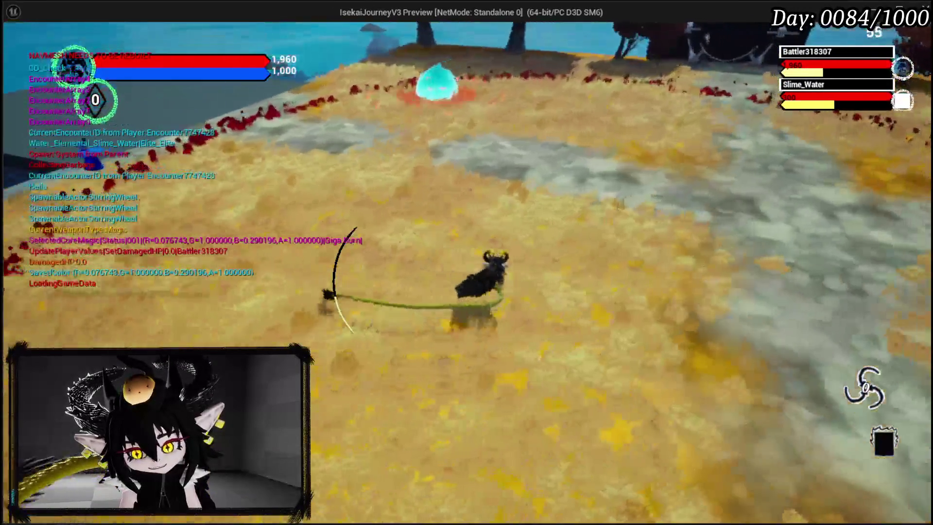
key(w)
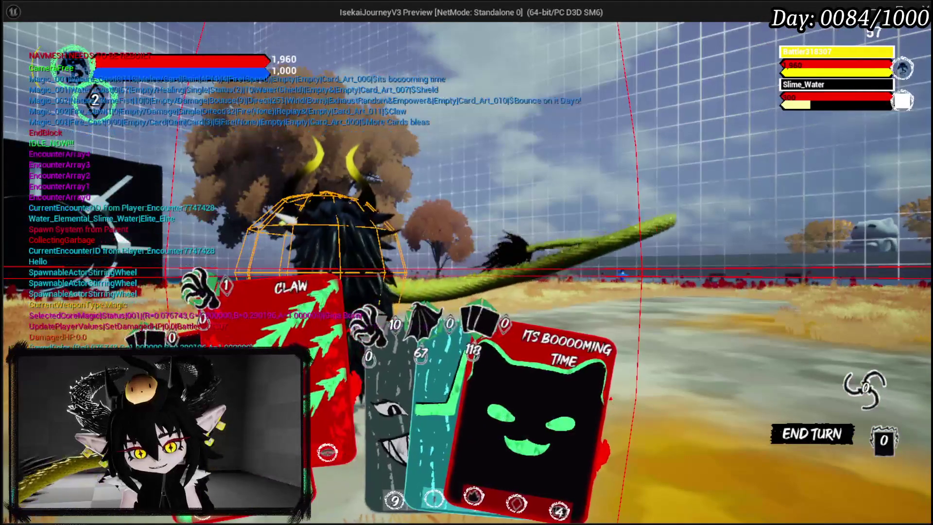
click(438, 365)
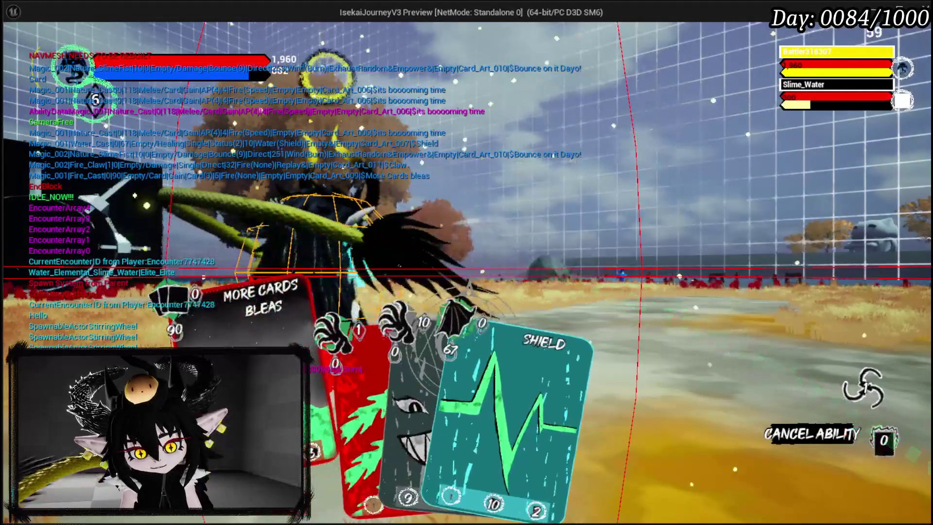
click(315, 294)
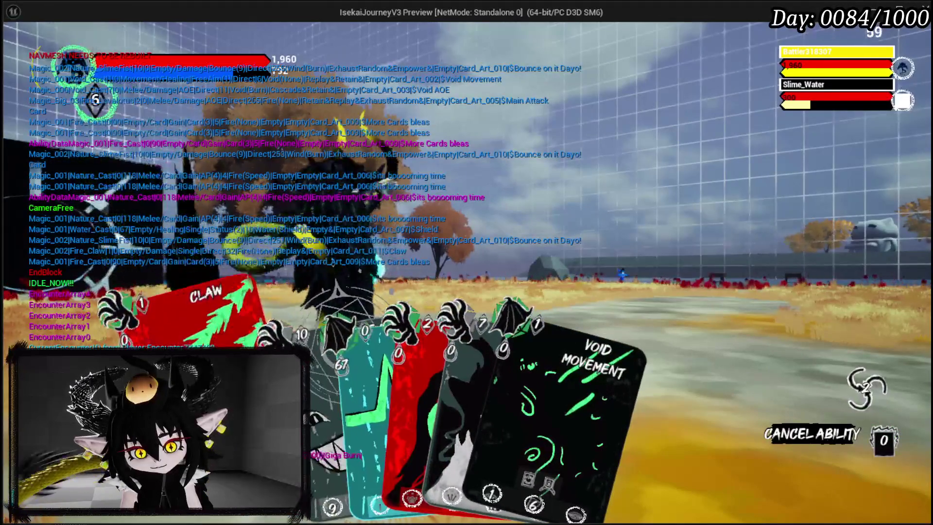
click(224, 321)
click(340, 313)
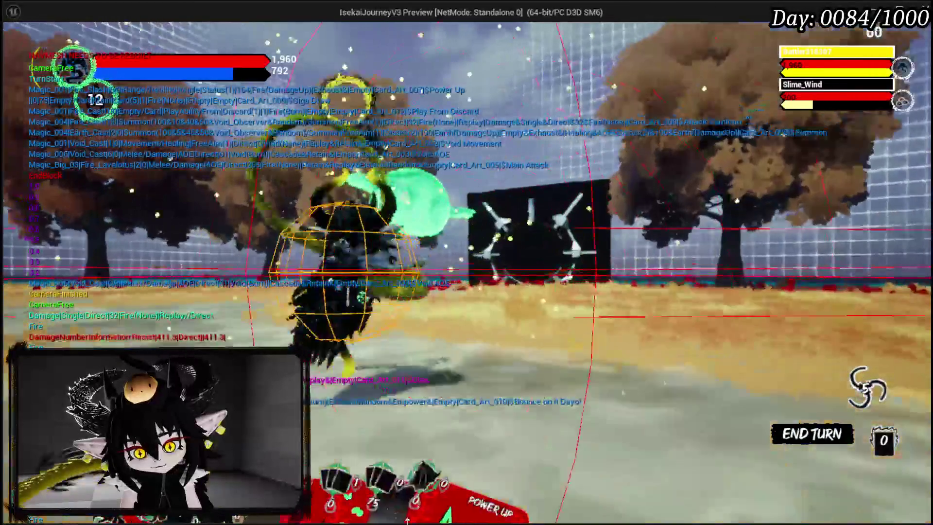
Close the Play From Deck overlay and pick a card from the deck choice.
mouse_move(470, 389)
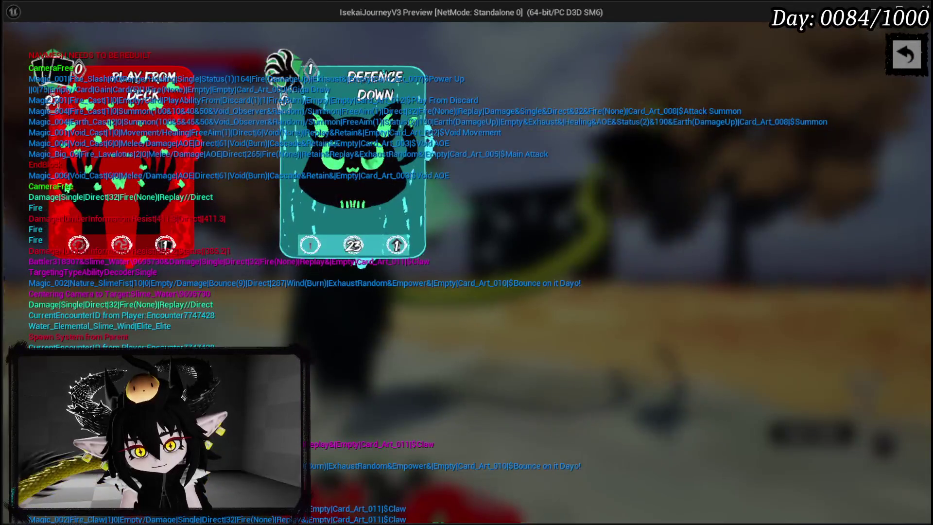
click(905, 55)
click(795, 361)
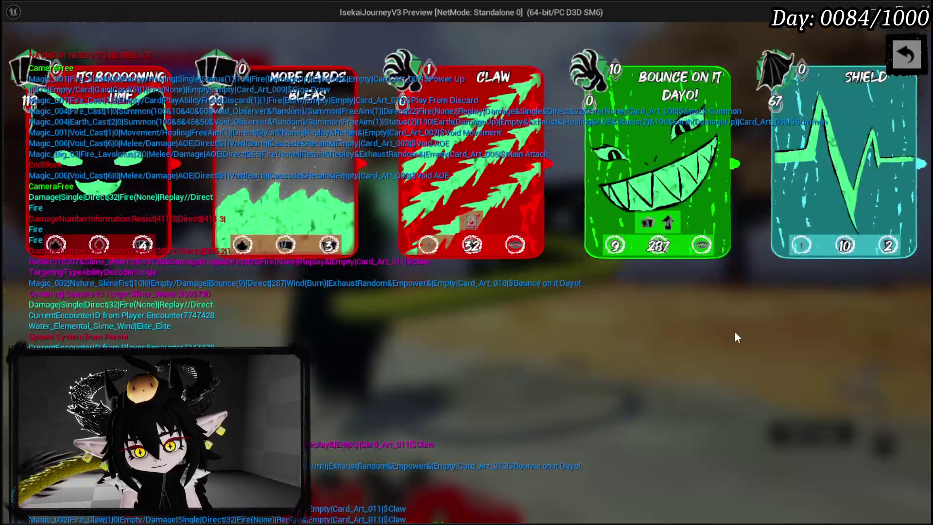
click(917, 44)
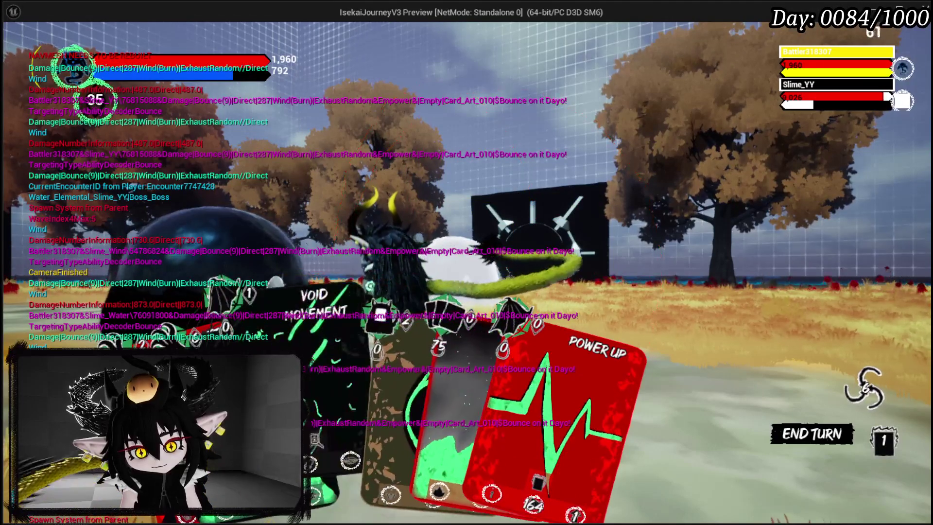
Cast Void AOE on the slime, Power Up on the battler, then play Giga Draw.
click(409, 384)
click(490, 267)
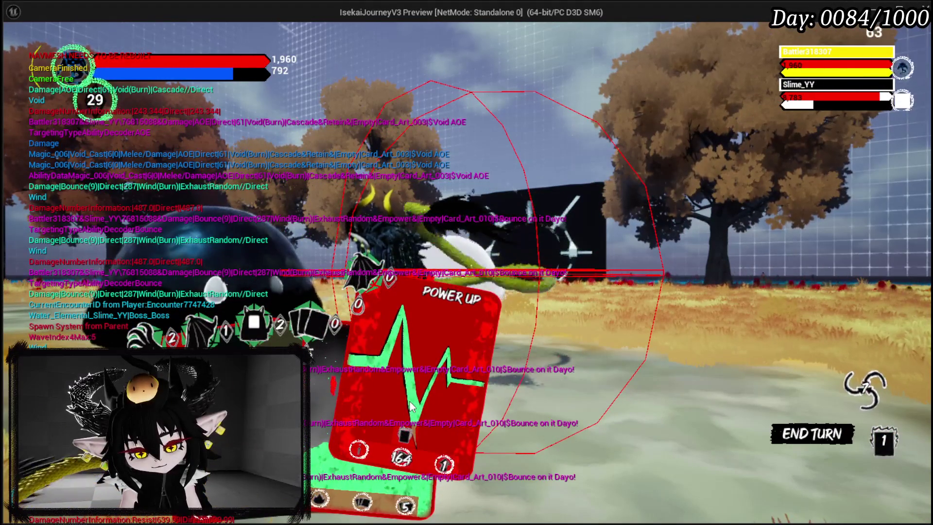
click(413, 403)
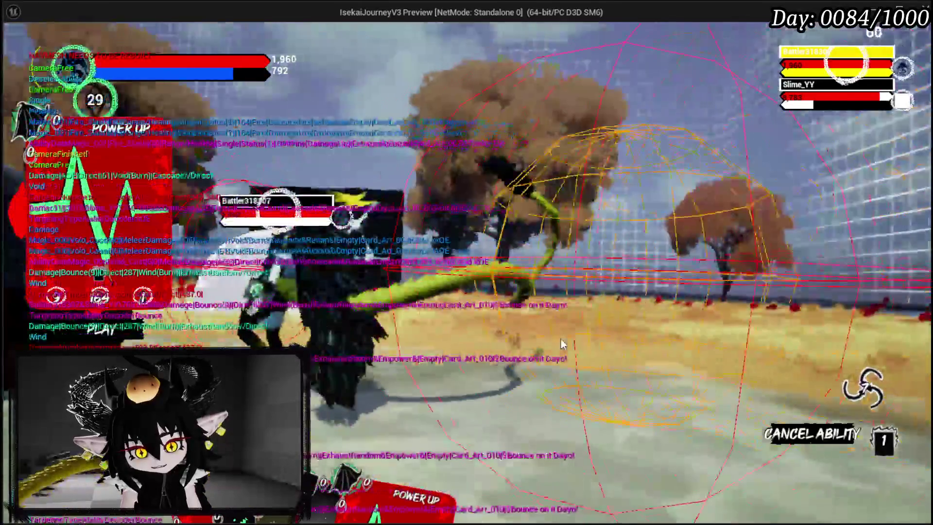
click(454, 381)
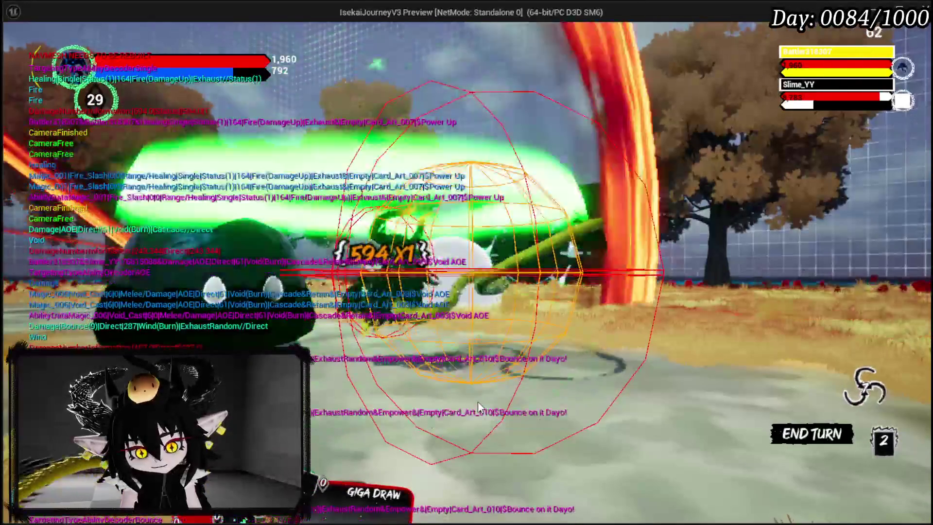
click(392, 424)
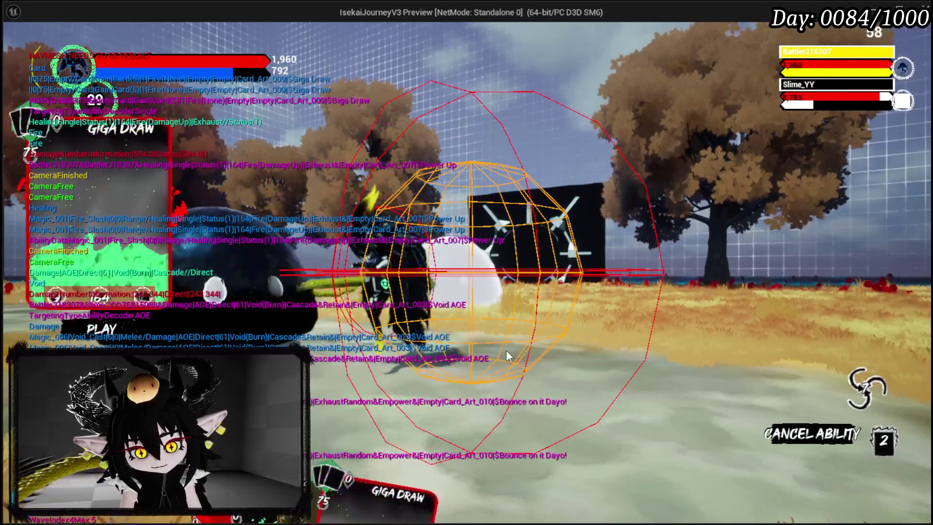
click(506, 350)
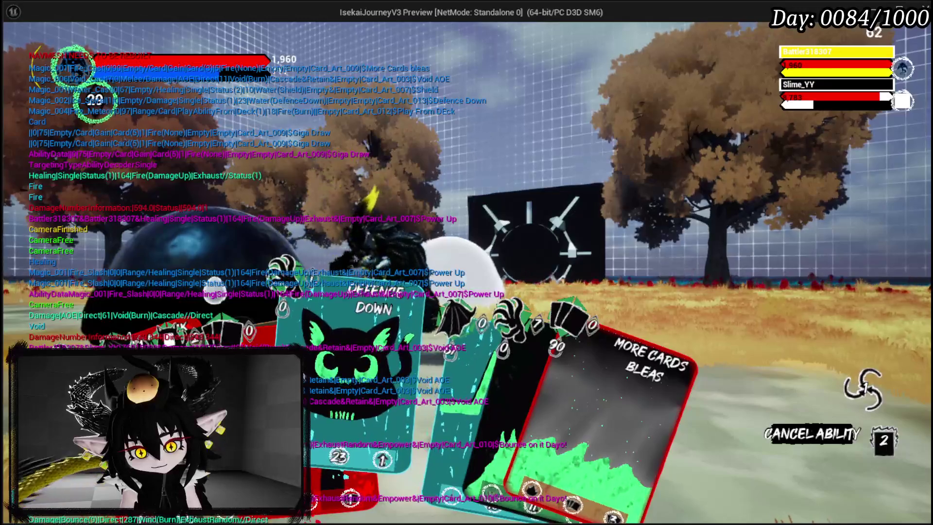
Cast Defence Down on Slime_YY, choose an offered card, and play Play From Deck on the enemy.
click(369, 341)
click(556, 315)
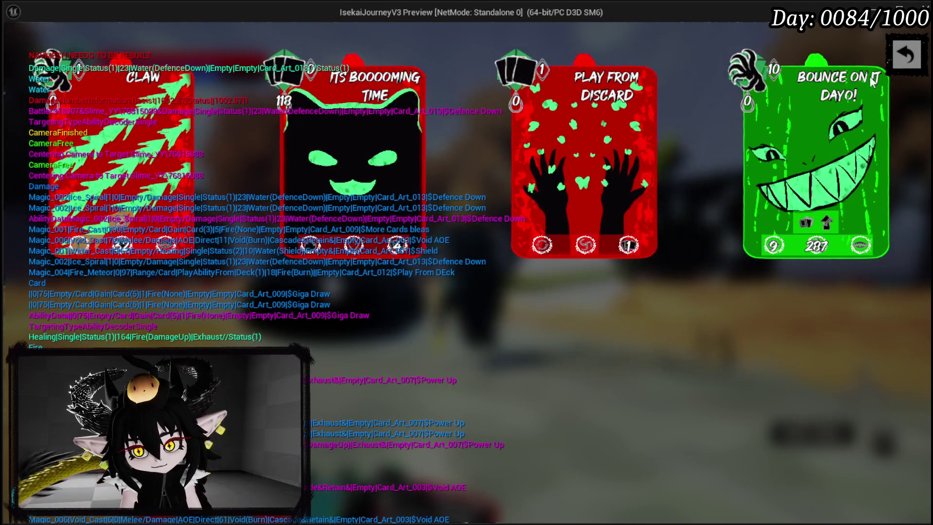
click(888, 59)
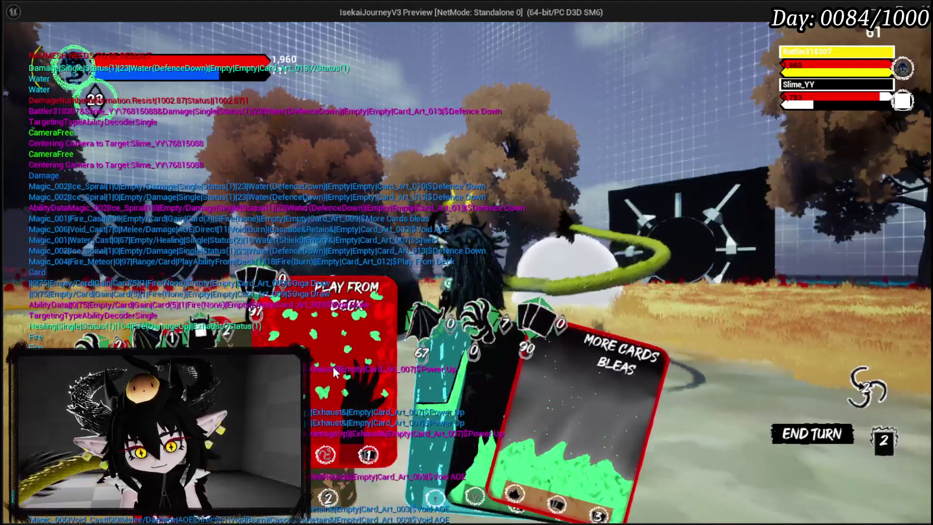
click(333, 366)
click(481, 238)
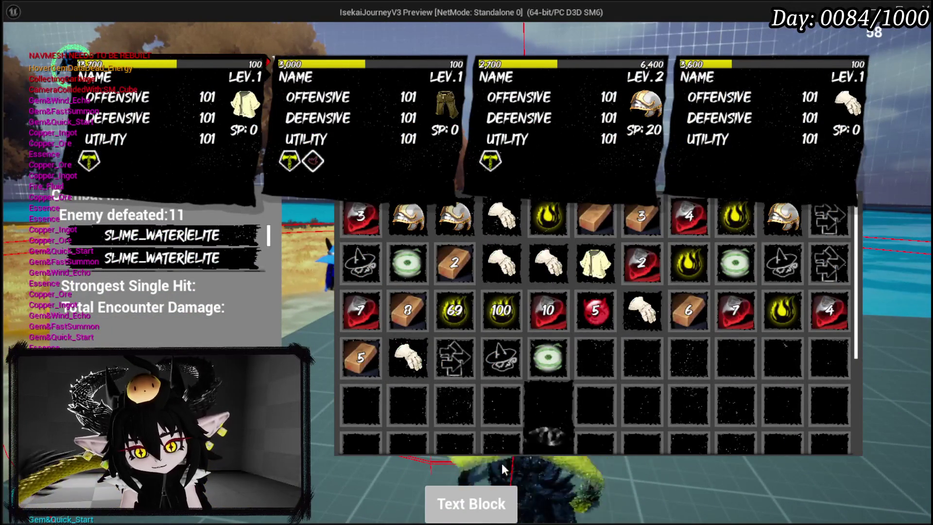
Clear the loot from the results grid and resume running through the field.
click(454, 498)
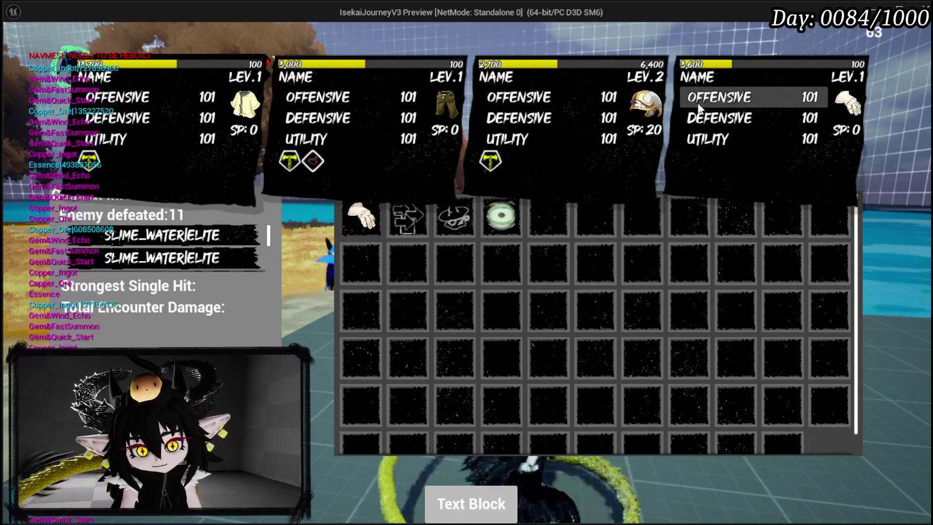
key(Tab)
key(w)
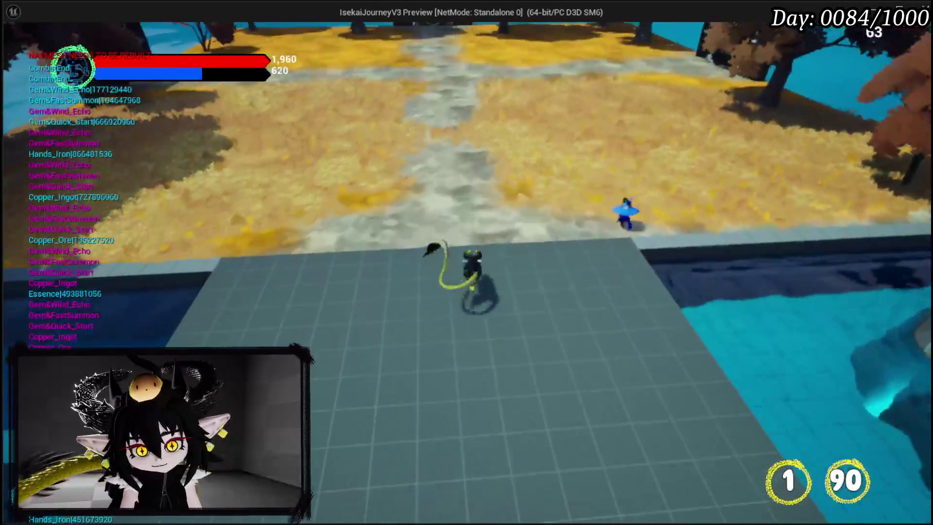
Eat one Simple Mashroom from the book's Inventory page, close the book and stop PIE with Esc.
key(Tab)
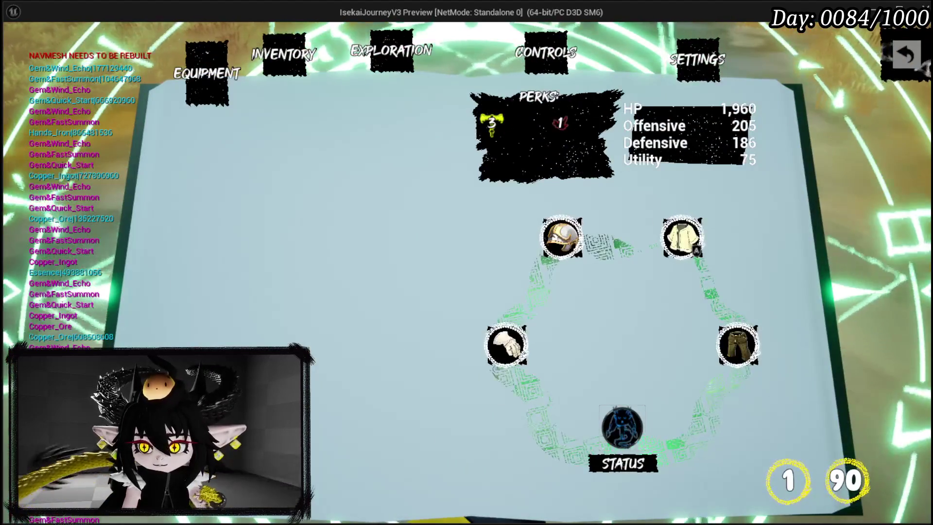
click(907, 49)
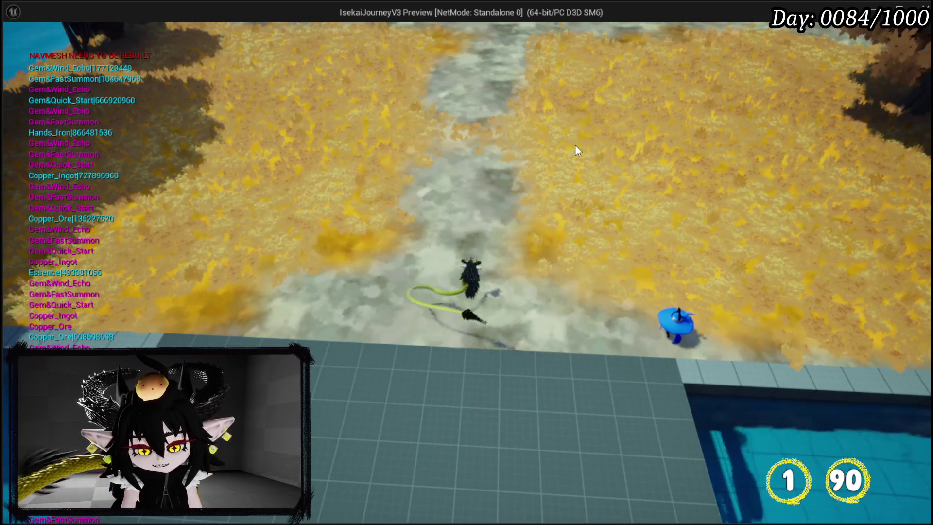
key(Tab)
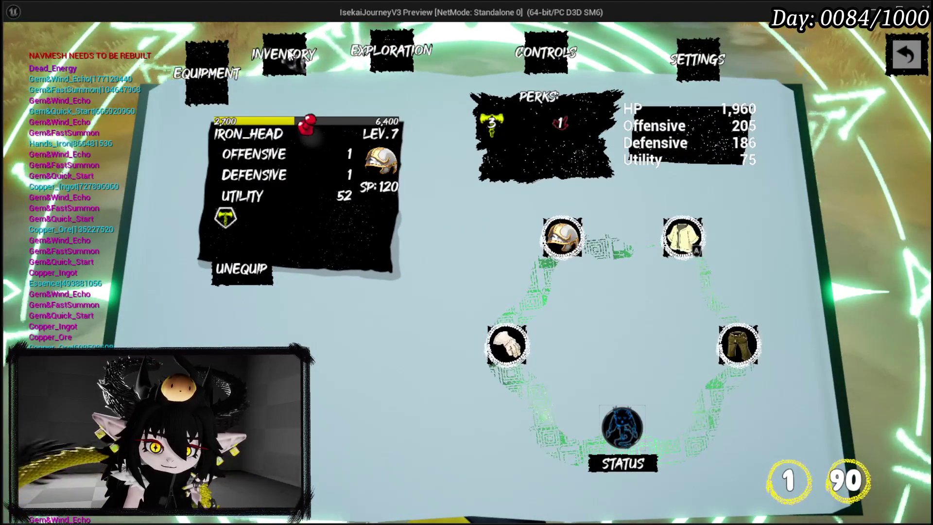
click(396, 59)
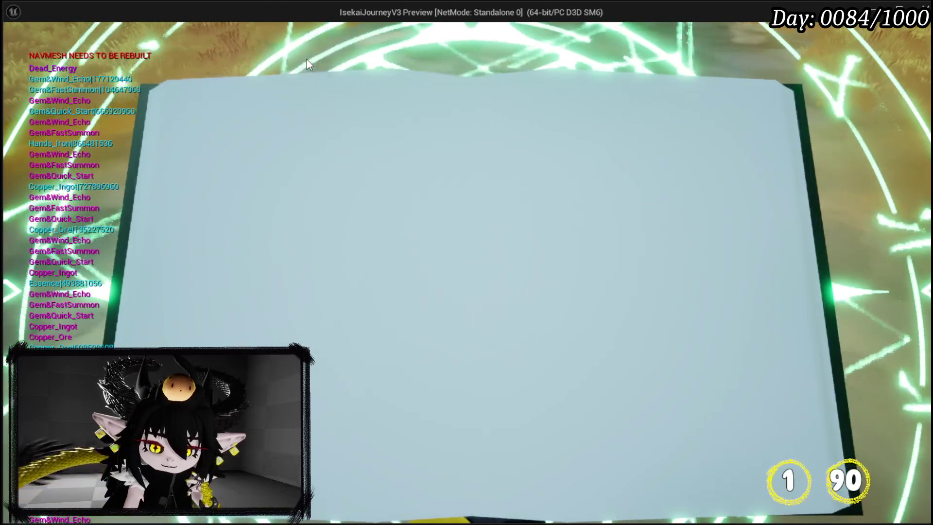
click(544, 139)
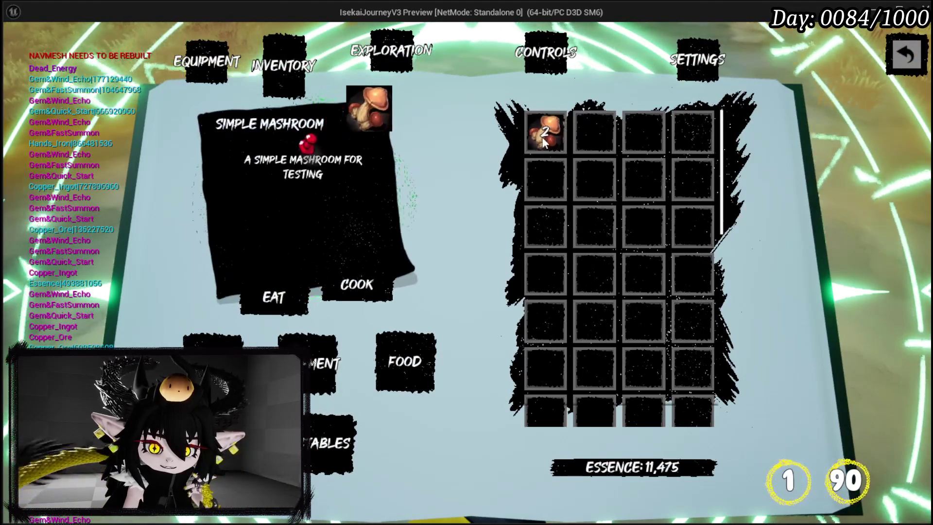
click(285, 300)
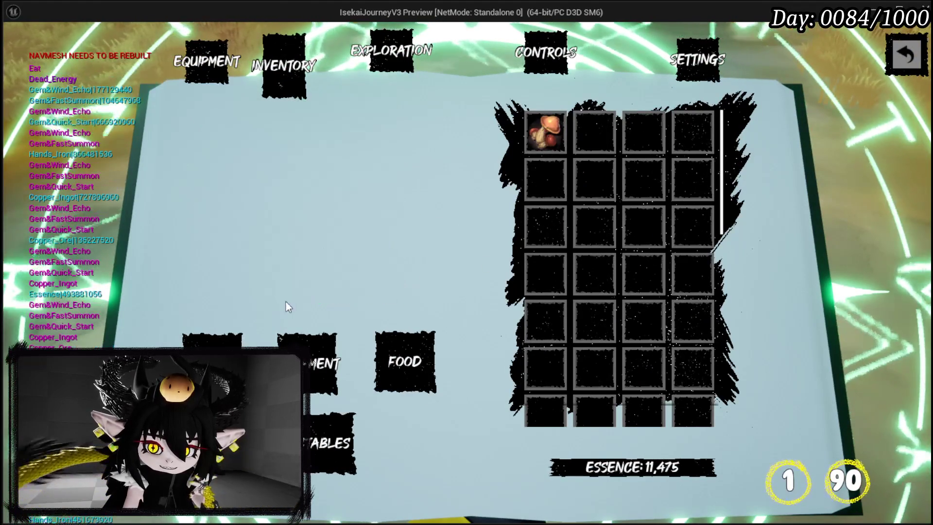
click(907, 55)
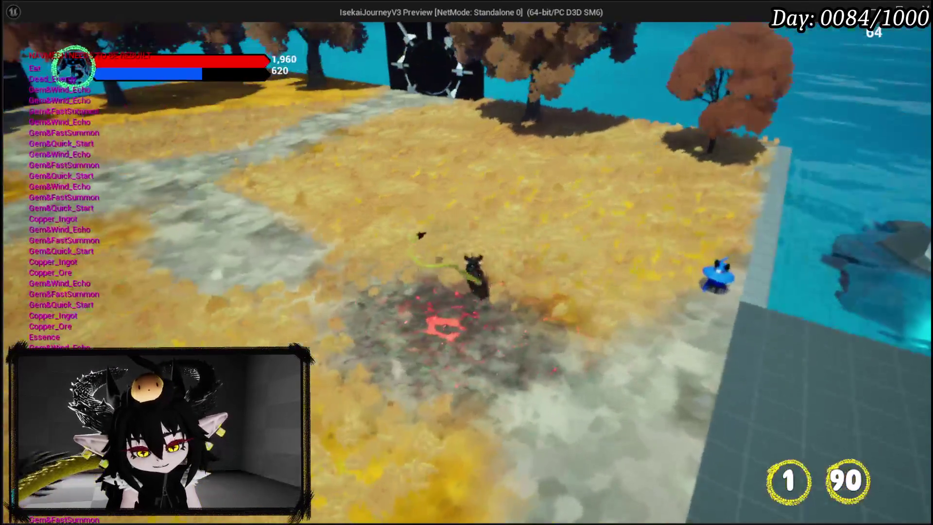
key(Escape)
Save all, then add an Update Player Values call from Owner and delete the wrong version.
click(17, 48)
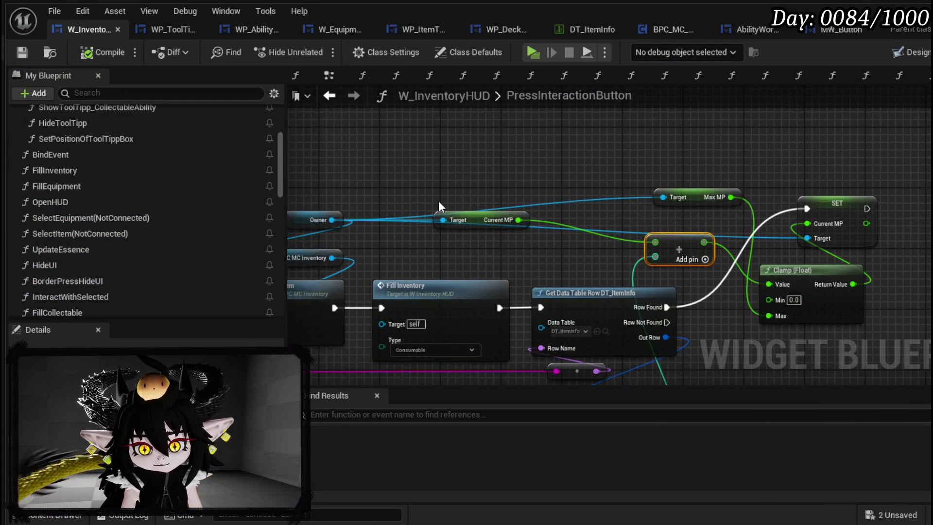
drag(332, 220, 443, 168)
text(U)
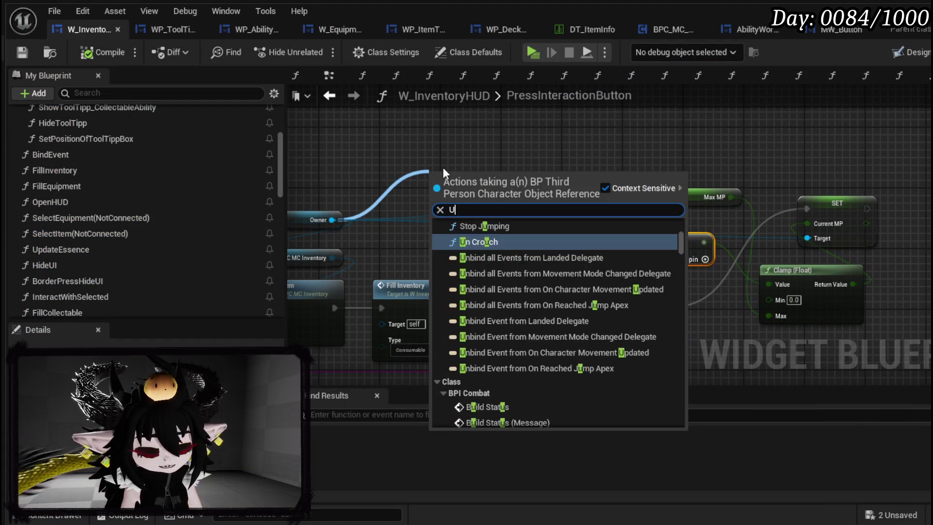
text(pdate Player)
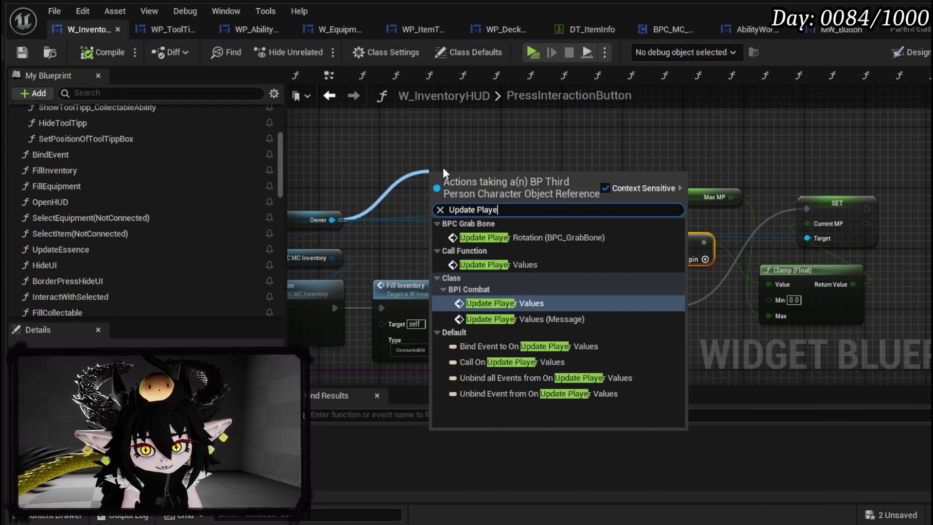
click(529, 264)
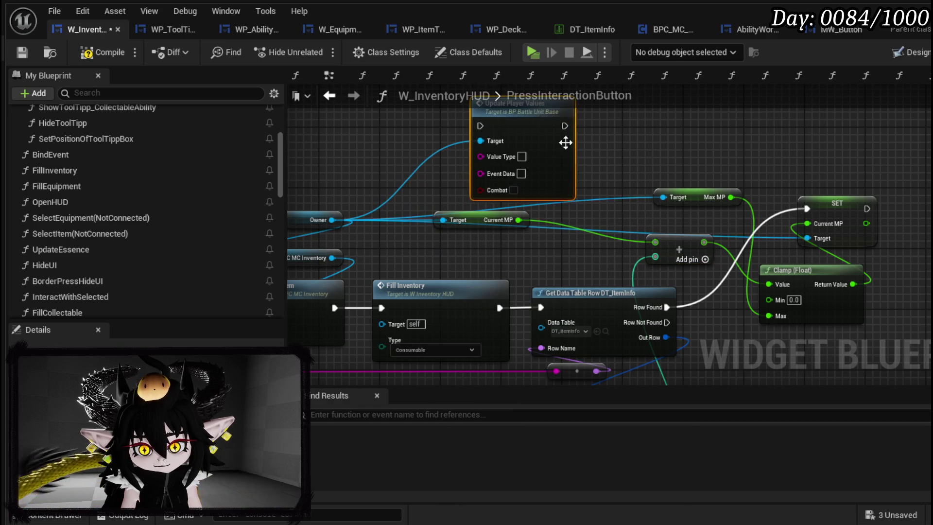
drag(592, 165, 663, 194)
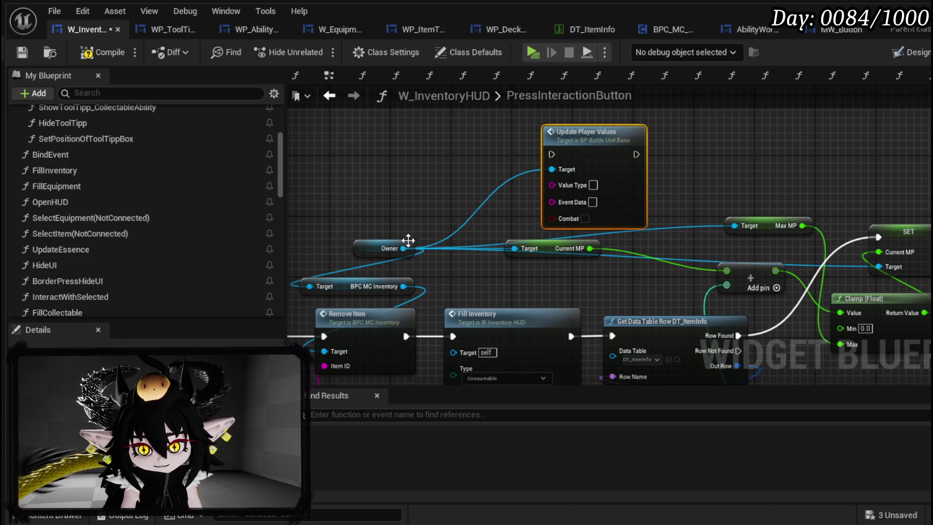
key(Delete)
Place the BPI Combat Update Player Values call on Owner above the MP nodes and save.
drag(403, 248, 482, 168)
text(Update Player)
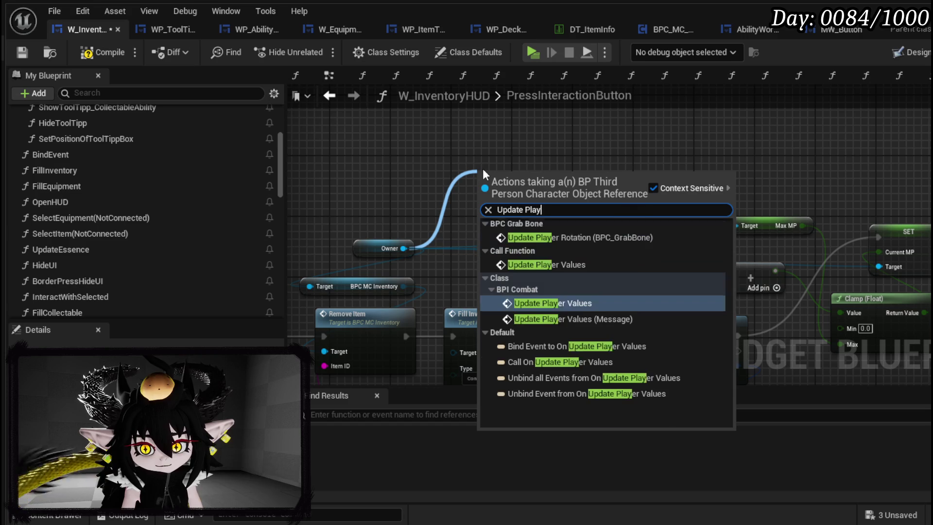
key(Return)
mouse_move(524, 179)
mouse_down()
mouse_move(590, 125)
mouse_move(631, 112)
mouse_up()
drag(751, 180, 558, 192)
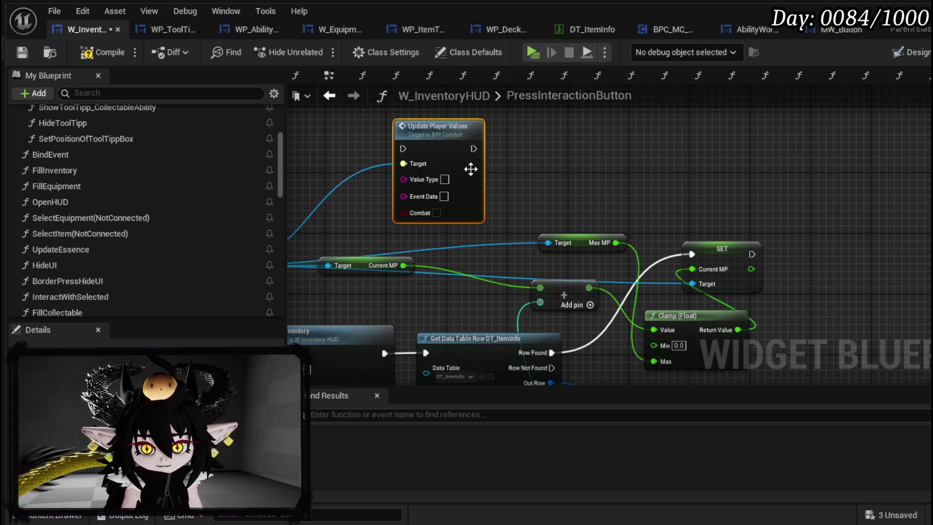
drag(471, 170, 546, 170)
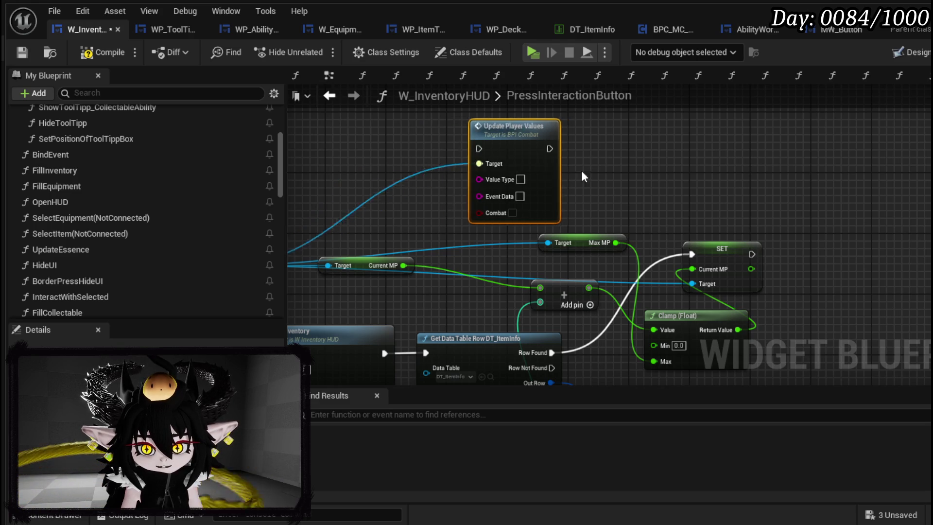
click(18, 51)
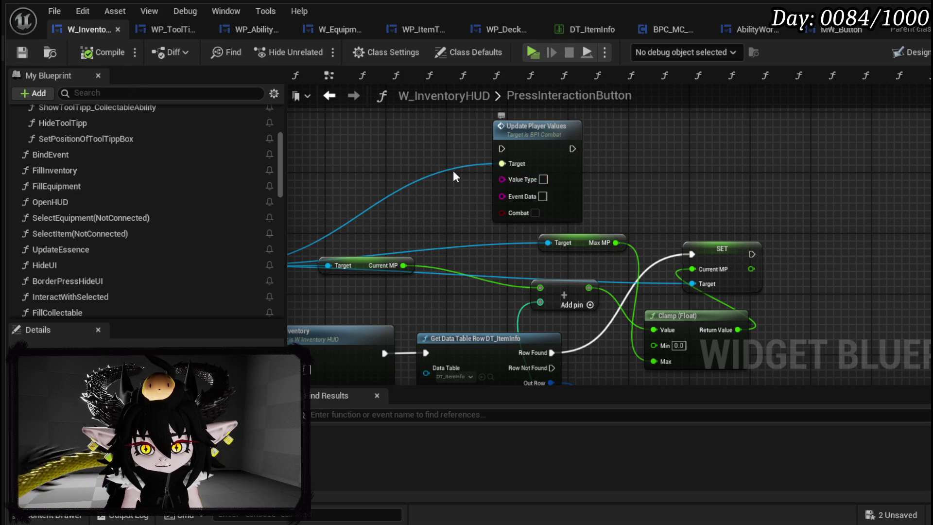
Search Owner's actions for an 'Update MP' node, then dismiss the search without adding one.
drag(491, 178, 625, 180)
drag(423, 273, 478, 205)
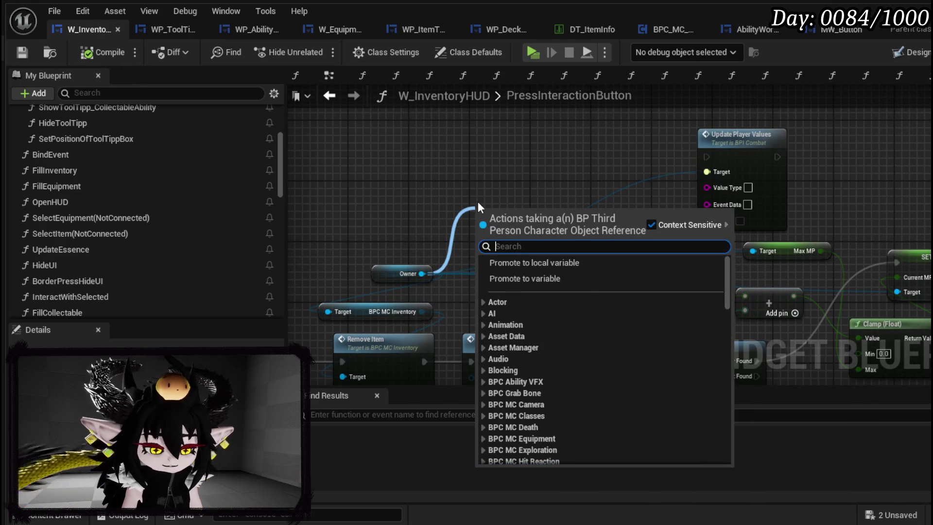
text(Update MP)
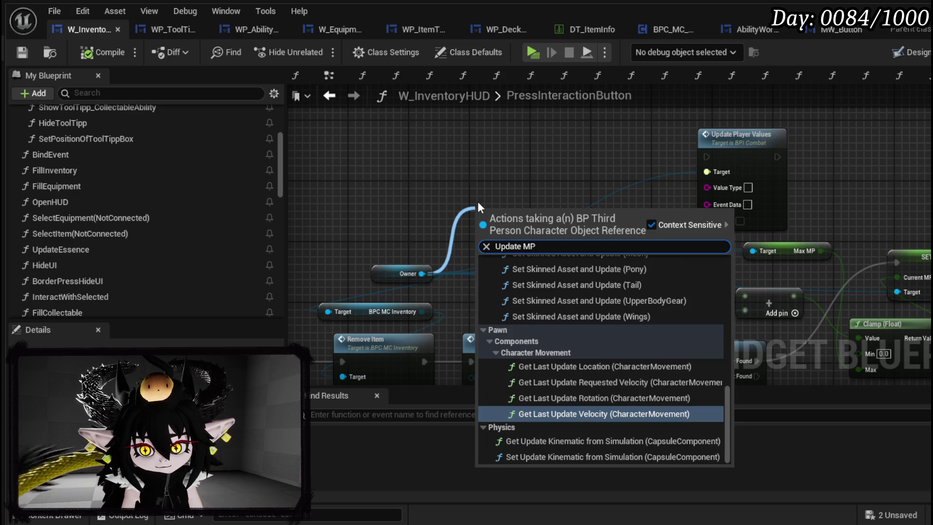
mouse_move(729, 398)
mouse_down()
mouse_move(741, 273)
mouse_move(724, 448)
mouse_up()
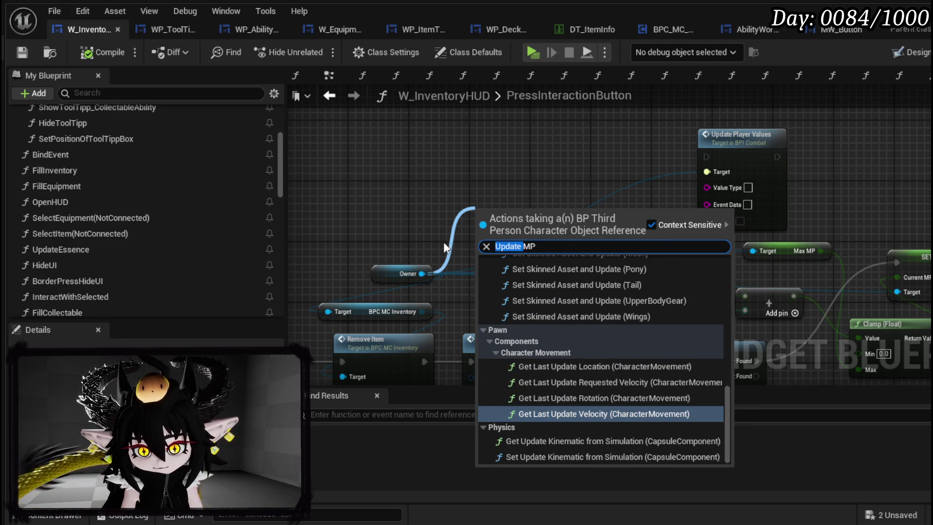
key(BackSpace)
scroll(653, 311, up, 10)
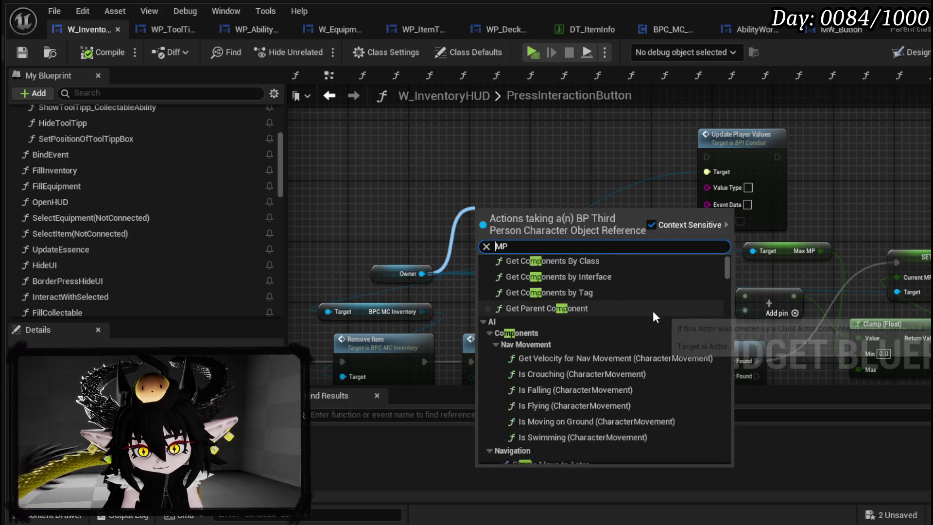
scroll(652, 311, down, 10)
scroll(652, 311, up, 5)
scroll(652, 311, down, 10)
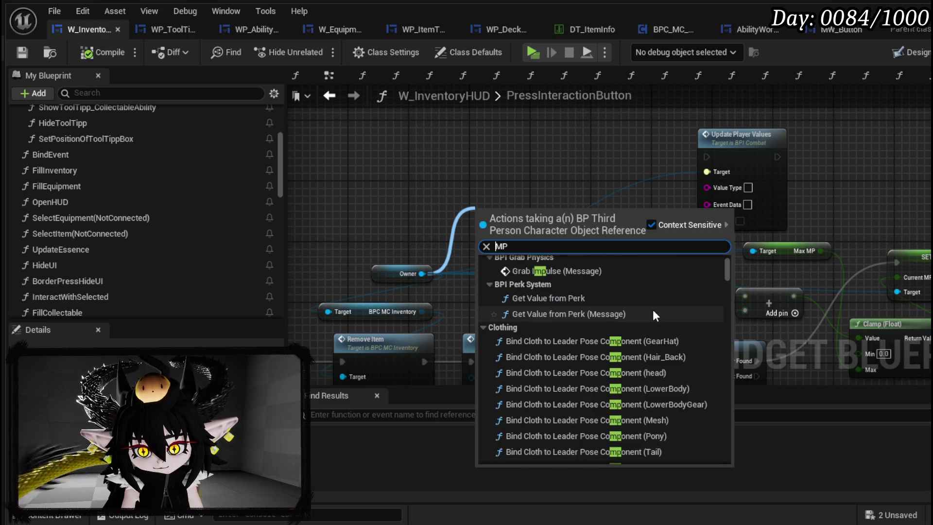
scroll(654, 311, down, 5)
mouse_move(723, 270)
mouse_down()
mouse_move(718, 463)
mouse_move(716, 275)
mouse_up()
click(608, 144)
drag(608, 144, 441, 176)
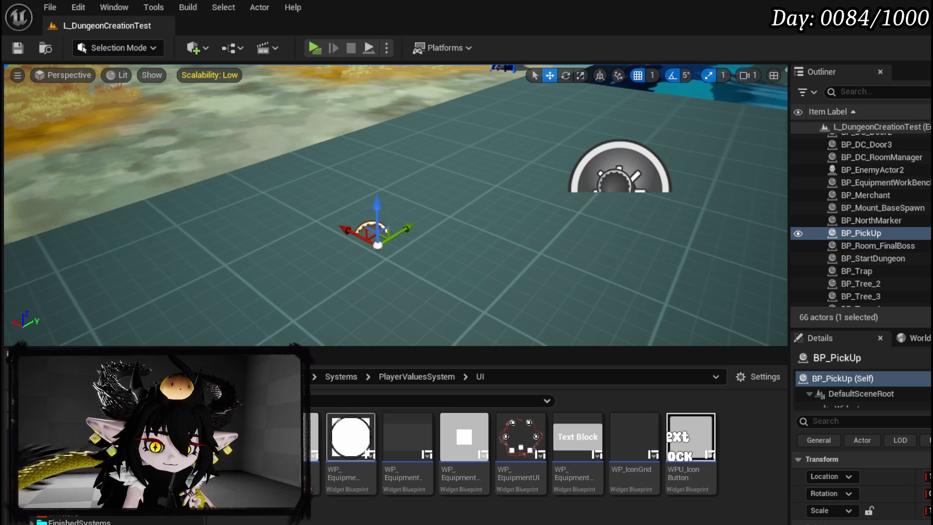
Browse to ThirdPerson > Blueprints and open BP_ThirdPersonCharacter.
click(73, 437)
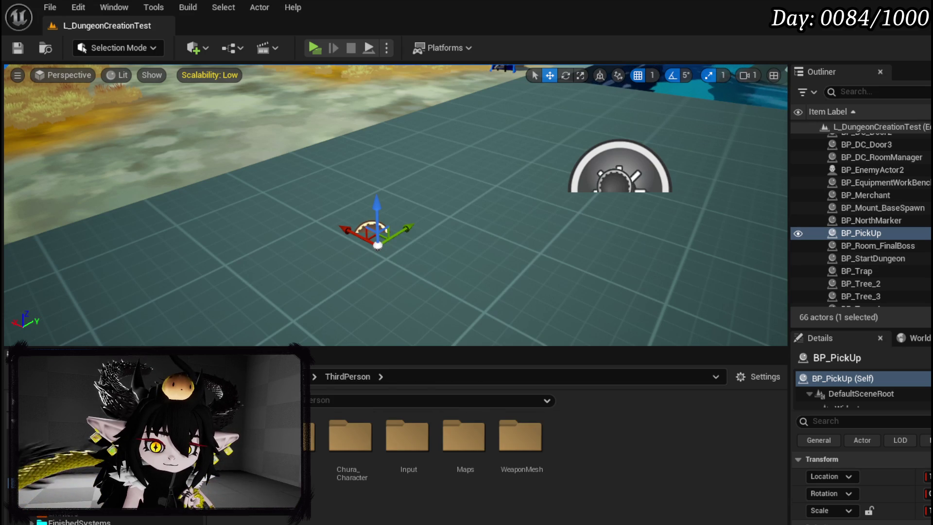
double_click(351, 436)
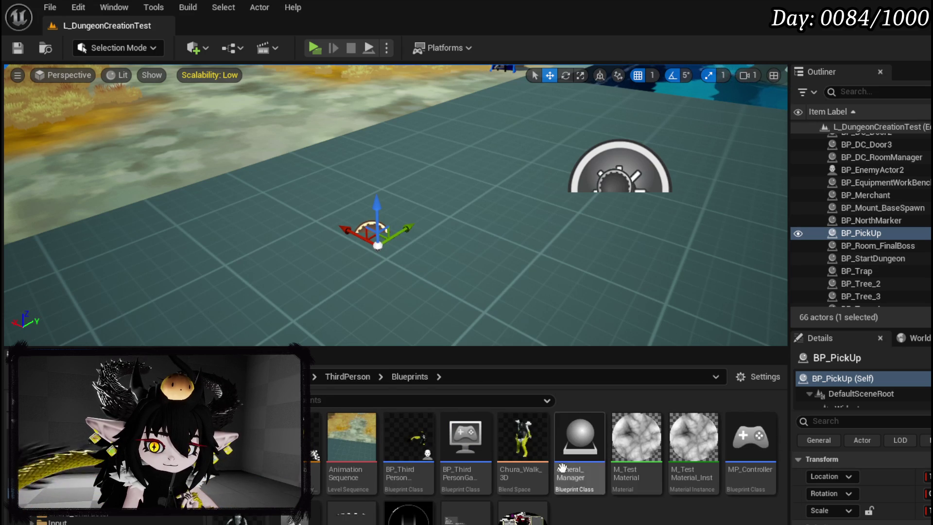
double_click(416, 440)
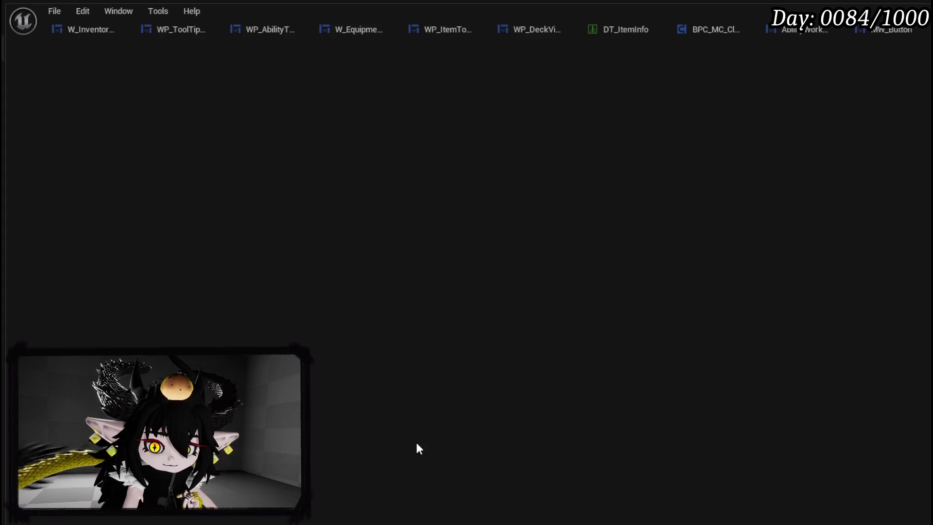